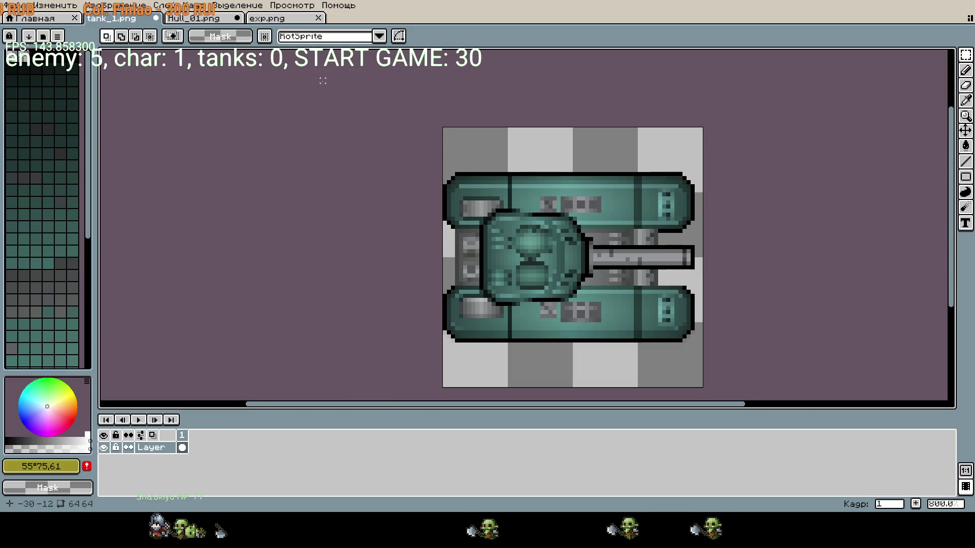
- Clear the selection, centre the tank in view, and nudge the turret two pixels left
{"action": "scroll", "coordinate": [611, 257], "scroll_direction": "down", "scroll_amount": 1}
{"action": "key", "text": "ctrl+d"}
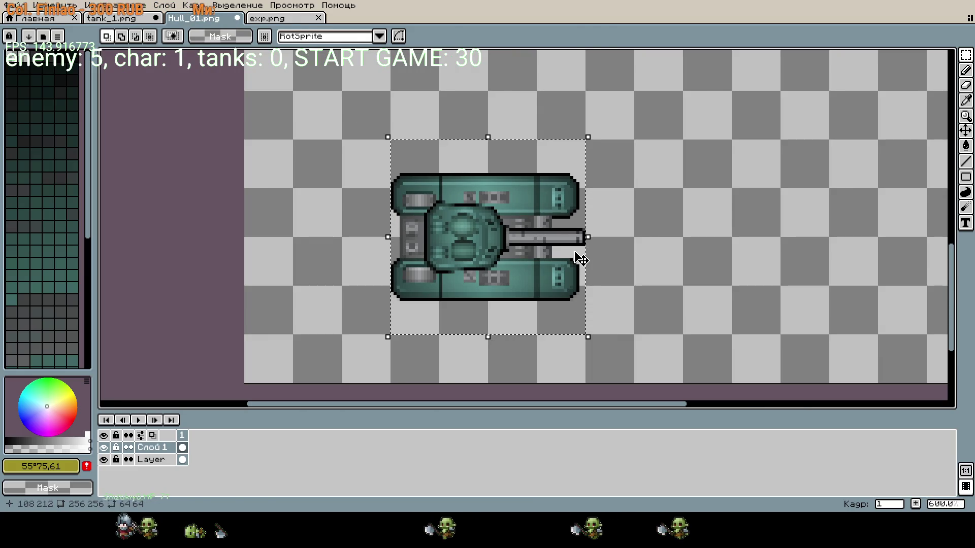
{"action": "scroll", "coordinate": [671, 254], "scroll_direction": "down", "scroll_amount": 1}
{"action": "left_click_drag", "start_coordinate": [671, 254], "coordinate": [576, 250]}
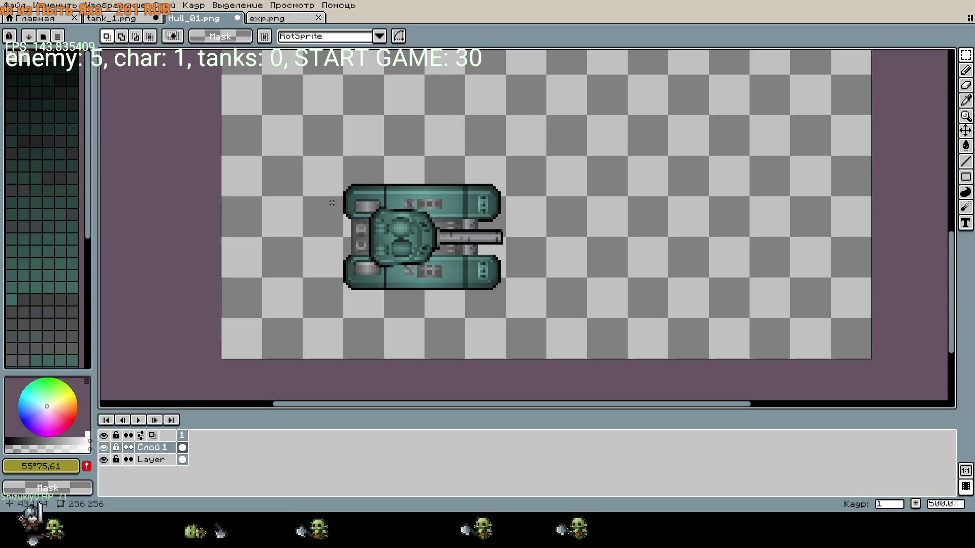
{"action": "key", "text": "ctrl+t"}
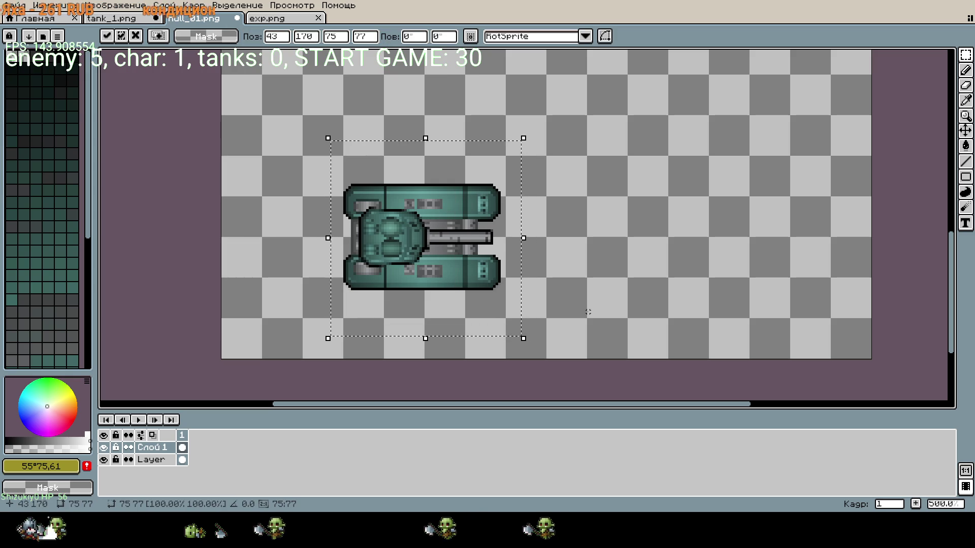
{"action": "key", "text": "Left"}
{"action": "key", "text": "Left"}
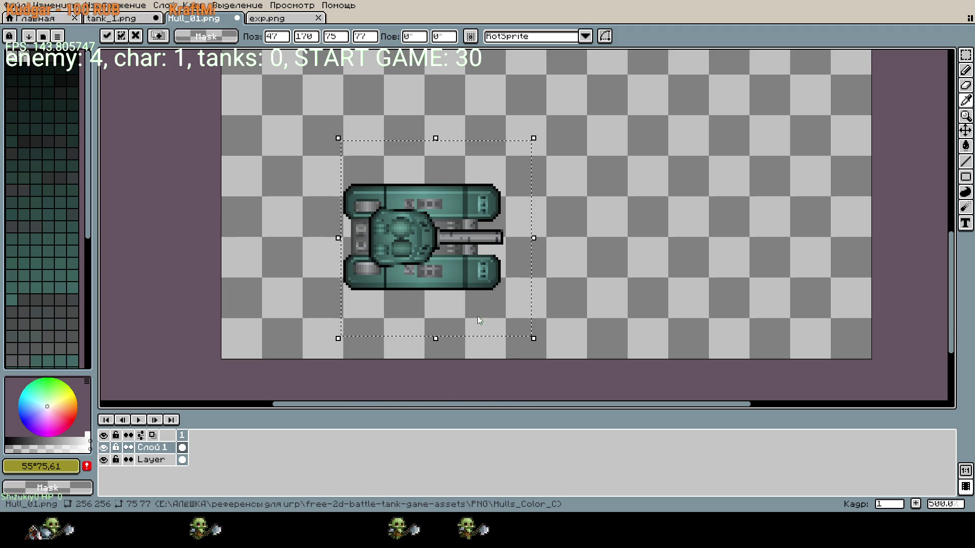
- Commit the turret placement and switch to the Magic Wand tool
{"action": "left_click", "coordinate": [608, 251]}
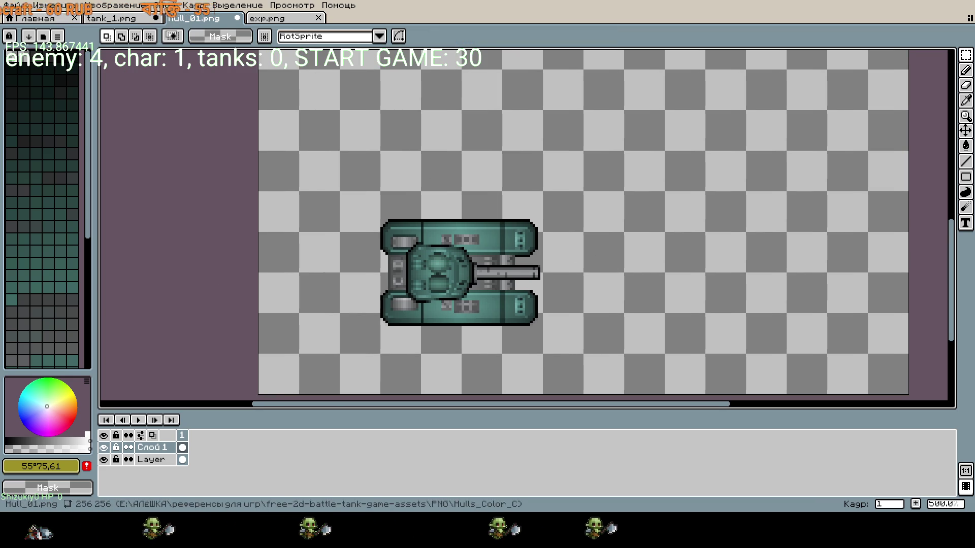
{"action": "key", "text": "w"}
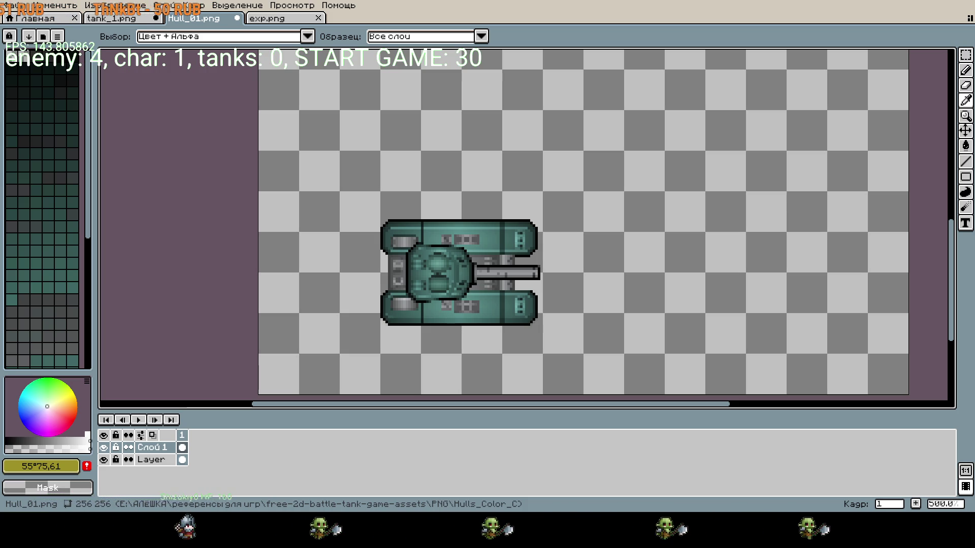
{"action": "key", "text": "m"}
{"action": "key", "text": "w"}
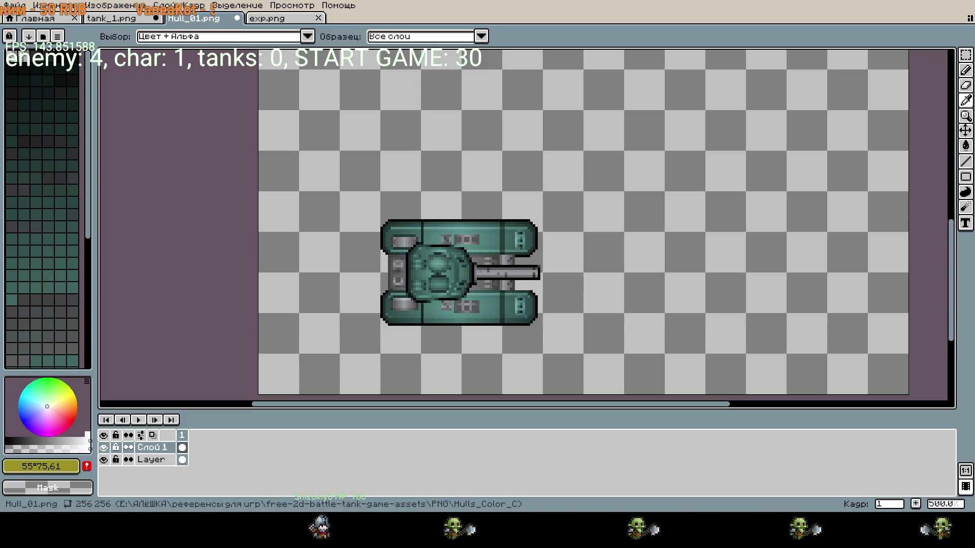
- Load Flash_A_01 as an animation and play it once
{"action": "left_click", "coordinate": [449, 331]}
{"action": "scroll", "coordinate": [518, 254], "scroll_direction": "up", "scroll_amount": 1}
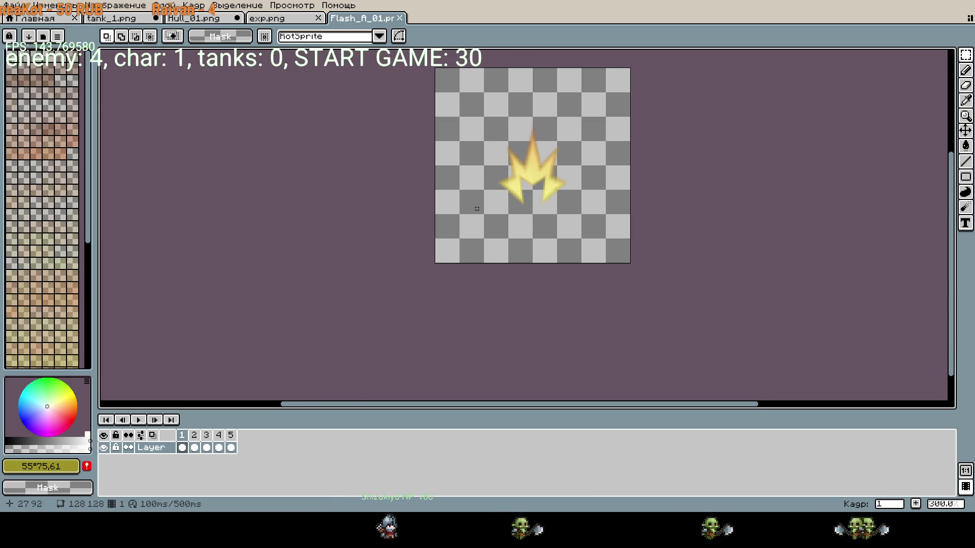
{"action": "left_click", "coordinate": [139, 420]}
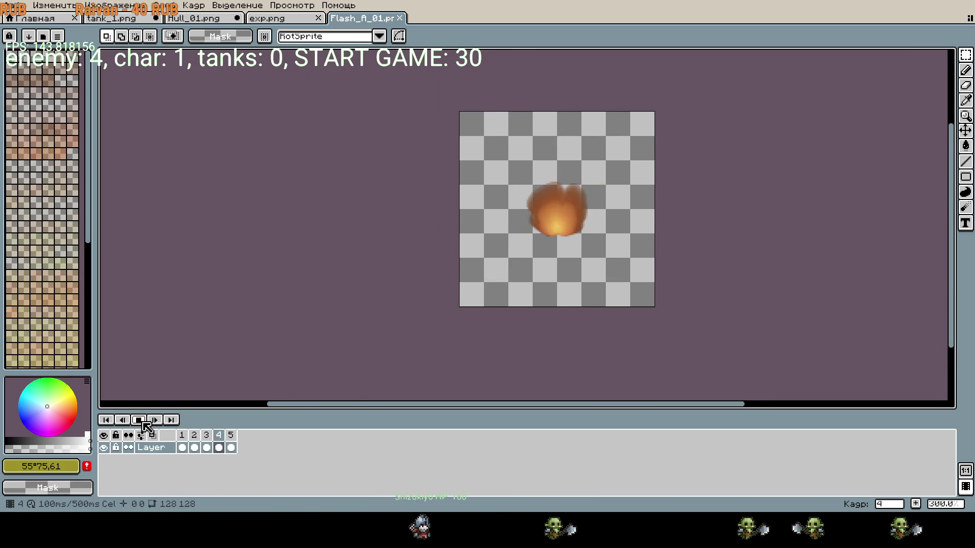
{"action": "left_click", "coordinate": [140, 422]}
- Step through to frame 5, replay the animation, and select all five frames
{"action": "left_click", "coordinate": [207, 439]}
{"action": "left_click", "coordinate": [219, 442]}
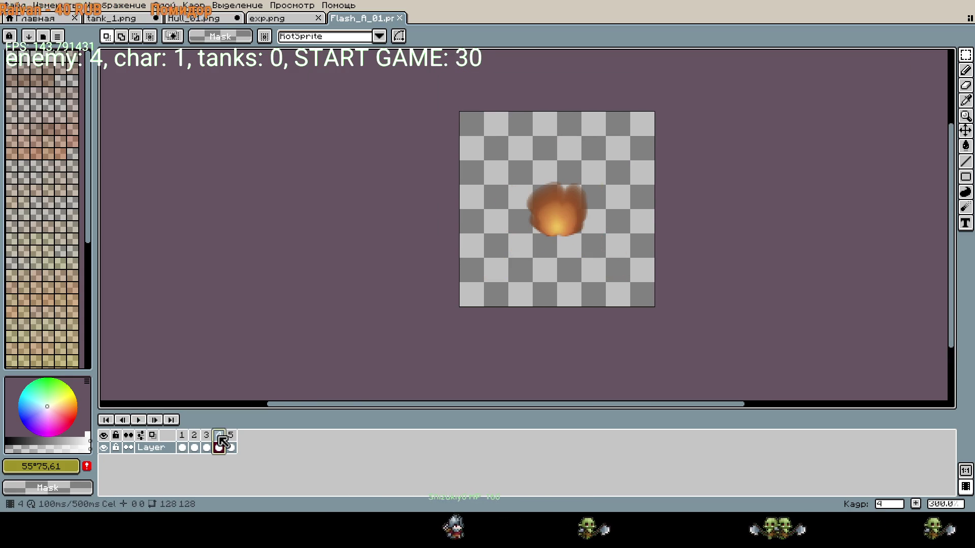
{"action": "left_click", "coordinate": [227, 441]}
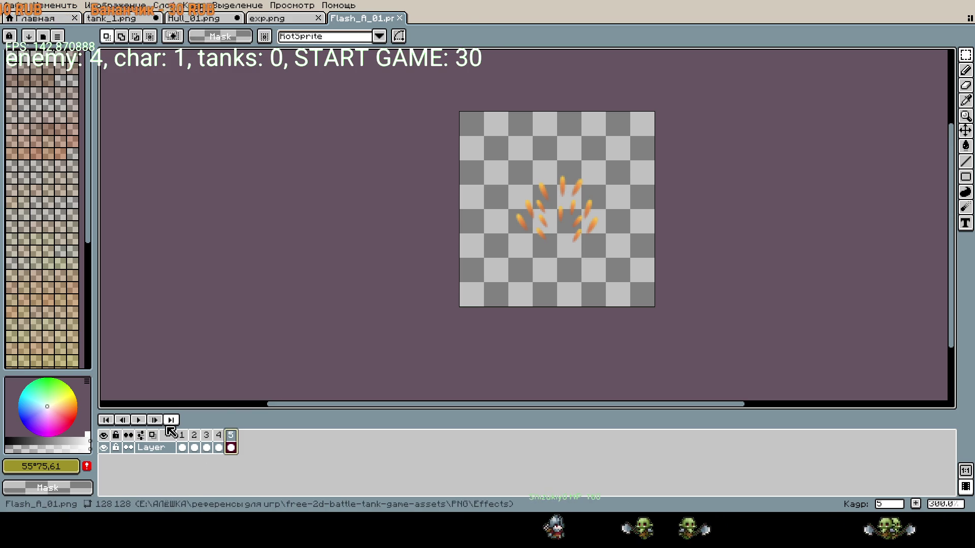
{"action": "left_click", "coordinate": [138, 419]}
{"action": "left_click", "coordinate": [182, 447]}
{"action": "left_click_drag", "start_coordinate": [198, 445], "coordinate": [230, 447]}
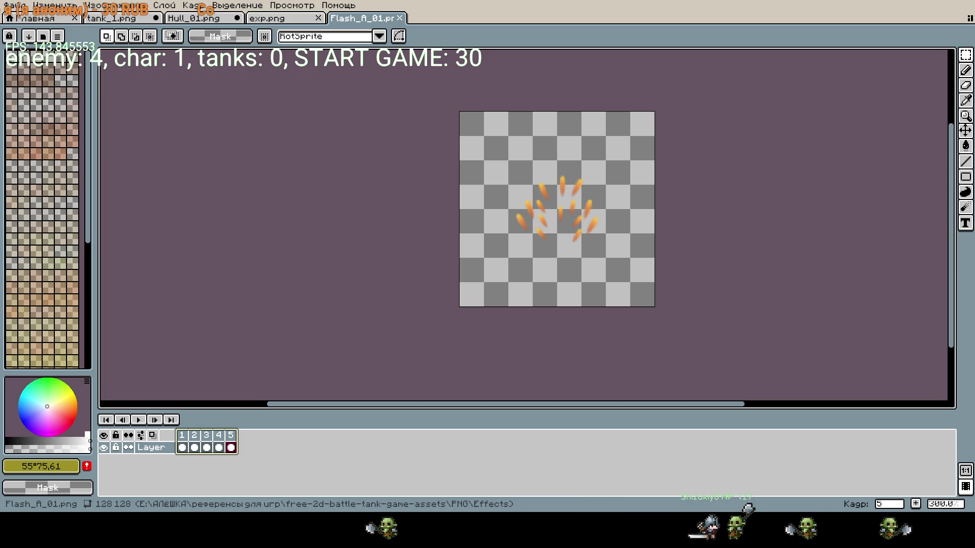
- Confirm the Frame Properties durations for frames 3 and 4, then play to check timing
{"action": "left_click", "coordinate": [206, 435]}
{"action": "right_click", "coordinate": [206, 436]}
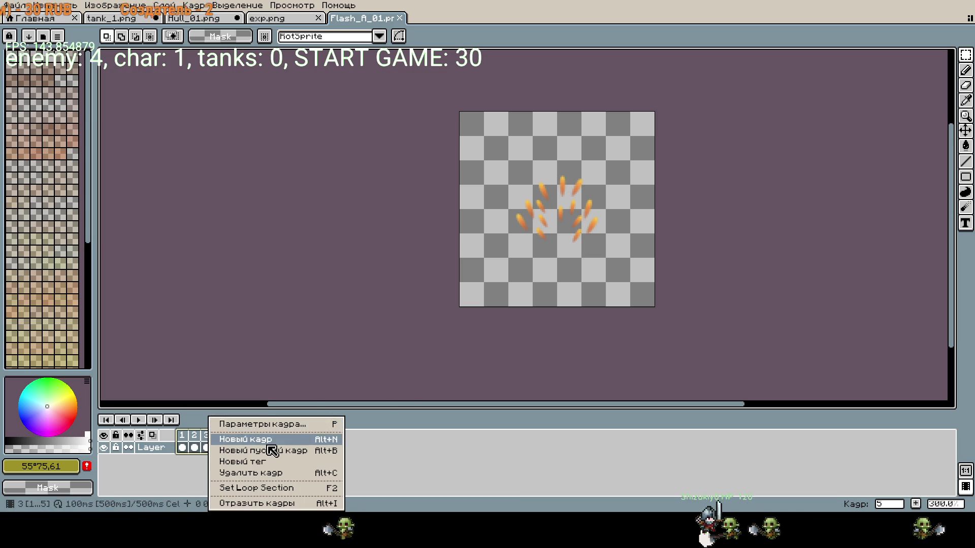
{"action": "left_click", "coordinate": [275, 429]}
{"action": "key", "text": "Return"}
{"action": "key", "text": "Return"}
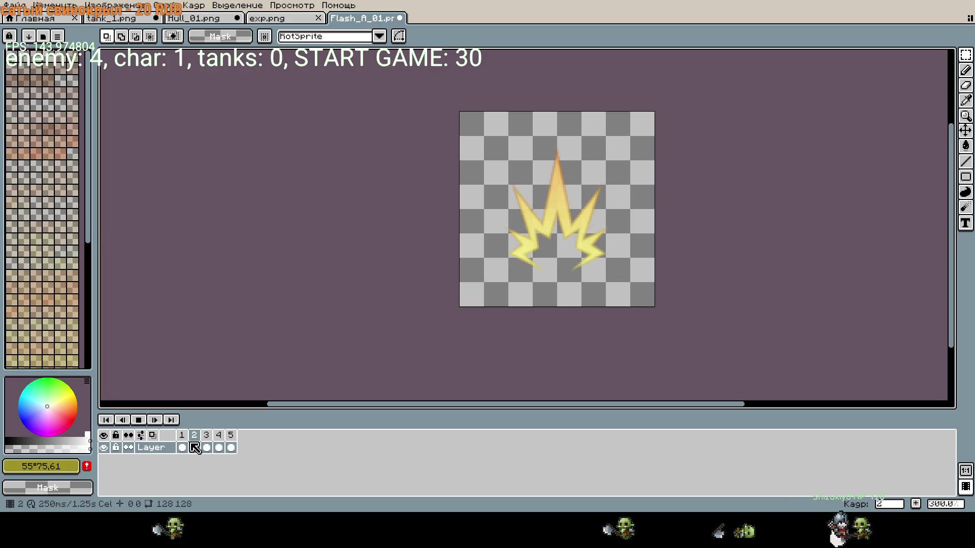
{"action": "right_click", "coordinate": [218, 435]}
{"action": "left_click", "coordinate": [239, 428]}
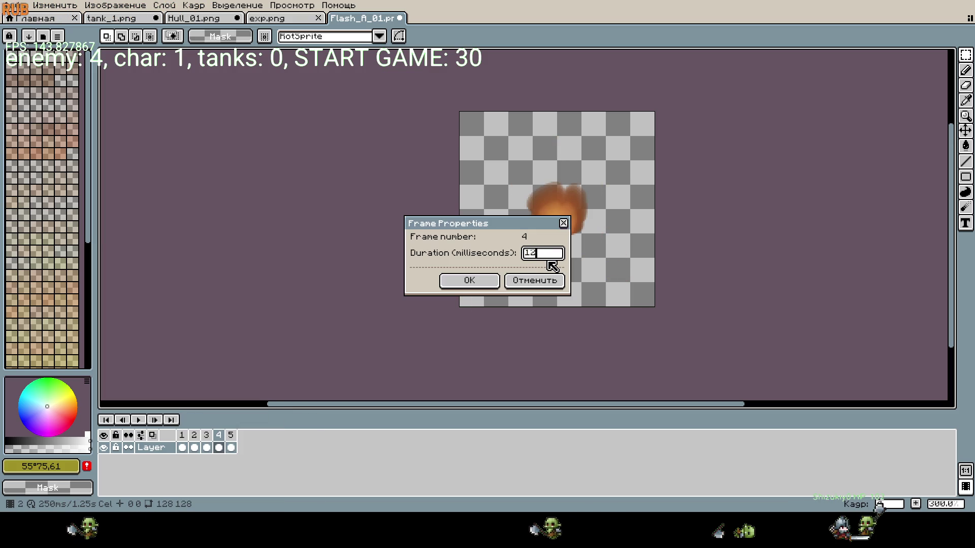
{"action": "key", "text": "Return"}
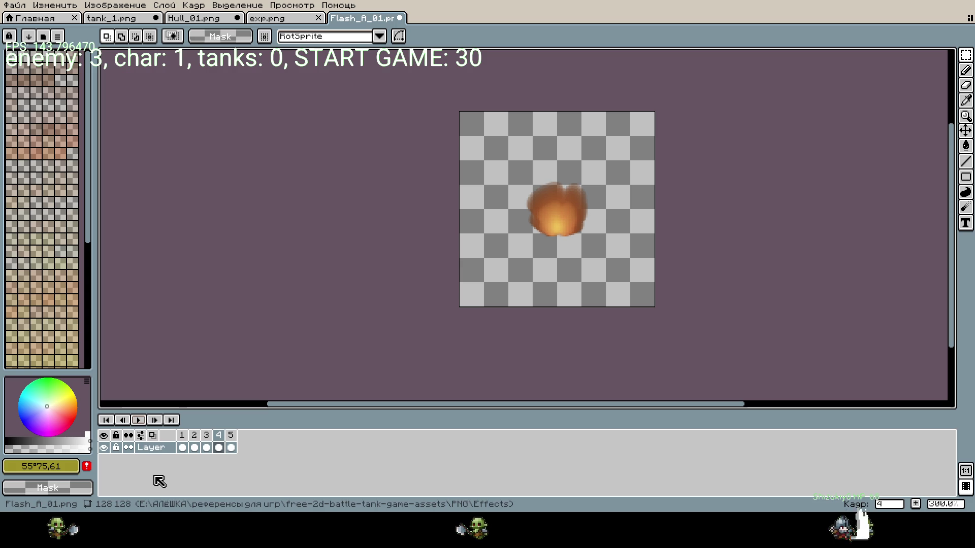
{"action": "left_click", "coordinate": [138, 421]}
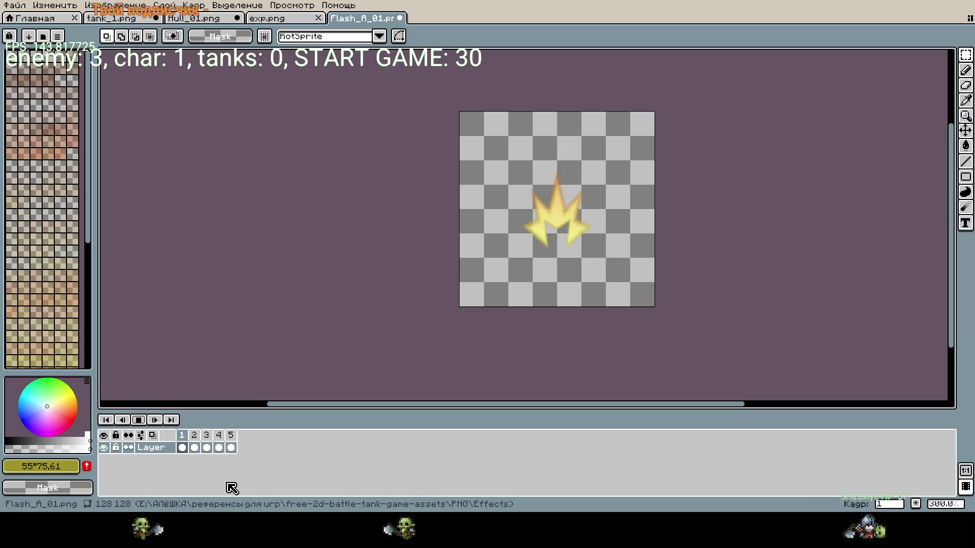
- Set frame 4's duration to 250 ms
{"action": "left_click", "coordinate": [231, 447]}
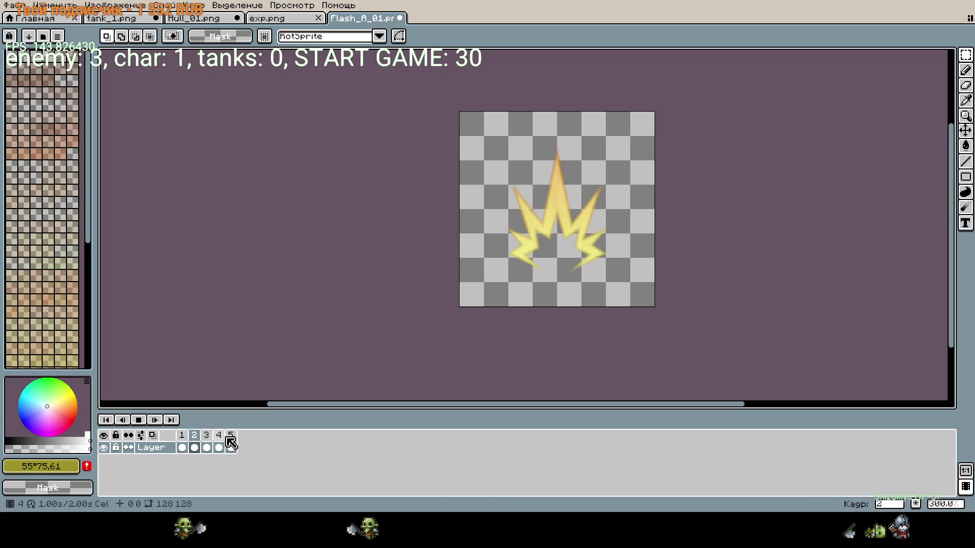
{"action": "left_click_drag", "start_coordinate": [206, 448], "coordinate": [220, 443]}
{"action": "right_click", "coordinate": [219, 436]}
{"action": "left_click", "coordinate": [242, 426]}
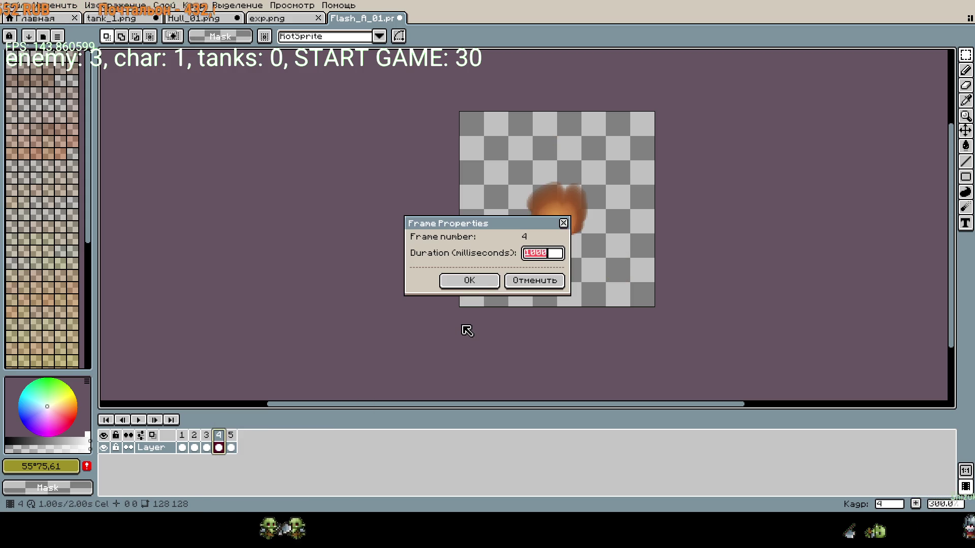
{"action": "type", "text": "250"}
{"action": "key", "text": "Return"}
- Give frame 1 a 100 ms duration and replay the animation to check timing
{"action": "left_click", "coordinate": [183, 436]}
{"action": "right_click", "coordinate": [188, 438]}
{"action": "left_click", "coordinate": [224, 424]}
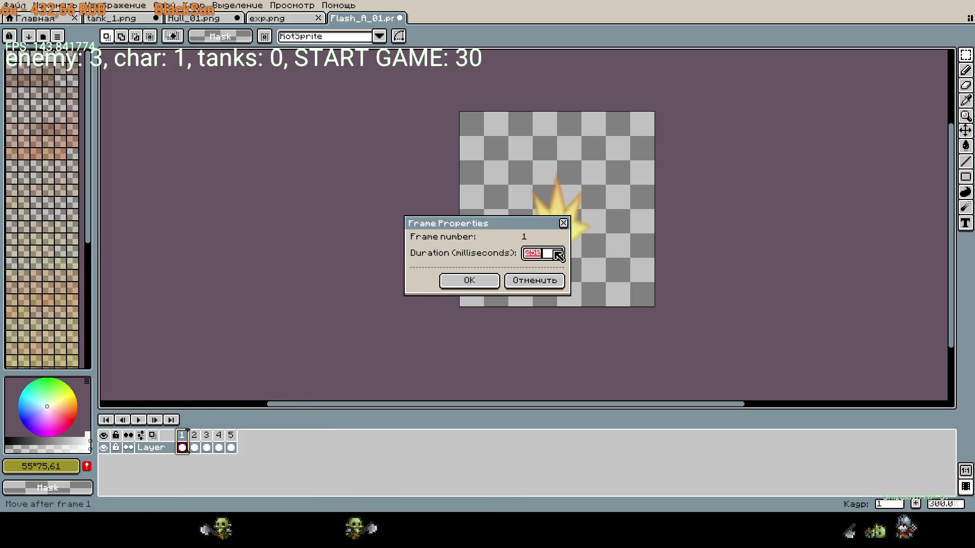
{"action": "key", "text": "Return"}
{"action": "right_click", "coordinate": [182, 447]}
{"action": "left_click", "coordinate": [198, 424]}
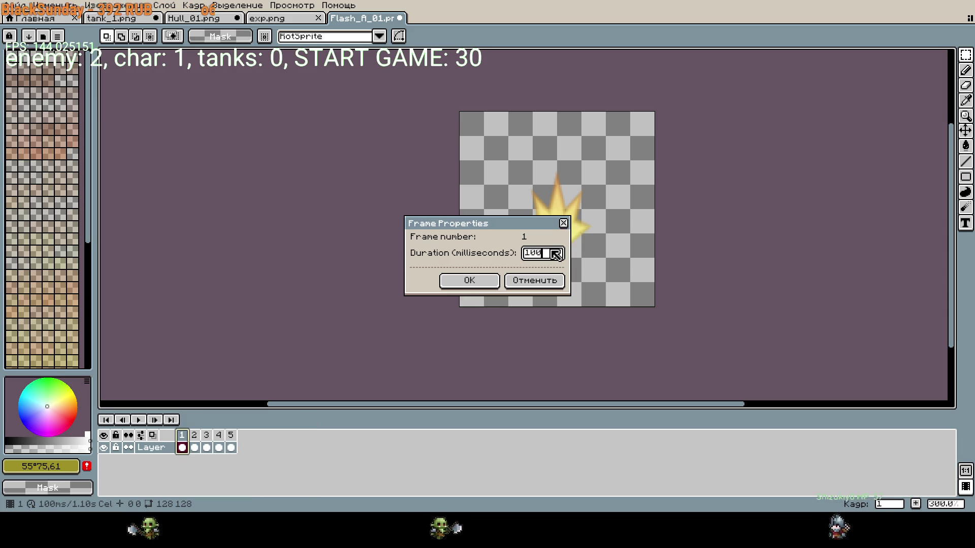
{"action": "key", "text": "Return"}
{"action": "left_click", "coordinate": [139, 420]}
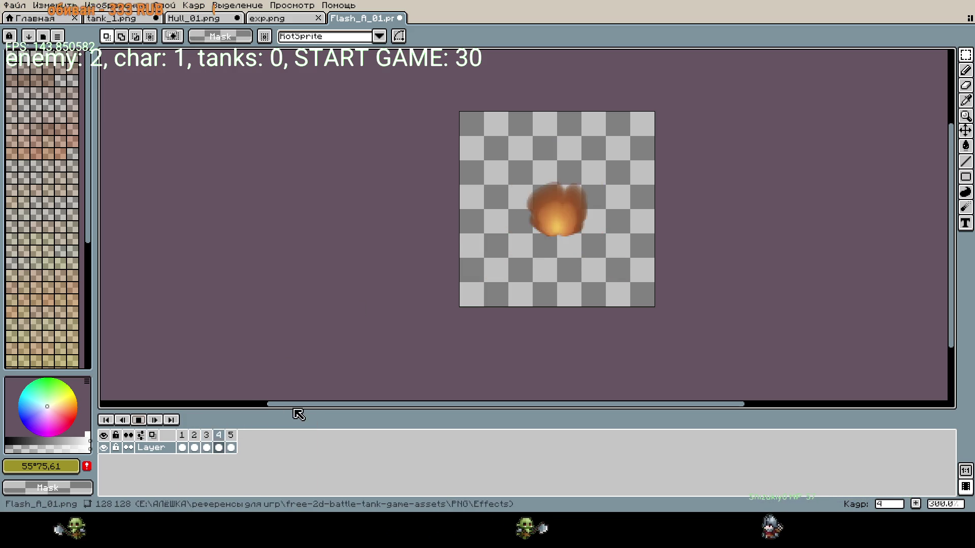
{"action": "left_click_drag", "start_coordinate": [231, 447], "coordinate": [200, 447]}
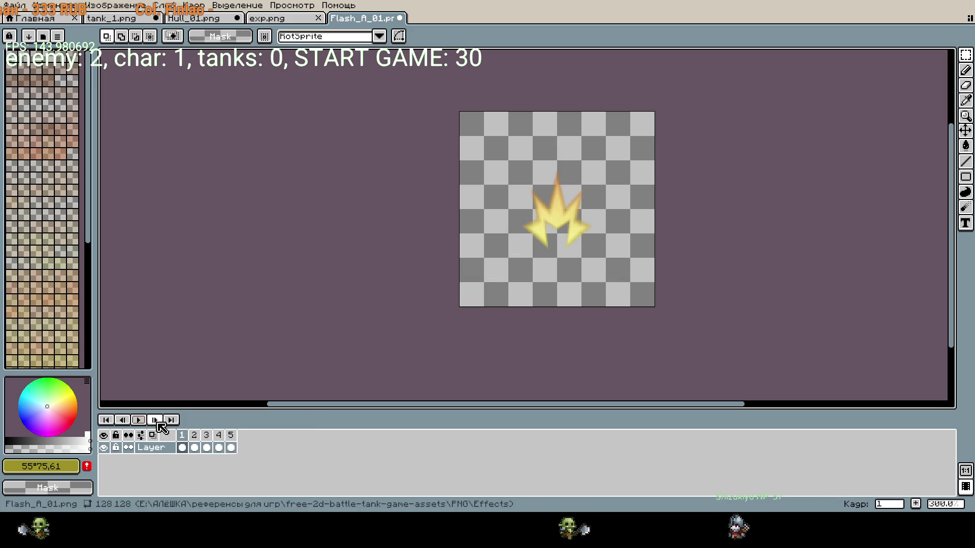
- Apply 150 ms to frames 2–5 and play the retimed animation
{"action": "left_click", "coordinate": [231, 444]}
{"action": "right_click", "coordinate": [231, 435]}
{"action": "left_click", "coordinate": [310, 425]}
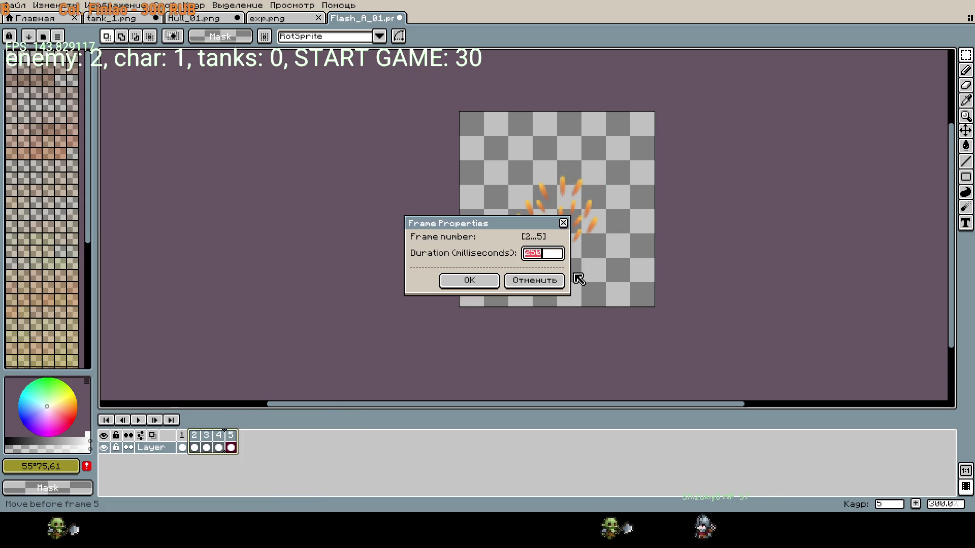
{"action": "key", "text": "Return"}
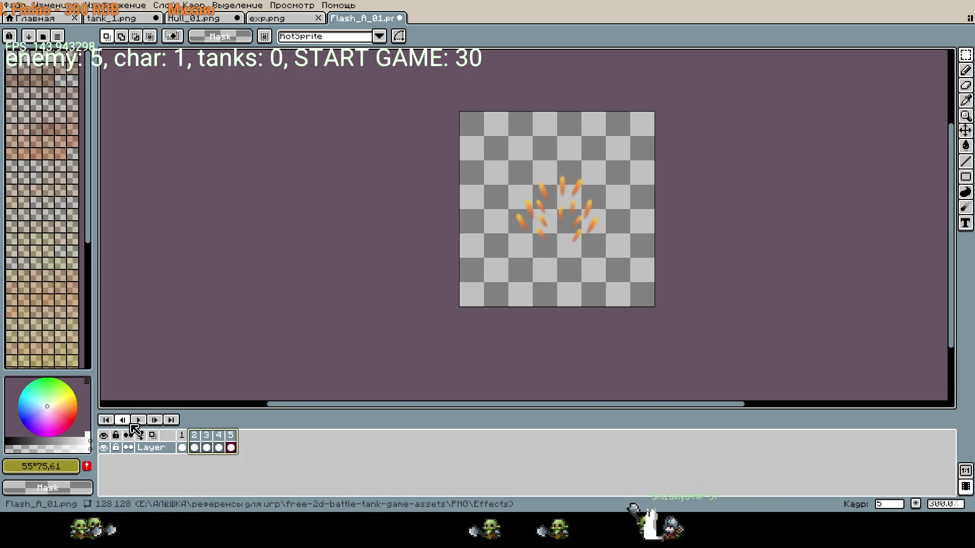
{"action": "left_click", "coordinate": [137, 421]}
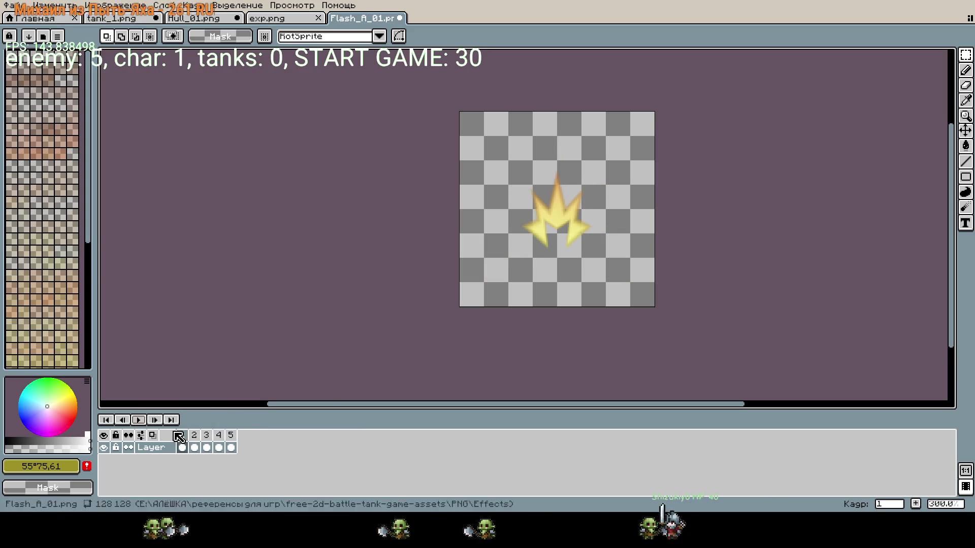
- Set frame 5 to hold 1.00 s and review frame 1's duration
{"action": "left_click", "coordinate": [230, 438]}
{"action": "right_click", "coordinate": [231, 439]}
{"action": "left_click", "coordinate": [259, 424]}
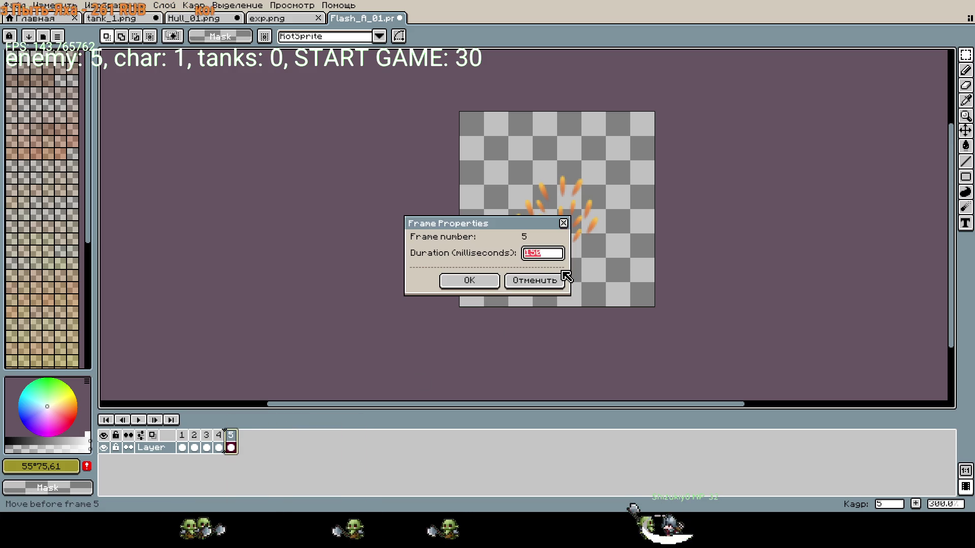
{"action": "key", "text": "Return"}
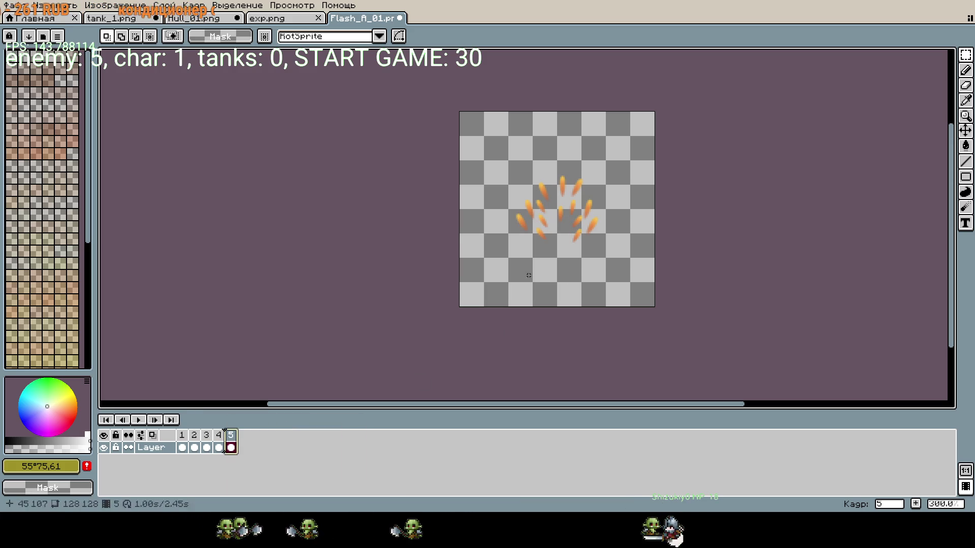
{"action": "left_click", "coordinate": [181, 445]}
{"action": "right_click", "coordinate": [189, 440]}
{"action": "left_click", "coordinate": [223, 424]}
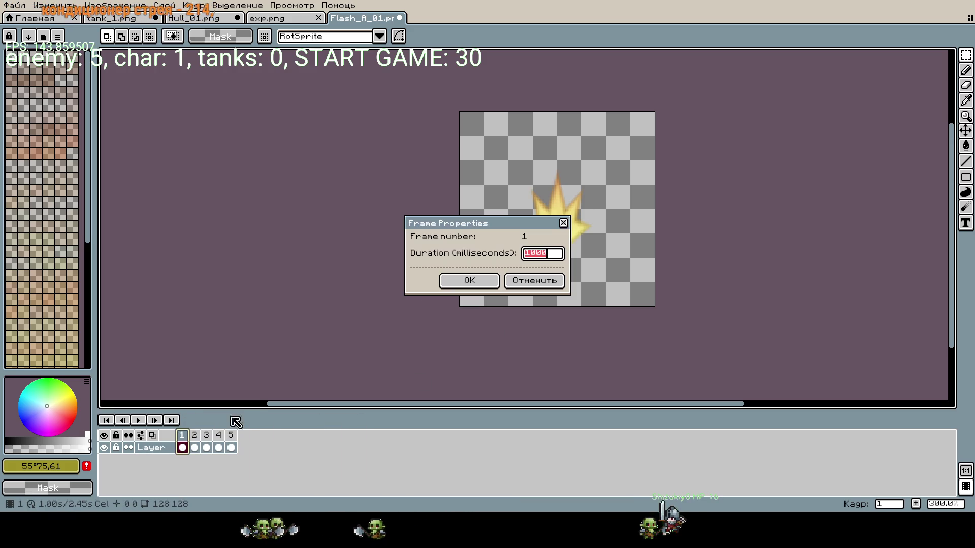
{"action": "key", "text": "Return"}
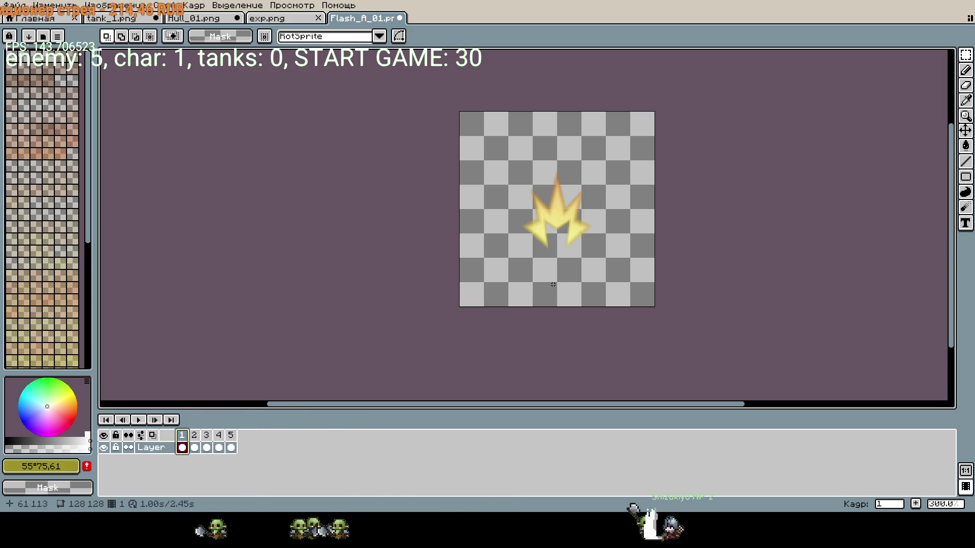
- Give frames 1–4 a shared 100 ms duration and play the animation
{"action": "left_click_drag", "start_coordinate": [218, 445], "coordinate": [185, 444]}
{"action": "right_click", "coordinate": [185, 443]}
{"action": "left_click", "coordinate": [222, 424]}
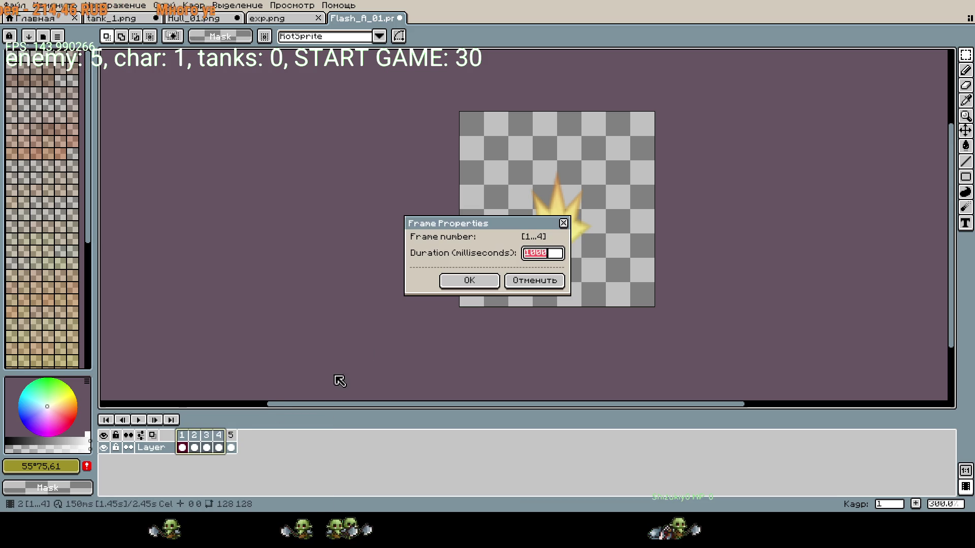
{"action": "type", "text": "10"}
{"action": "key", "text": "Return"}
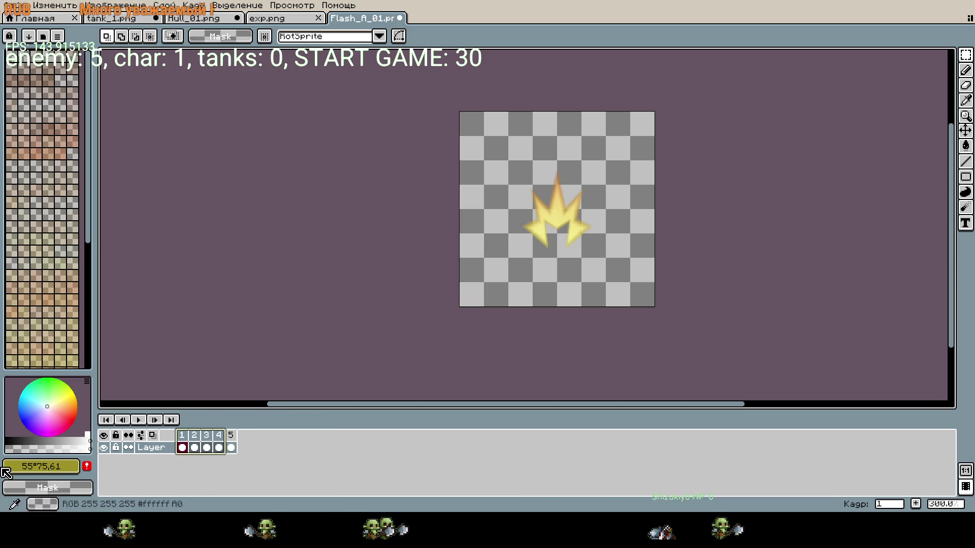
{"action": "key", "text": "Return"}
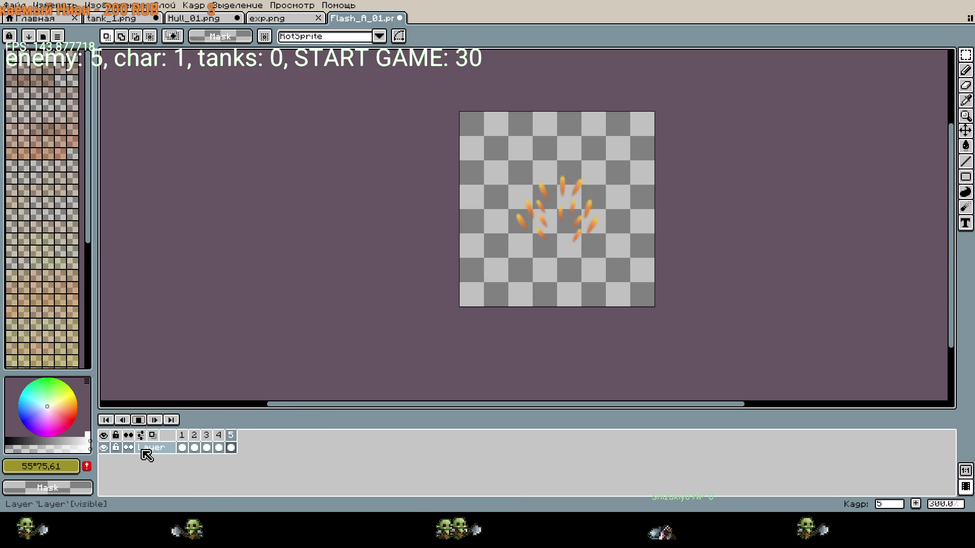
- Add a new frame after frame 5 and check the durations of frames 5 and 6
{"action": "left_click", "coordinate": [231, 447]}
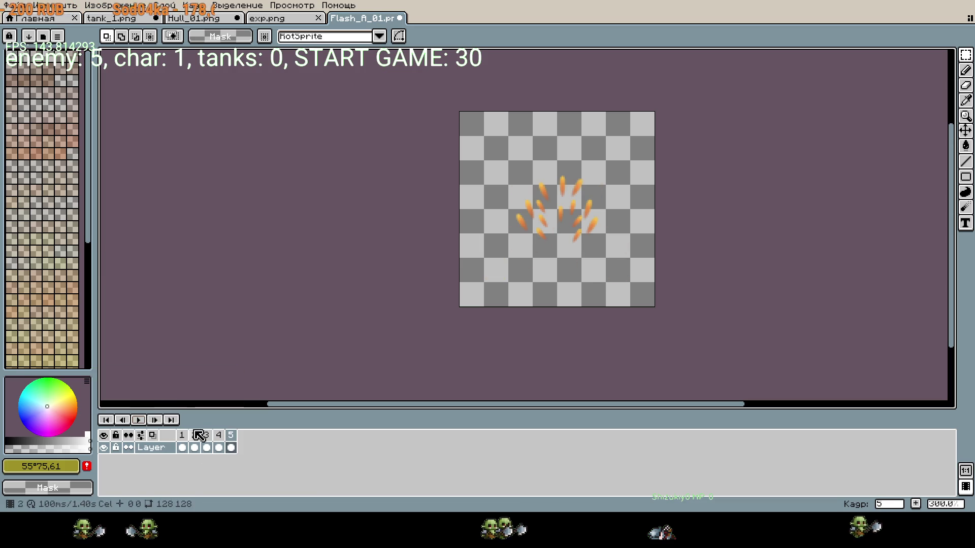
{"action": "right_click", "coordinate": [241, 442]}
{"action": "left_click", "coordinate": [248, 439]}
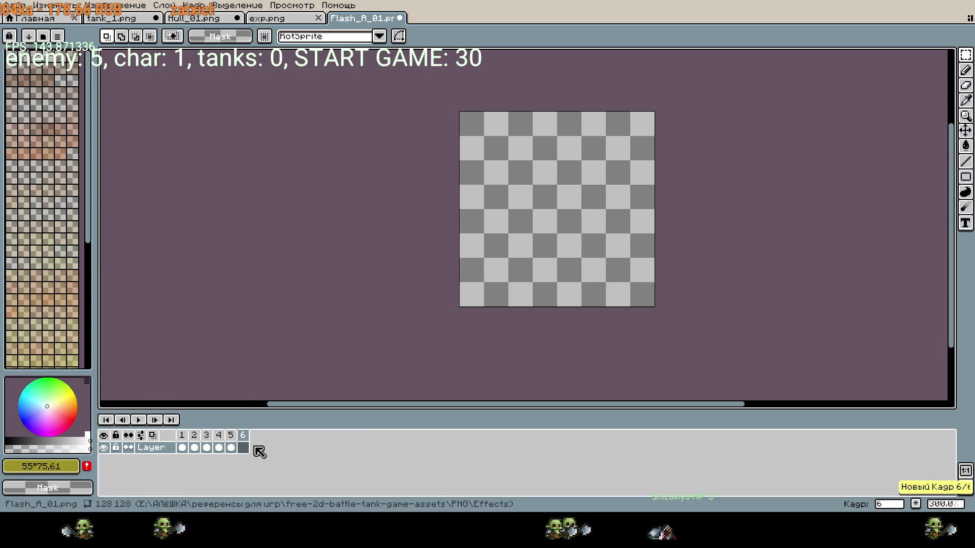
{"action": "right_click", "coordinate": [249, 441]}
{"action": "left_click", "coordinate": [274, 423]}
{"action": "key", "text": "Return"}
{"action": "right_click", "coordinate": [235, 438]}
{"action": "left_click", "coordinate": [274, 423]}
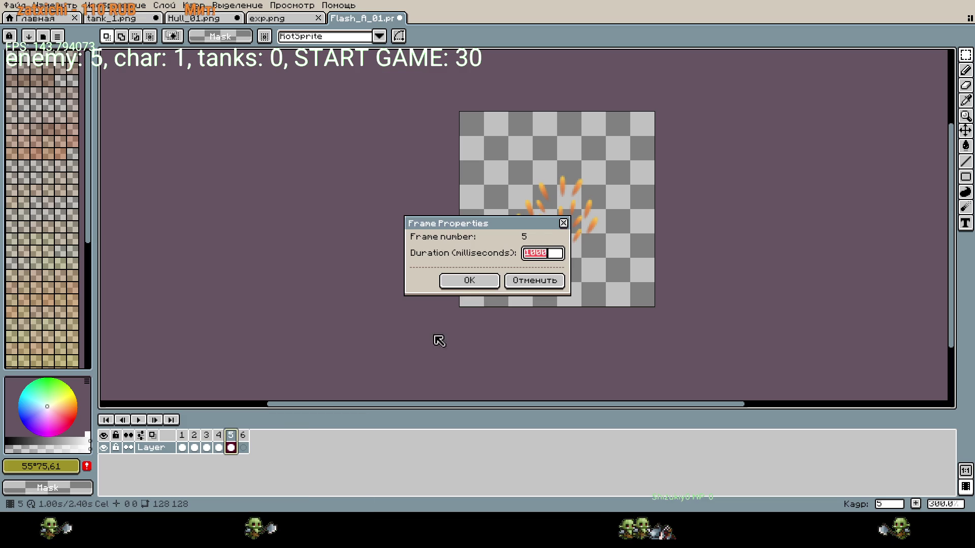
{"action": "type", "text": "100"}
{"action": "key", "text": "Return"}
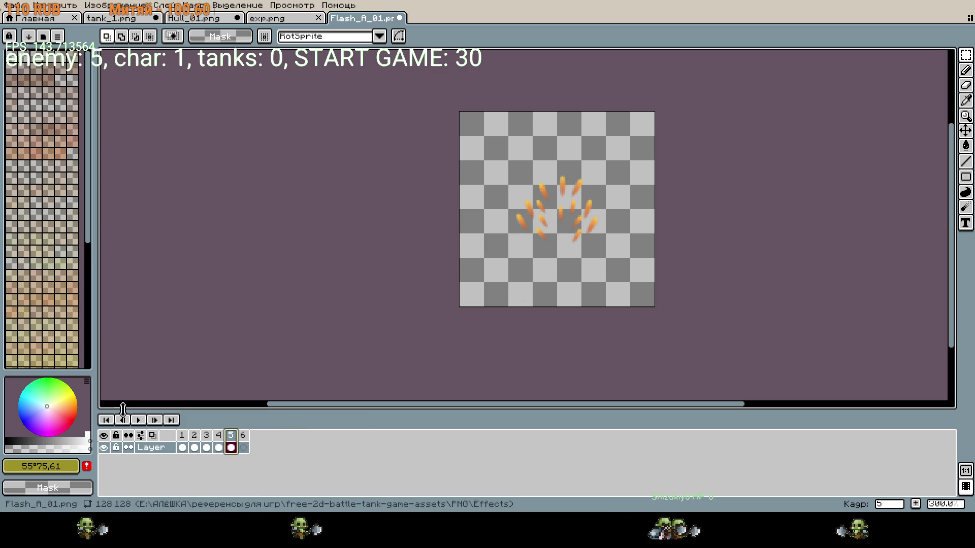
- Delete the extra frames after frame 4 and preview the four-frame flash
{"action": "left_click", "coordinate": [139, 421]}
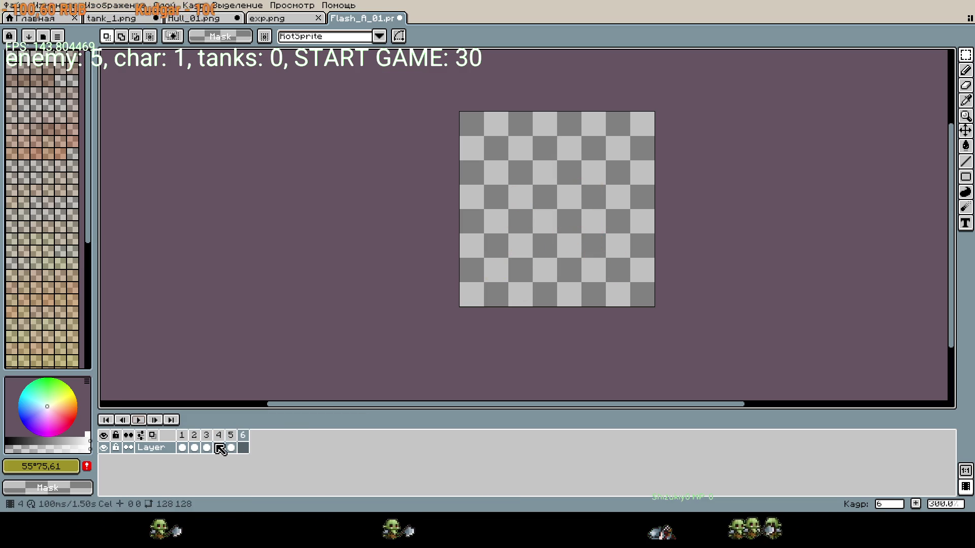
{"action": "right_click", "coordinate": [228, 442]}
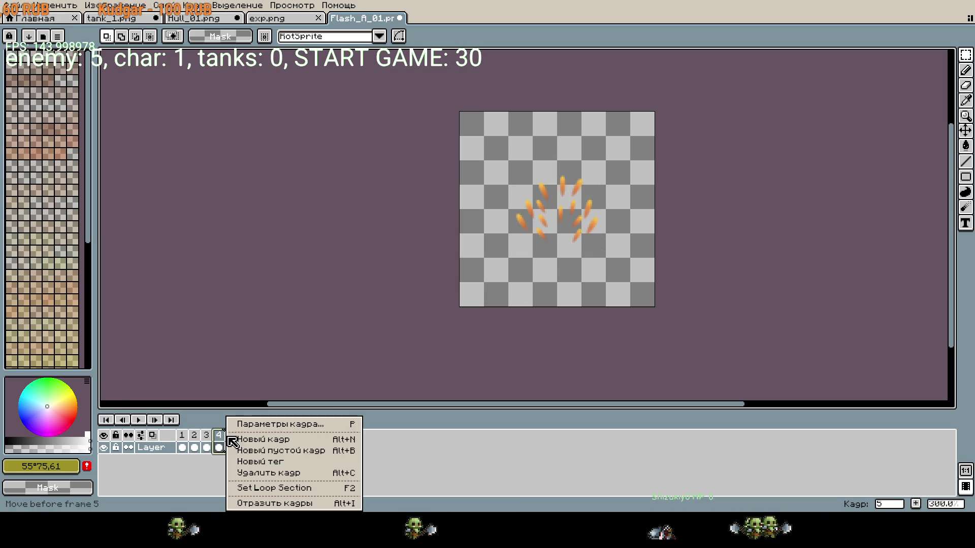
{"action": "left_click", "coordinate": [265, 472]}
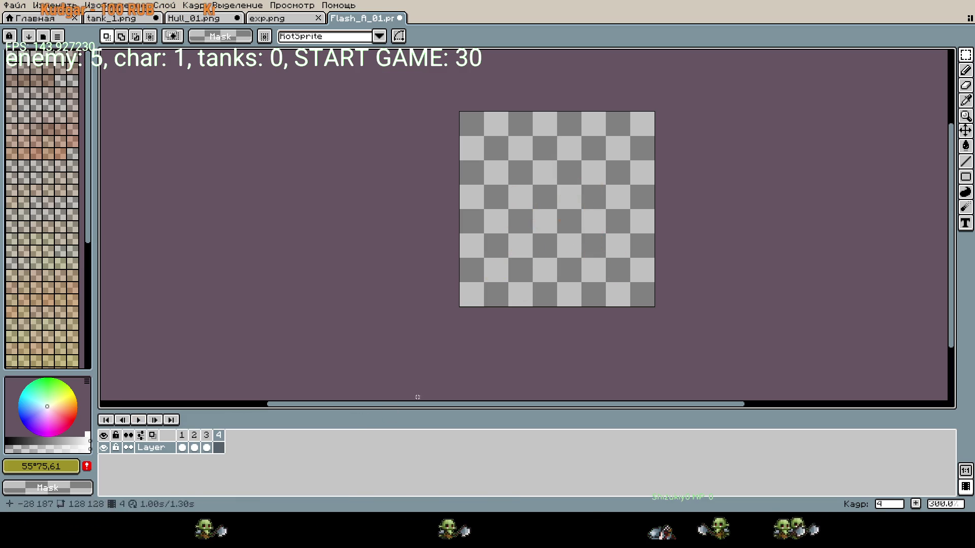
{"action": "left_click", "coordinate": [139, 421]}
{"action": "left_click", "coordinate": [139, 421]}
{"action": "left_click", "coordinate": [139, 421]}
{"action": "left_click", "coordinate": [139, 420]}
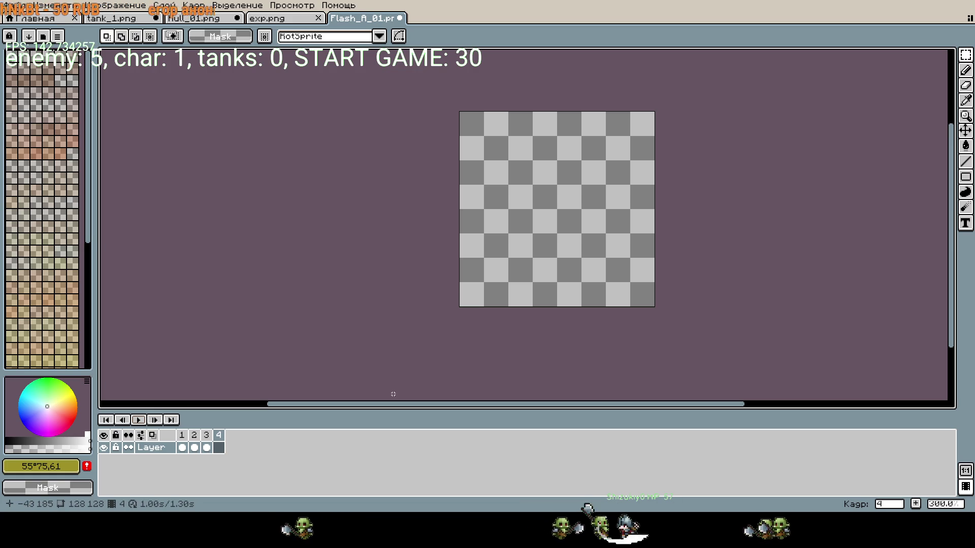
- Try resizing the whole frame to width 28, then cancel and undo the changes
{"action": "left_click_drag", "start_coordinate": [371, 238], "coordinate": [401, 284]}
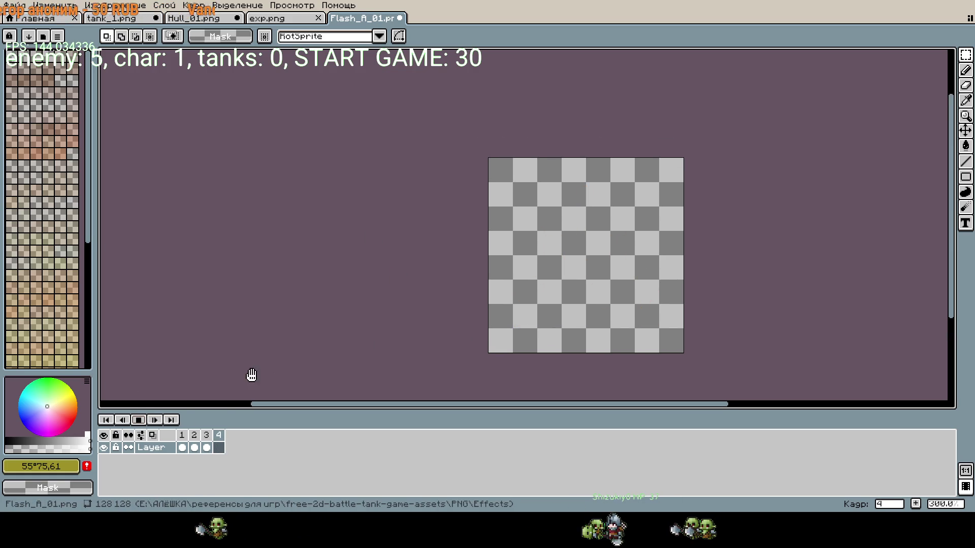
{"action": "key", "text": "ctrl+a"}
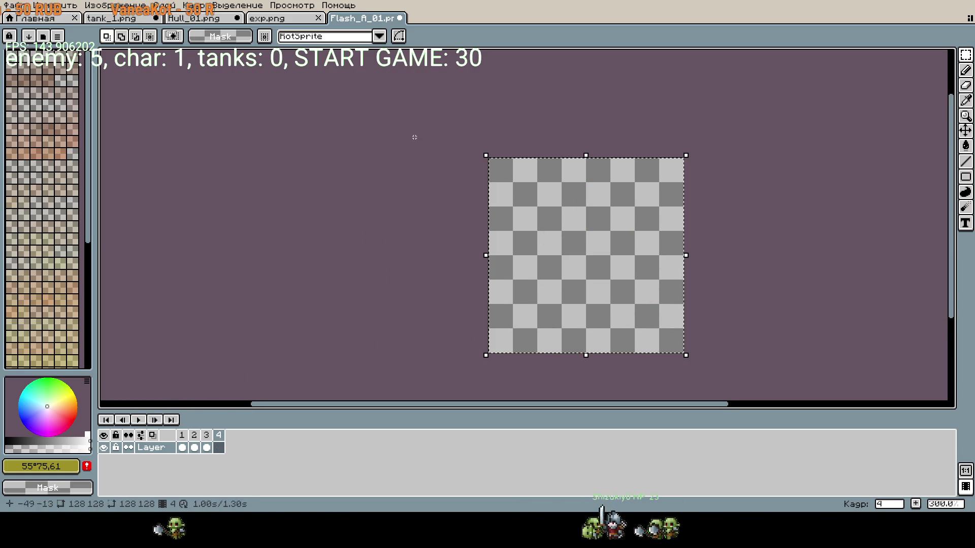
{"action": "left_click", "coordinate": [565, 219]}
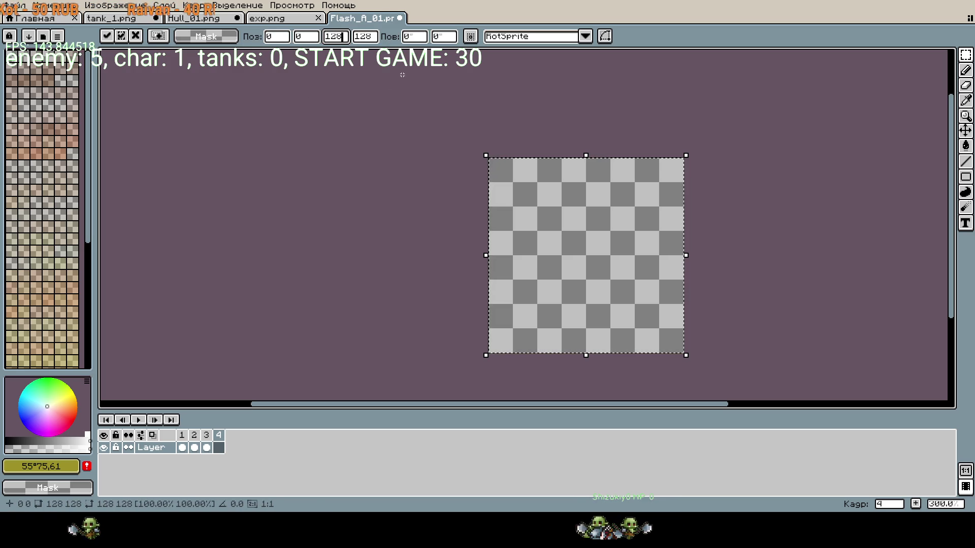
{"action": "key", "text": "BackSpace"}
{"action": "key", "text": "BackSpace"}
{"action": "key", "text": "BackSpace"}
{"action": "type", "text": "28"}
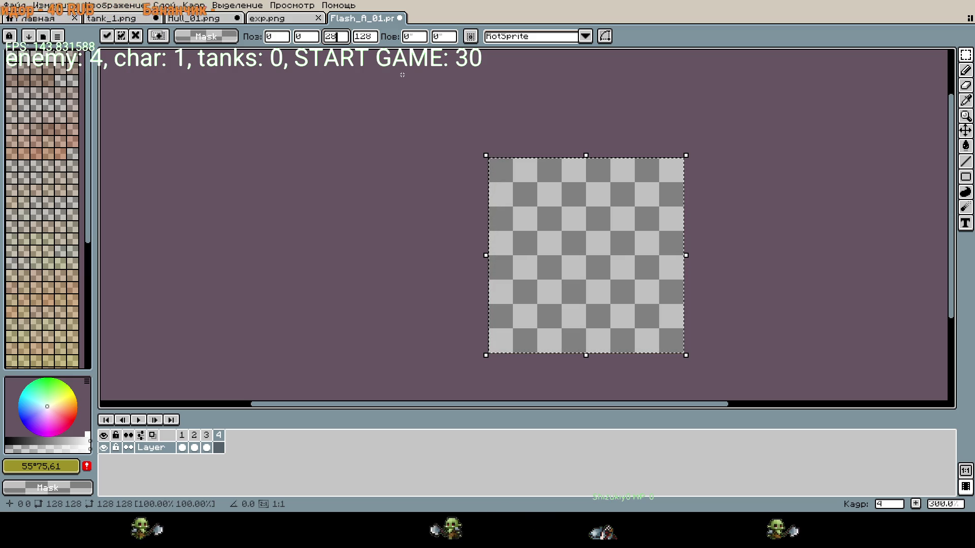
{"action": "key", "text": "Escape"}
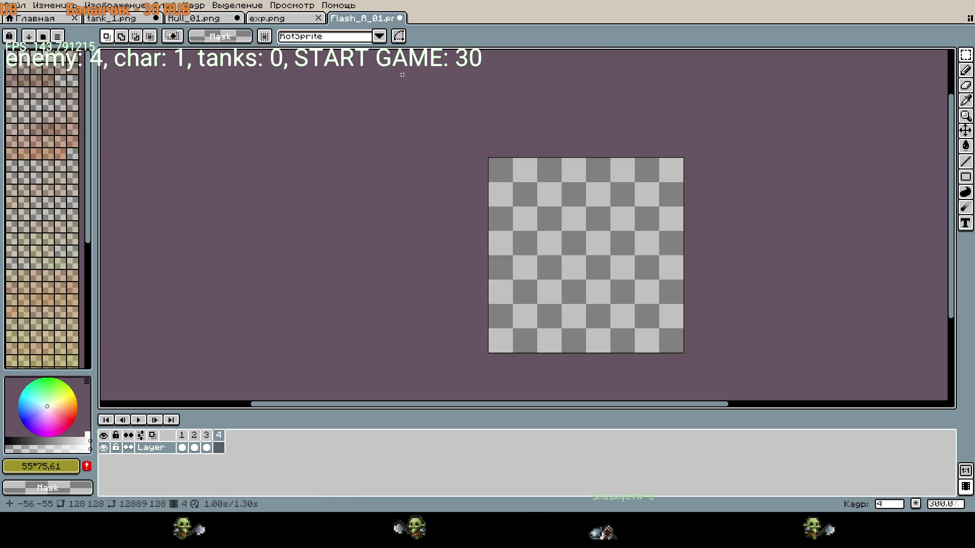
{"action": "key", "text": "ctrl+z"}
{"action": "key", "text": "ctrl+z"}
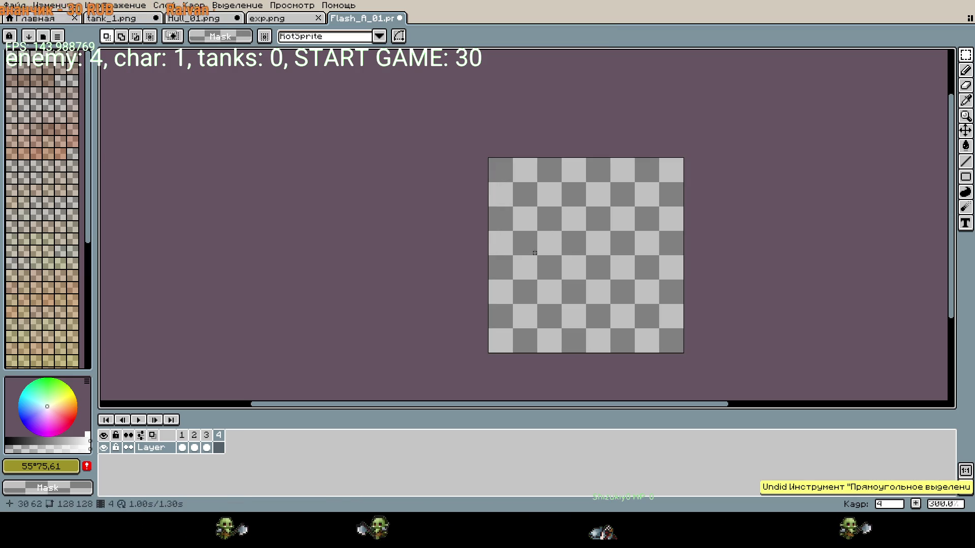
{"action": "key", "text": "ctrl+z"}
{"action": "key", "text": "ctrl+z"}
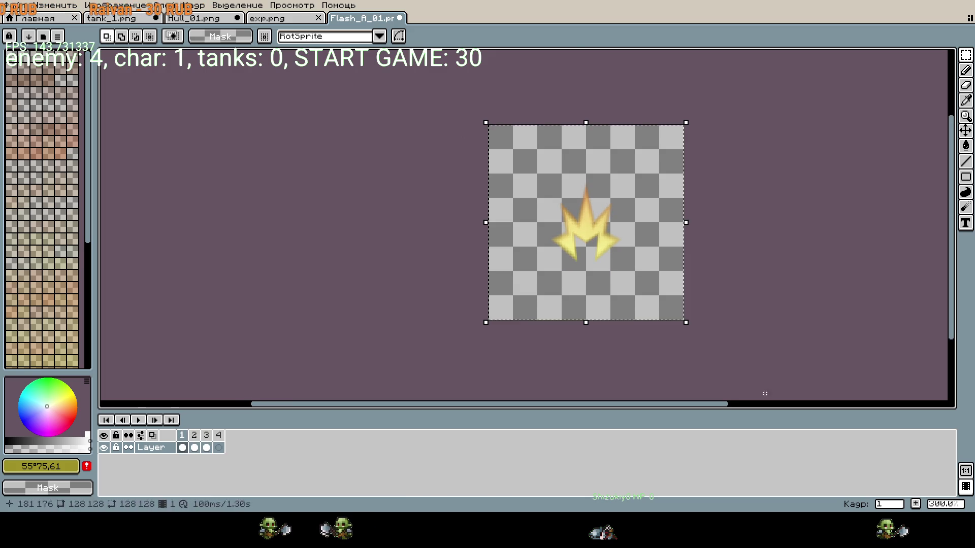
{"action": "key", "text": "ctrl+z"}
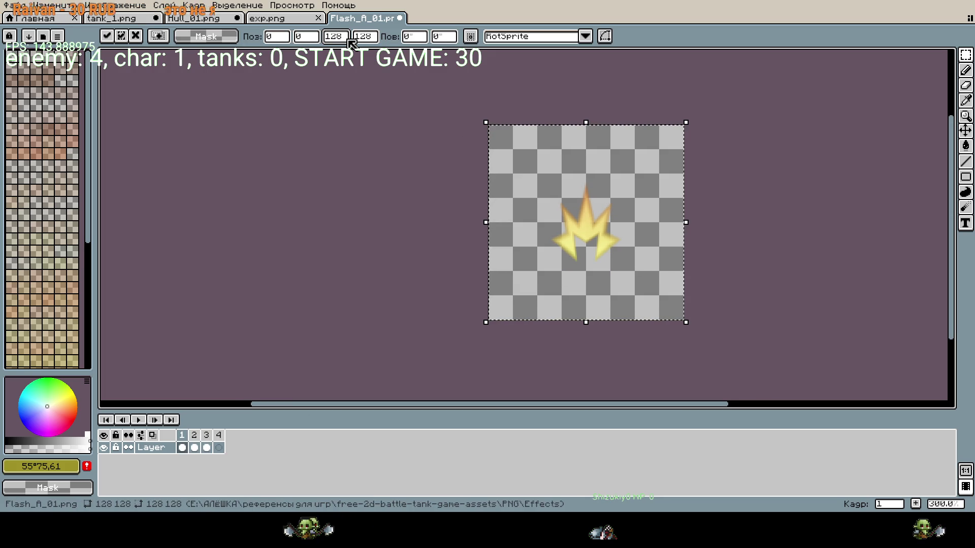
- Shrink the selected flash to 32×32 by dividing width and height by 4
{"action": "type", "text": "7"}
{"action": "key", "text": "BackSpace"}
{"action": "type", "text": "4"}
{"action": "left_click", "coordinate": [374, 41]}
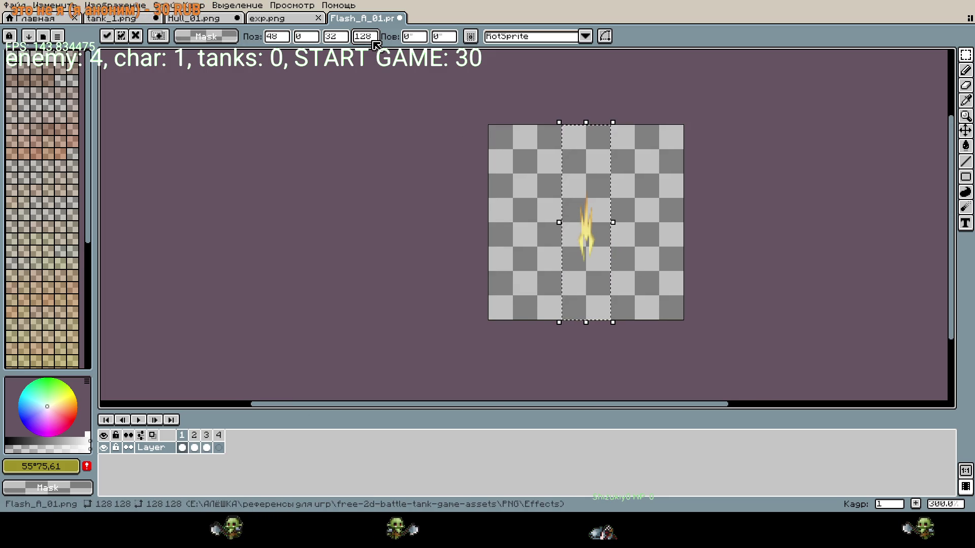
{"action": "type", "text": "8/4"}
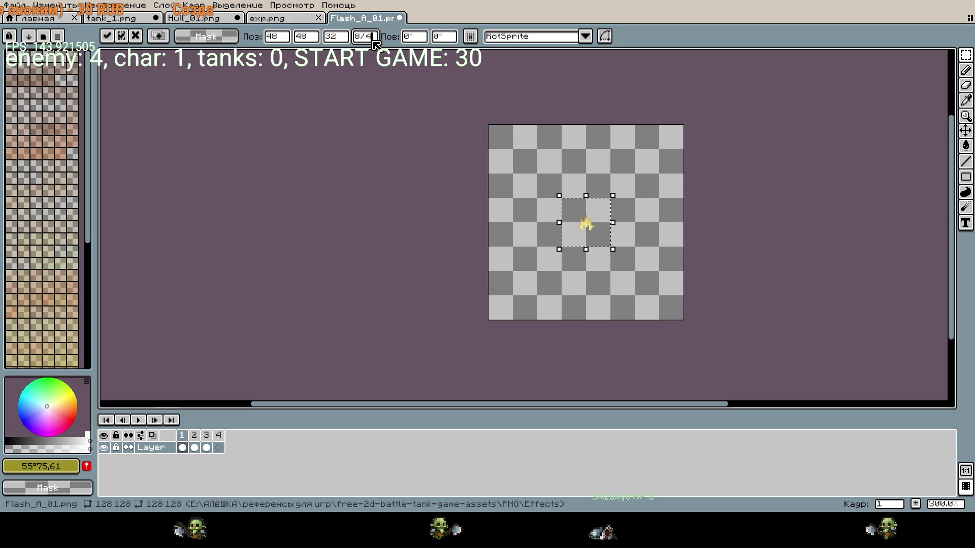
{"action": "key", "text": "Return"}
- Review the frames, drag the shrunken flash into the top-left corner, and deselect
{"action": "left_click", "coordinate": [199, 438]}
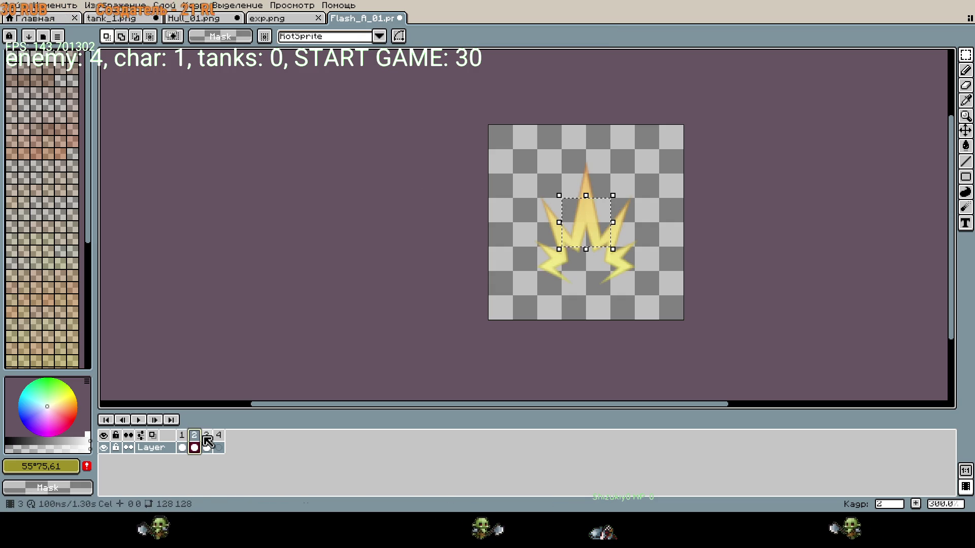
{"action": "left_click", "coordinate": [207, 446]}
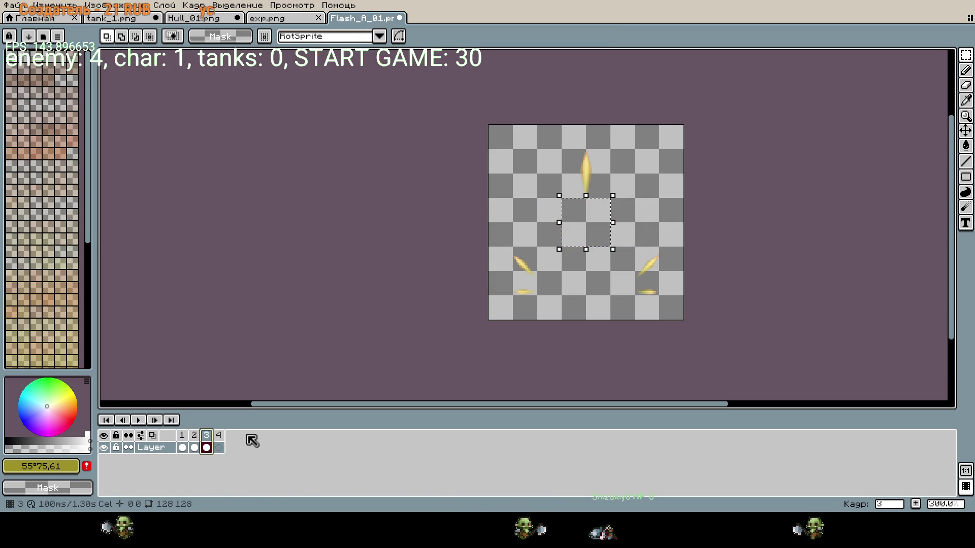
{"action": "left_click", "coordinate": [185, 440]}
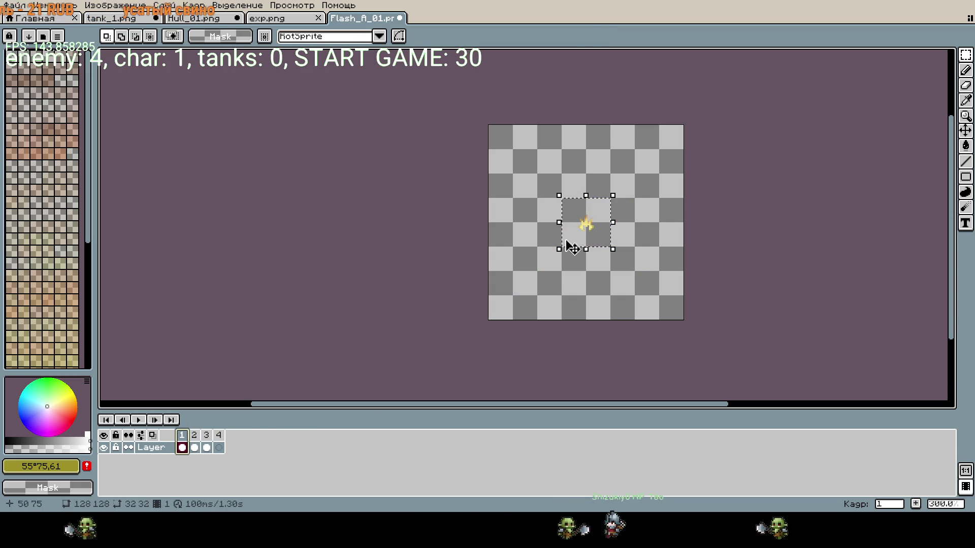
{"action": "left_click_drag", "start_coordinate": [598, 231], "coordinate": [516, 142]}
{"action": "scroll", "coordinate": [516, 141], "scroll_direction": "up", "scroll_amount": 3}
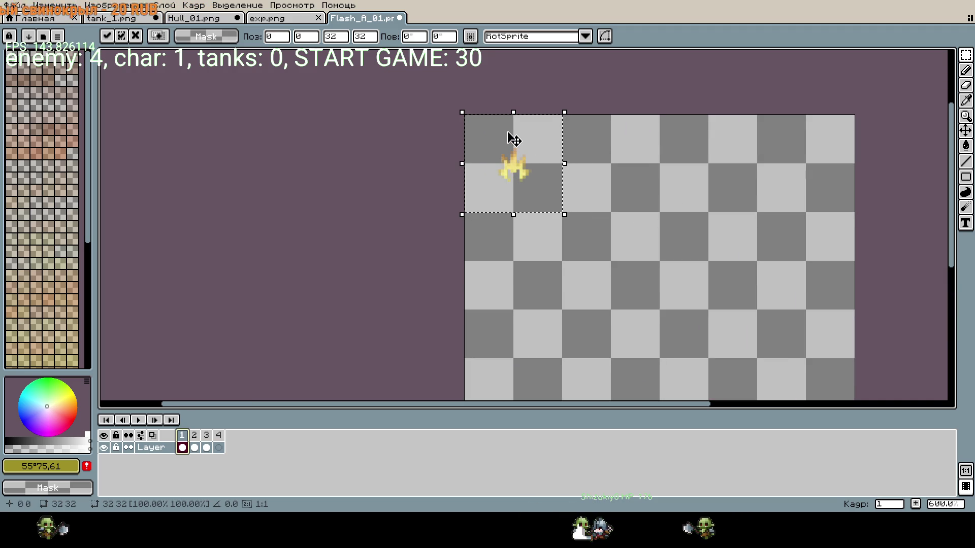
{"action": "scroll", "coordinate": [614, 204], "scroll_direction": "down", "scroll_amount": 2}
{"action": "left_click", "coordinate": [194, 435]}
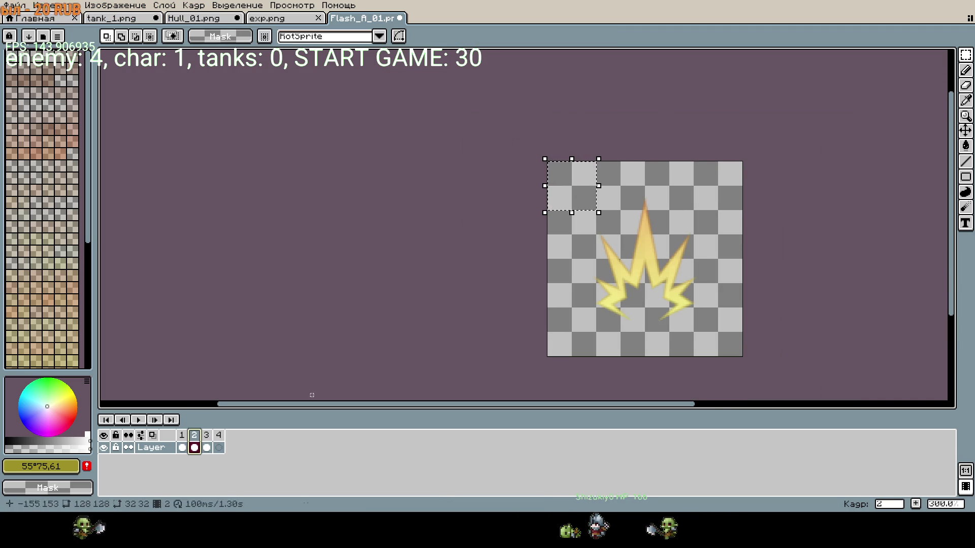
{"action": "key", "text": "ctrl+d"}
- On frame 2, scale the whole flash to a quarter size and place it at X 0, Y 0
{"action": "key", "text": "ctrl+a"}
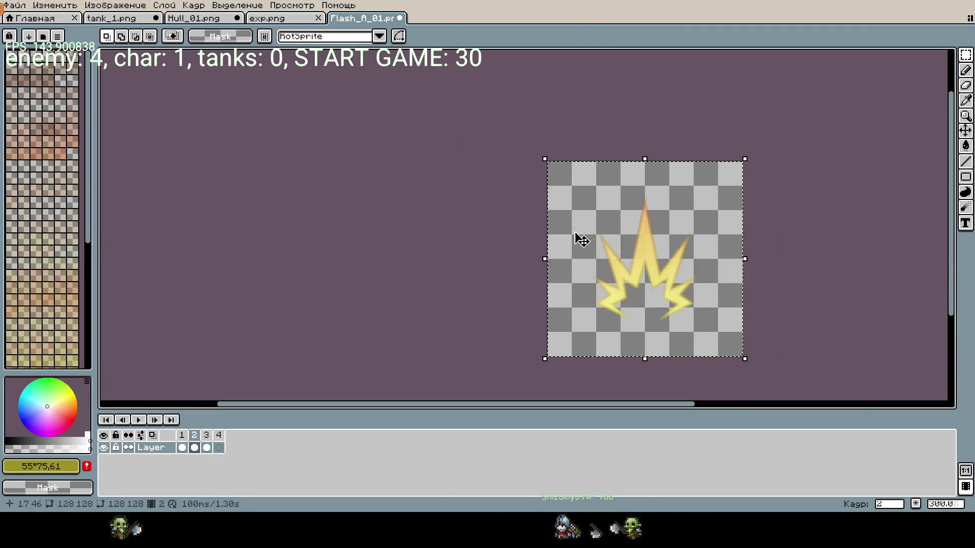
{"action": "left_click", "coordinate": [347, 38]}
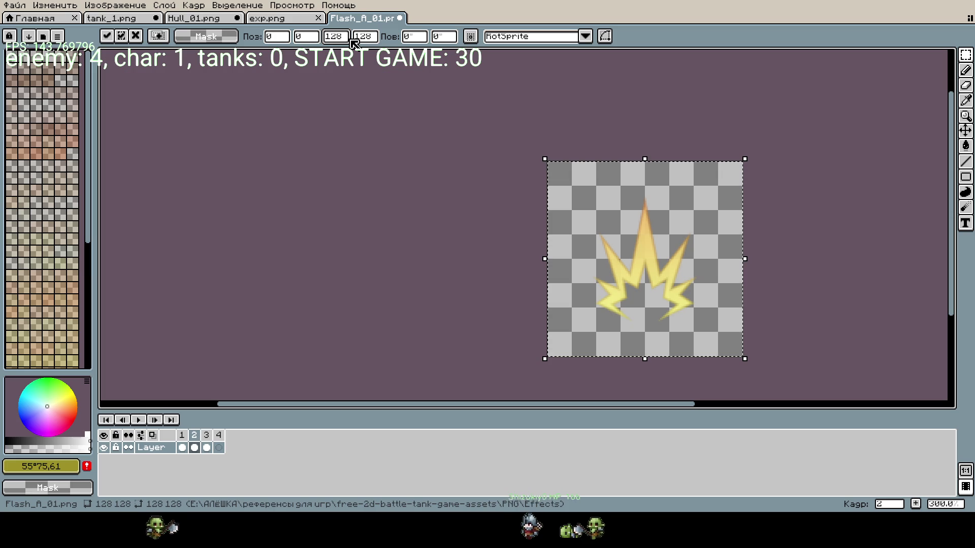
{"action": "type", "text": "4"}
{"action": "left_click", "coordinate": [378, 38]}
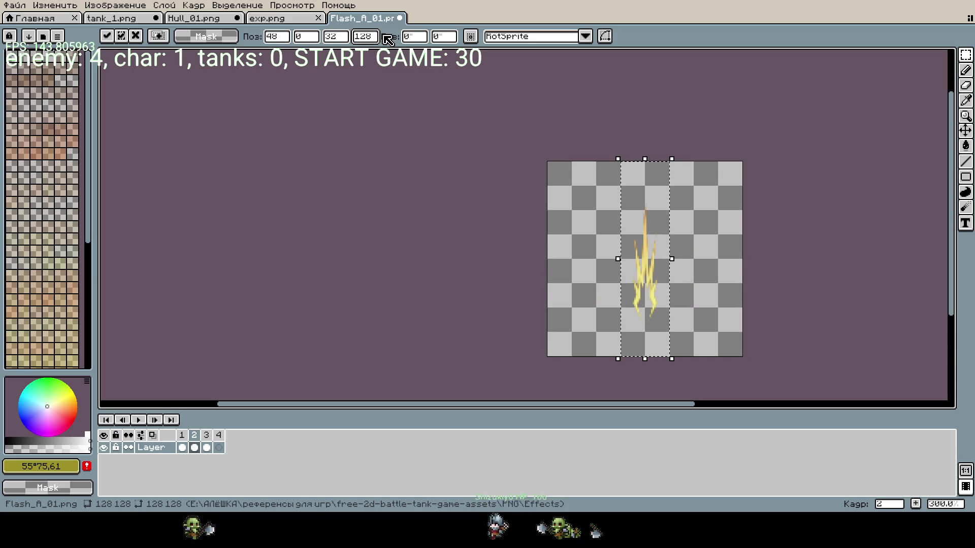
{"action": "type", "text": "/4"}
{"action": "key", "text": "Return"}
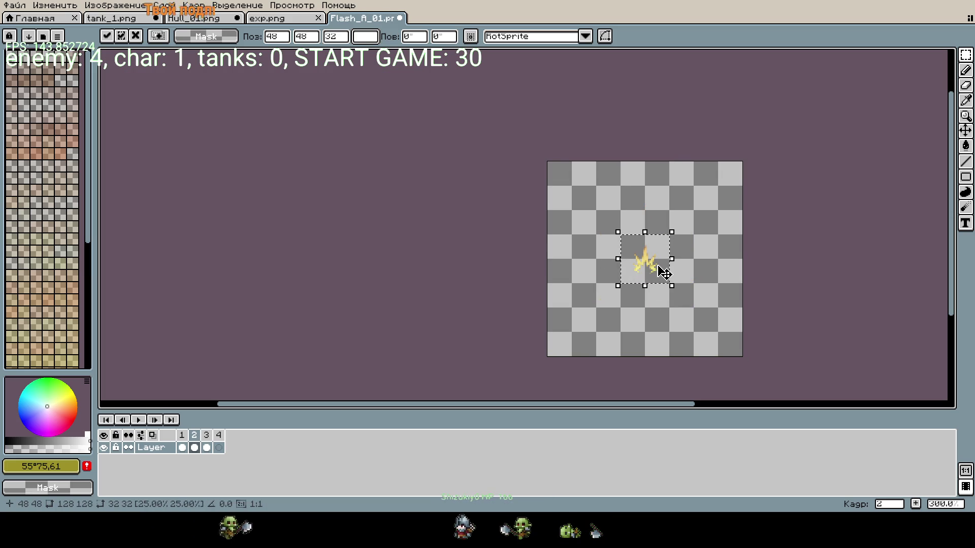
{"action": "type", "text": "0"}
{"action": "key", "text": "Tab"}
{"action": "type", "text": "0"}
{"action": "key", "text": "Return"}
- Transform frame 3's flash the same way and apply it
{"action": "left_click", "coordinate": [206, 435]}
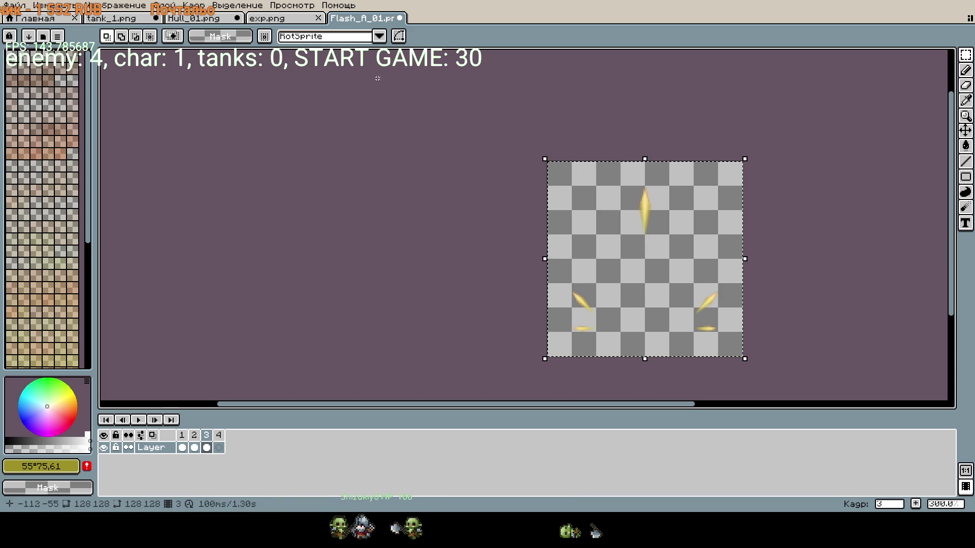
{"action": "left_click", "coordinate": [672, 244]}
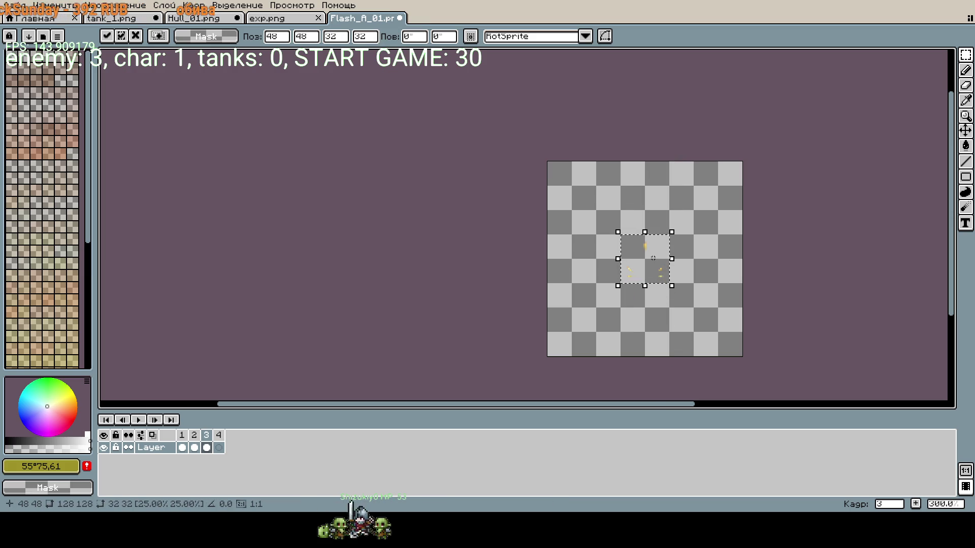
{"action": "left_click", "coordinate": [660, 286]}
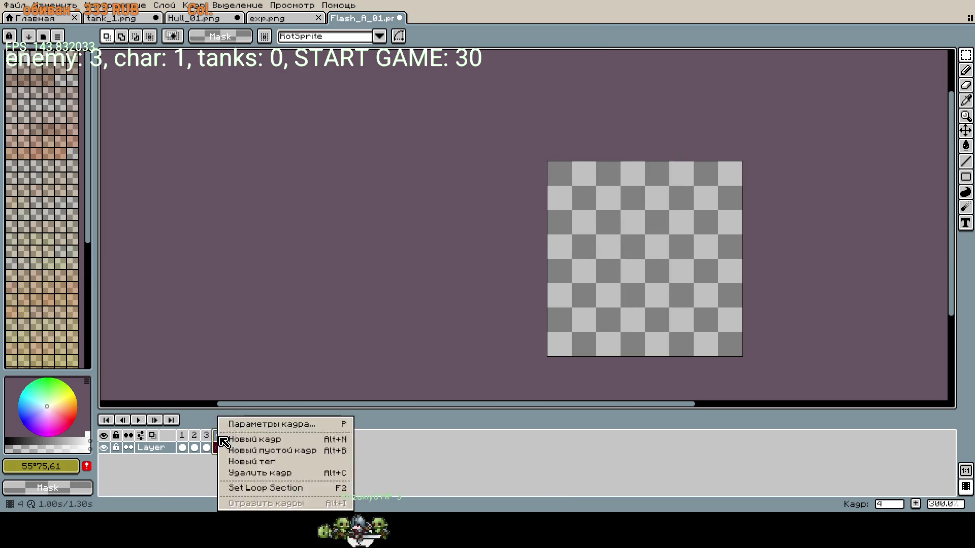
- Delete frame 4 and crop the canvas to 32×32 around the top-left flash
{"action": "right_click", "coordinate": [236, 448]}
{"action": "left_click", "coordinate": [256, 474]}
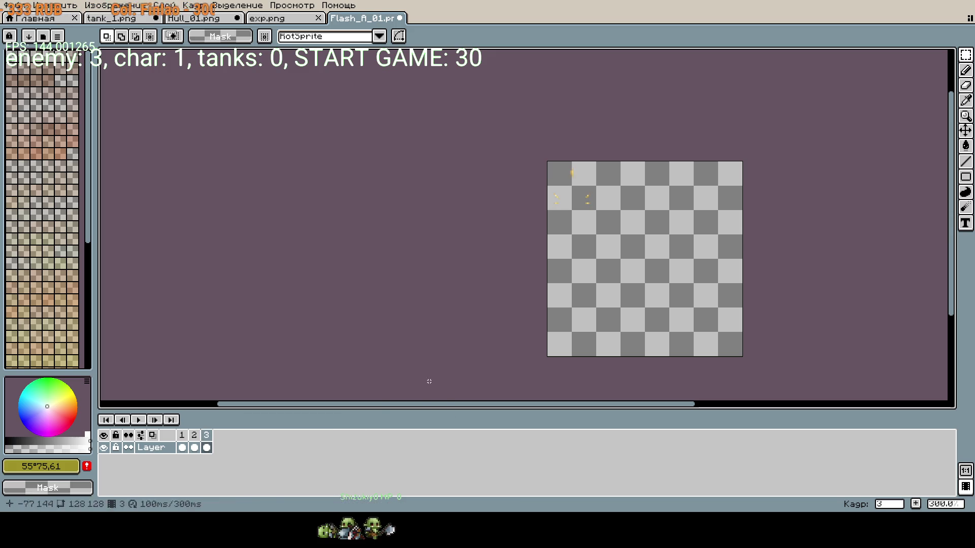
{"action": "key", "text": "ctrl+alt+c"}
{"action": "left_click_drag", "start_coordinate": [742, 358], "coordinate": [600, 216]}
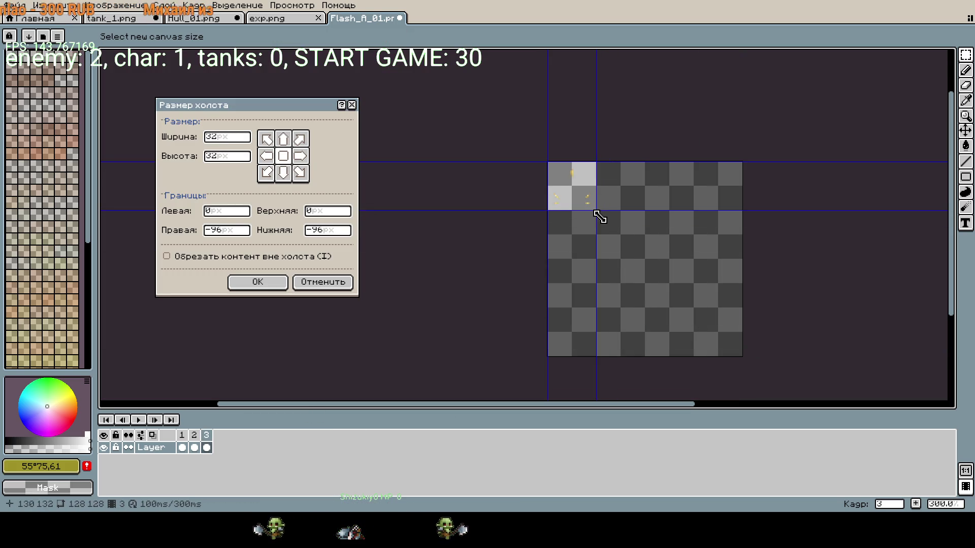
{"action": "left_click", "coordinate": [272, 283]}
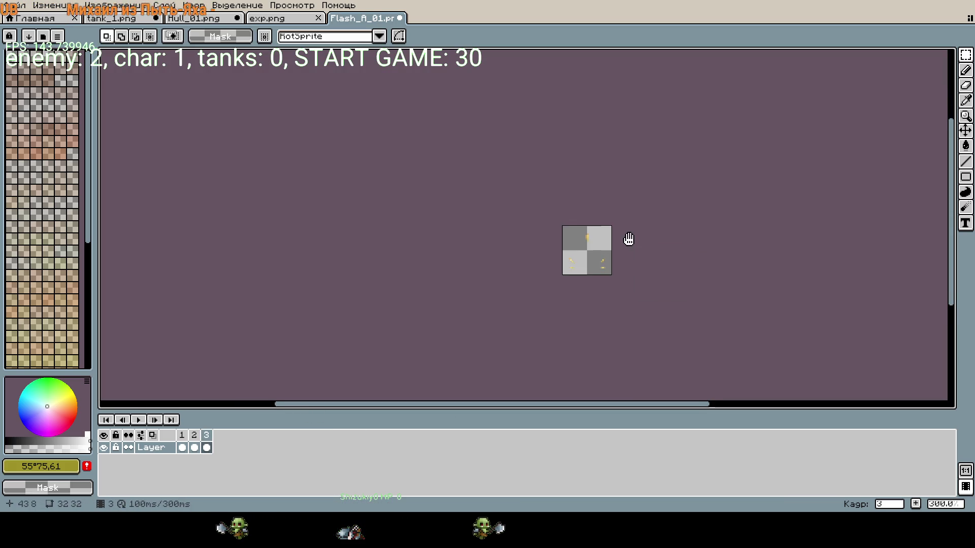
- Preview the flash animation, select all on frame 2, and switch to Hull_01.png
{"action": "scroll", "coordinate": [589, 284], "scroll_direction": "up", "scroll_amount": 1}
{"action": "scroll", "coordinate": [576, 311], "scroll_direction": "up", "scroll_amount": 2}
{"action": "left_click", "coordinate": [142, 421]}
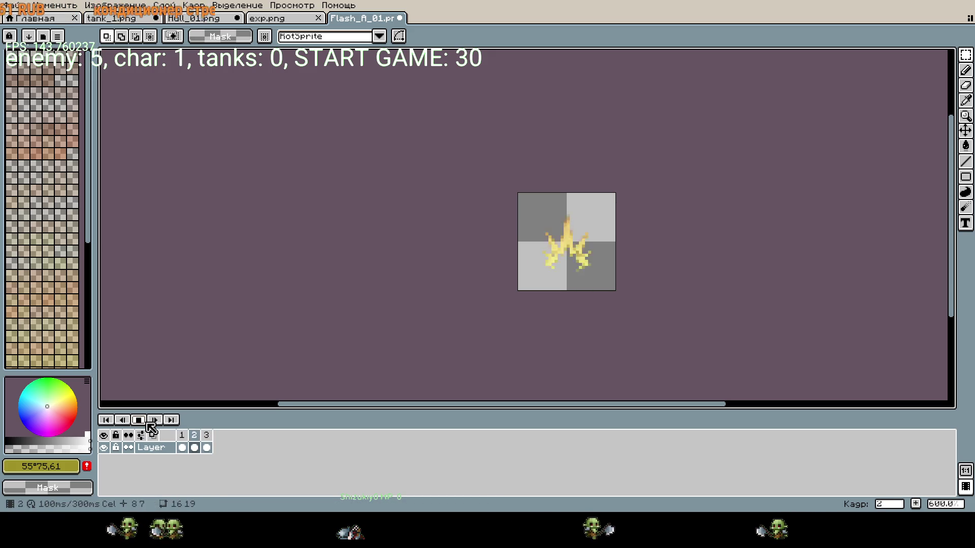
{"action": "left_click", "coordinate": [138, 420]}
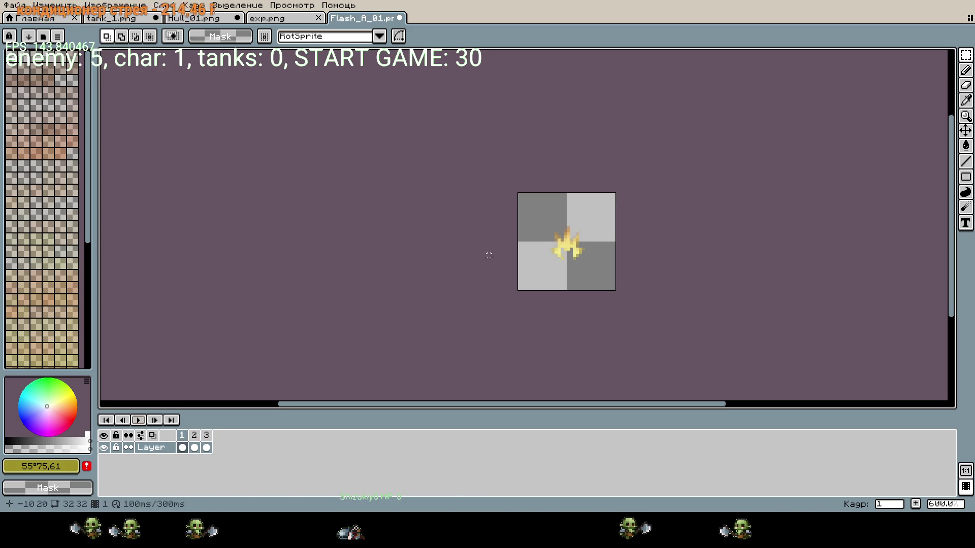
{"action": "left_click", "coordinate": [195, 447]}
{"action": "key", "text": "ctrl+a"}
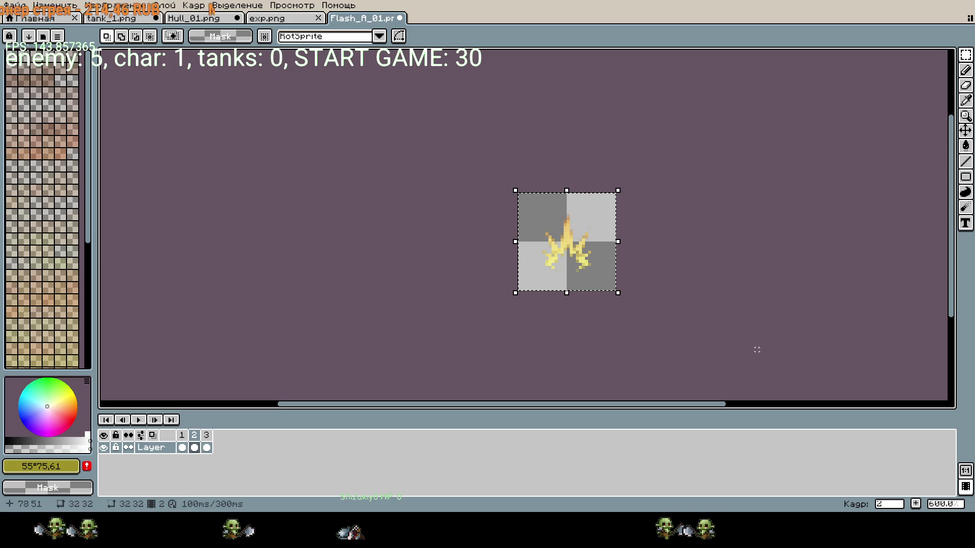
{"action": "key", "text": "ctrl+Tab"}
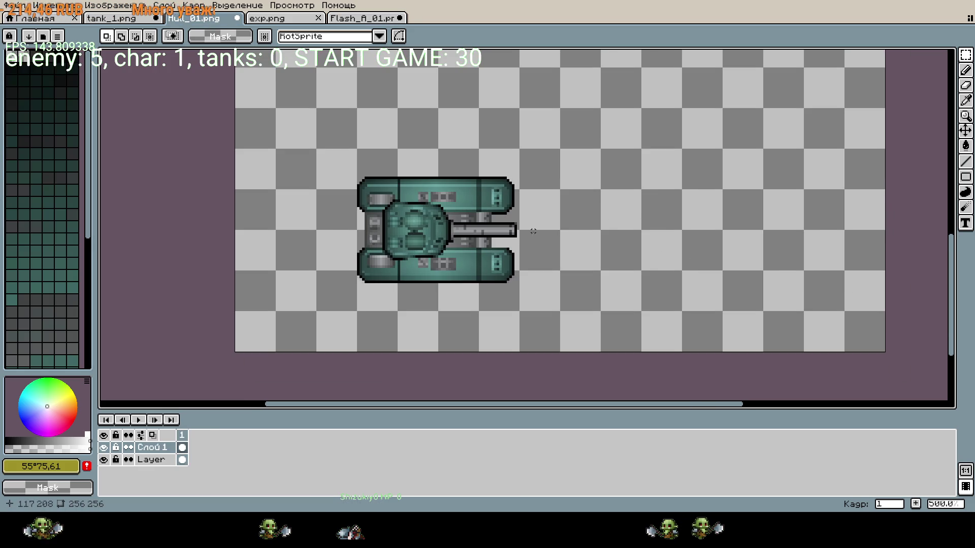
{"action": "scroll", "coordinate": [515, 231], "scroll_direction": "up", "scroll_amount": 1}
{"action": "key", "text": "ctrl+a"}
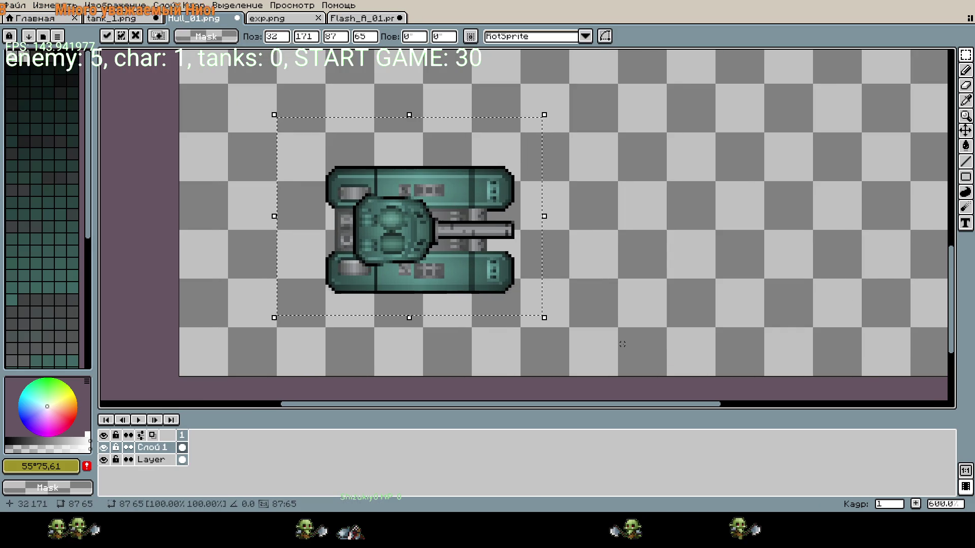
{"action": "key", "text": "ctrl+v"}
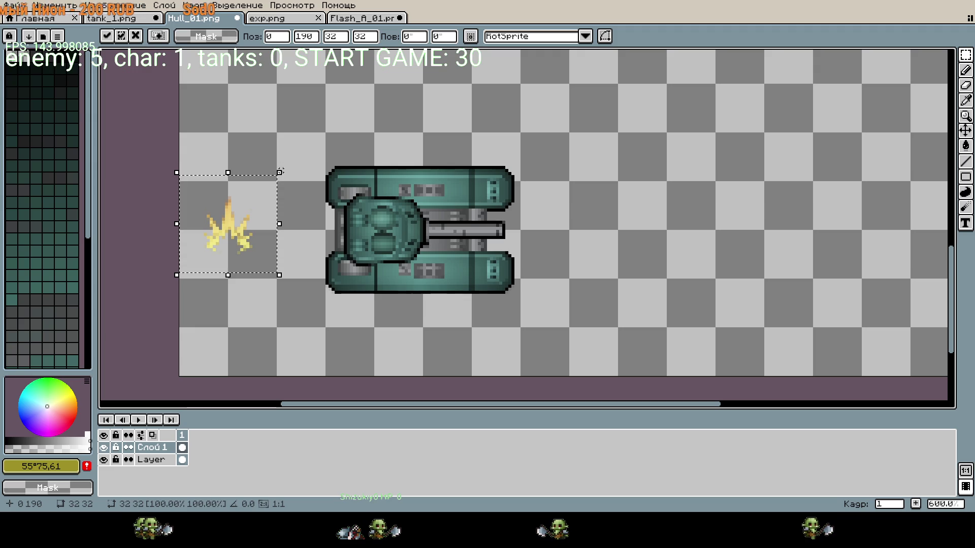
{"action": "mouse_move", "coordinate": [294, 174]}
{"action": "left_mouse_down"}
{"action": "mouse_move", "coordinate": [327, 211]}
{"action": "mouse_move", "coordinate": [323, 261]}
{"action": "mouse_move", "coordinate": [259, 260]}
{"action": "mouse_move", "coordinate": [554, 262]}
{"action": "left_mouse_up"}
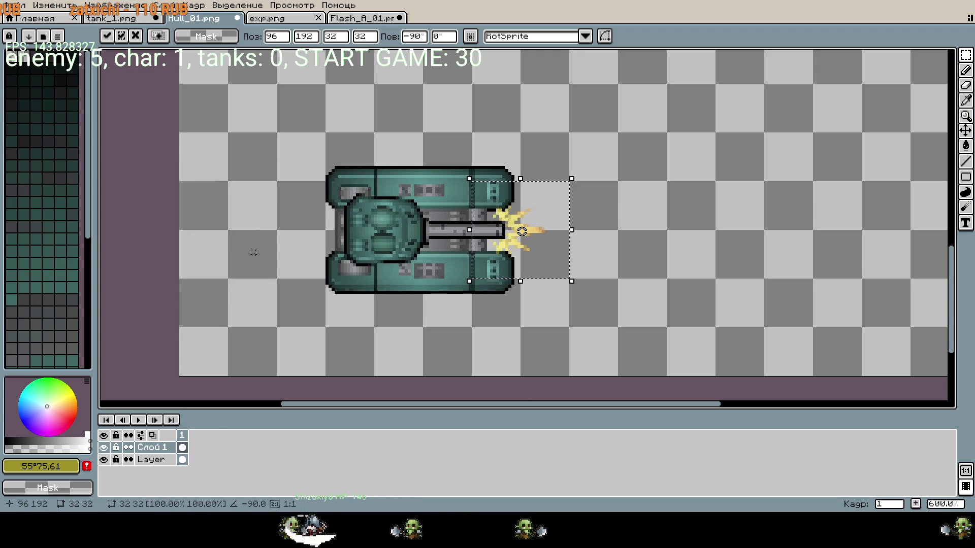
{"action": "key", "text": "Escape"}
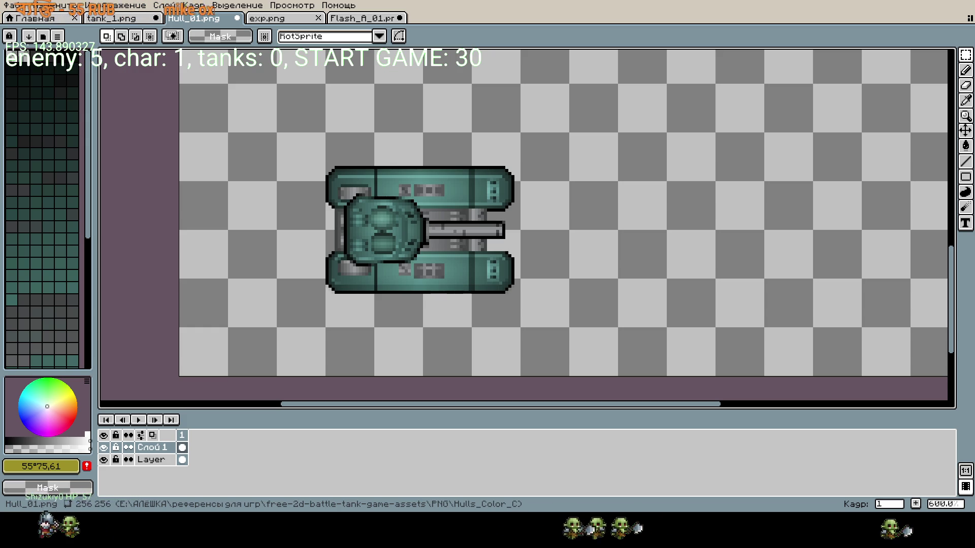
- Drag a square selection around the tank, resize it to 80×80, and apply it
{"action": "left_click_drag", "start_coordinate": [519, 134], "coordinate": [567, 323]}
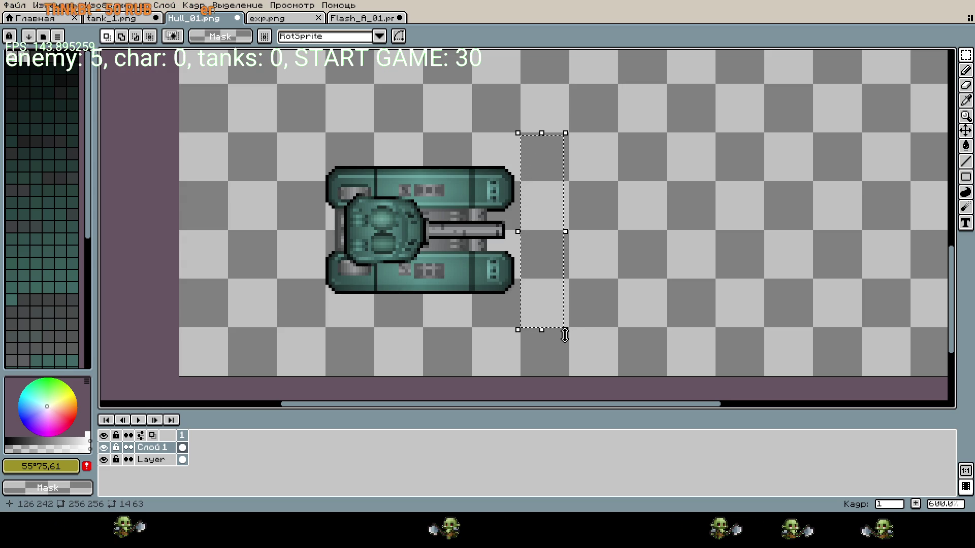
{"action": "mouse_move", "coordinate": [567, 325]}
{"action": "left_mouse_down"}
{"action": "mouse_move", "coordinate": [524, 280]}
{"action": "mouse_move", "coordinate": [338, 154]}
{"action": "left_mouse_up"}
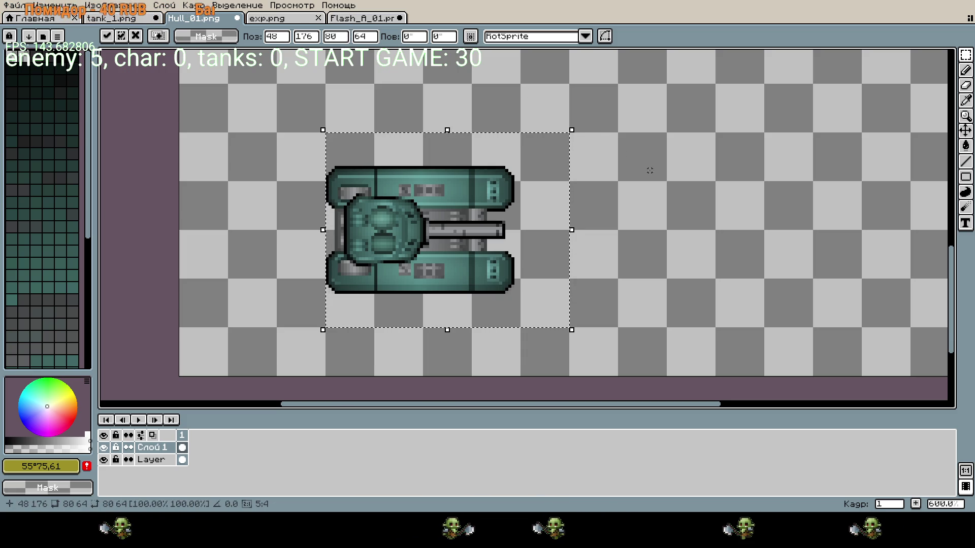
{"action": "key", "text": "Return"}
{"action": "mouse_move", "coordinate": [325, 84]}
{"action": "left_mouse_down"}
{"action": "mouse_move", "coordinate": [513, 289]}
{"action": "mouse_move", "coordinate": [570, 328]}
{"action": "left_mouse_up"}
{"action": "left_click", "coordinate": [563, 272]}
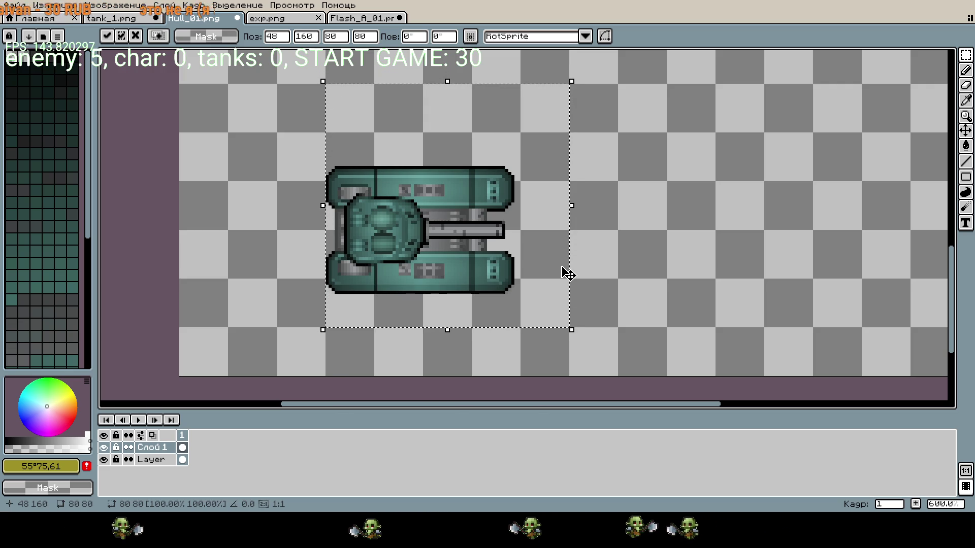
{"action": "left_click", "coordinate": [164, 459]}
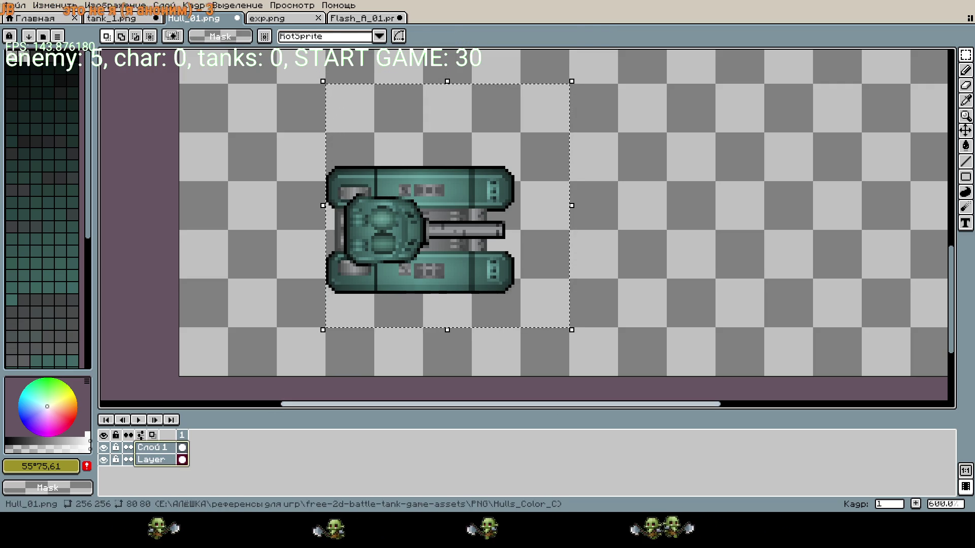
- Try nudging the hull and turret layers up, then cancel and return to the Layer layer
{"action": "key", "text": "Up"}
{"action": "key", "text": "Up"}
{"action": "key", "text": "Up"}
{"action": "key", "text": "Up"}
{"action": "key", "text": "Up"}
{"action": "key", "text": "Up"}
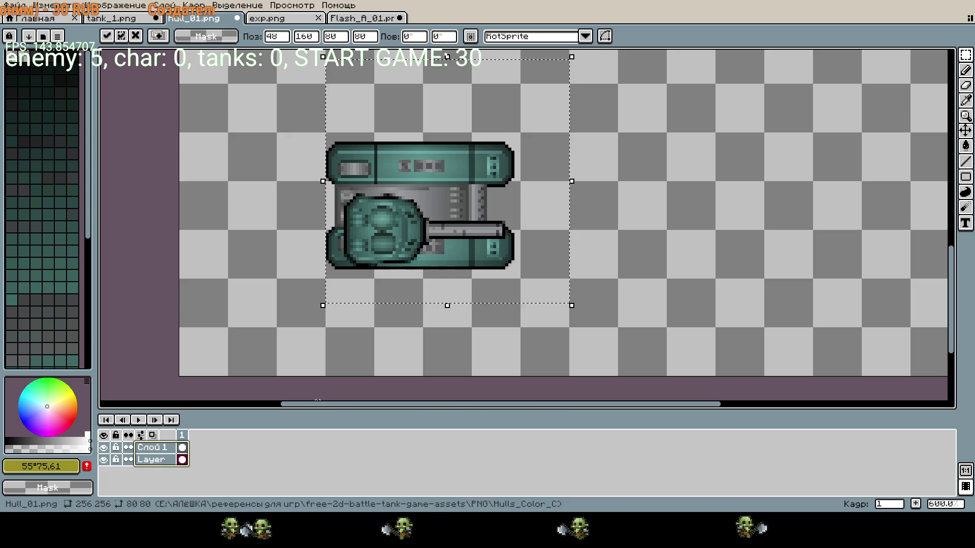
{"action": "scroll", "coordinate": [477, 148], "scroll_direction": "up", "scroll_amount": 3}
{"action": "scroll", "coordinate": [477, 148], "scroll_direction": "down", "scroll_amount": 6}
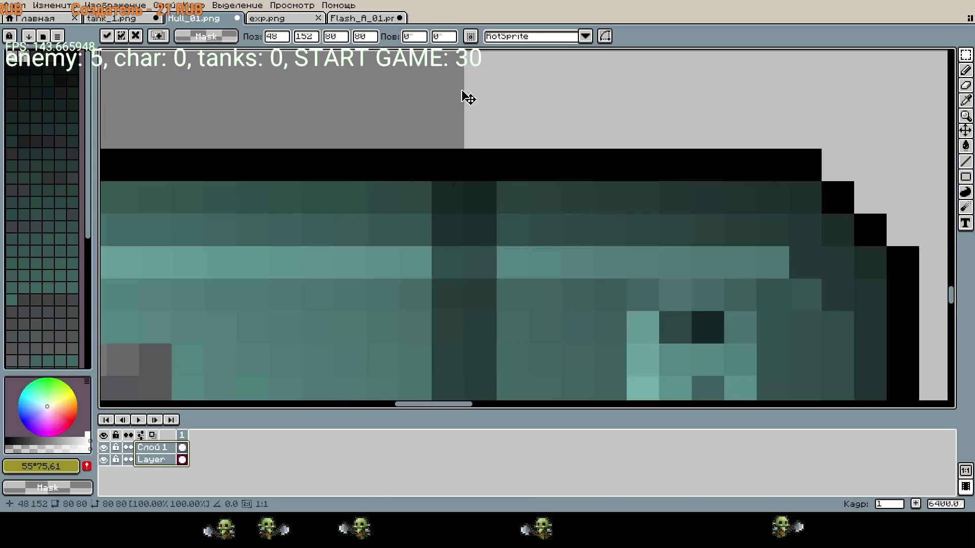
{"action": "scroll", "coordinate": [648, 282], "scroll_direction": "up", "scroll_amount": 3}
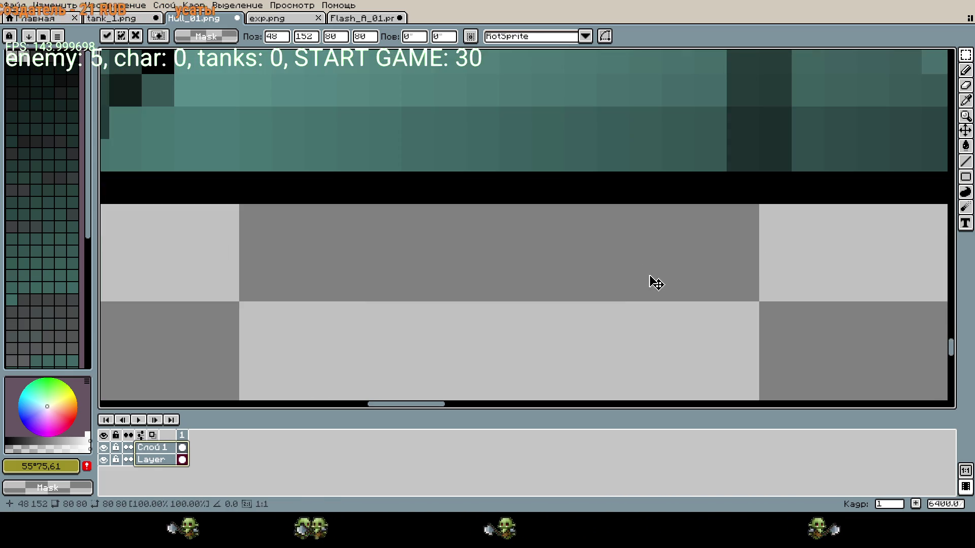
{"action": "scroll", "coordinate": [653, 279], "scroll_direction": "down", "scroll_amount": 4}
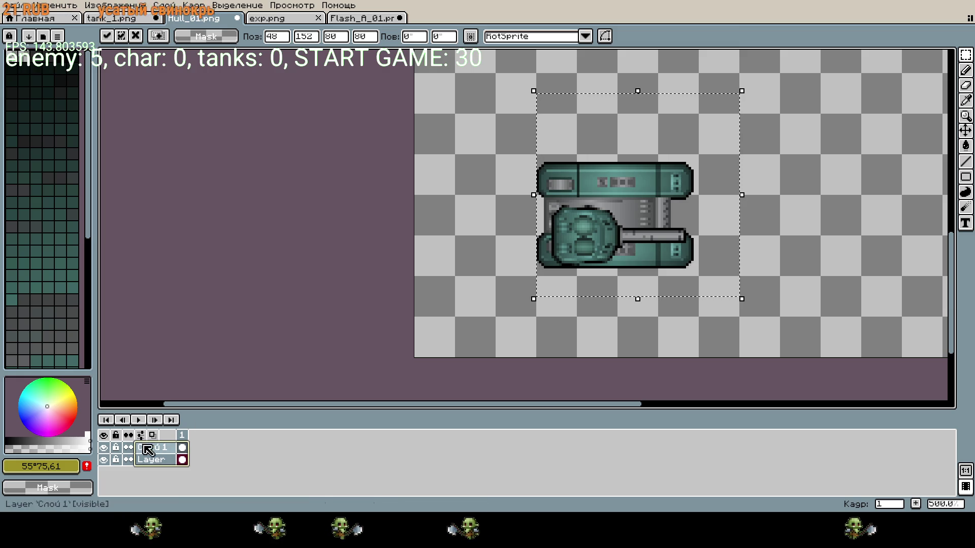
{"action": "left_click", "coordinate": [168, 447]}
{"action": "key", "text": "Up"}
{"action": "key", "text": "Up"}
{"action": "key", "text": "Up"}
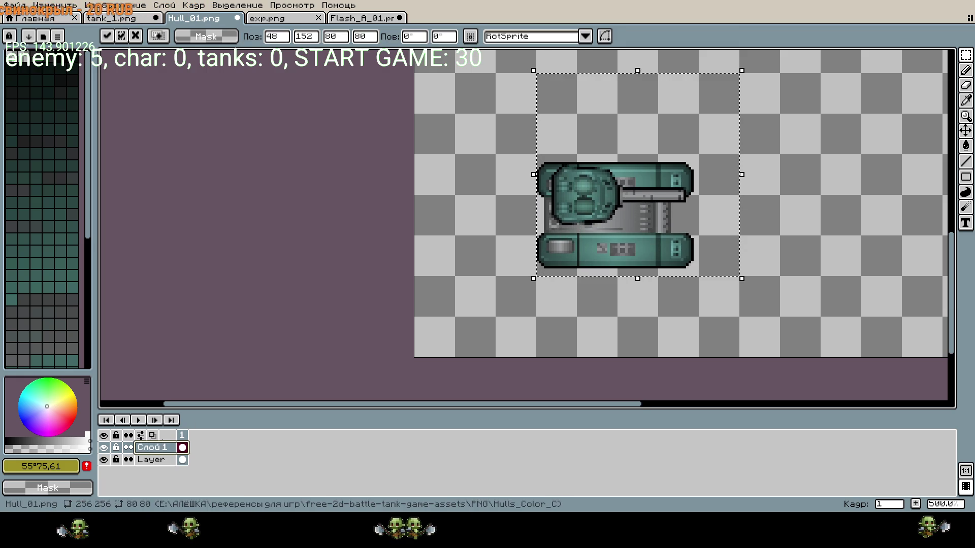
{"action": "key", "text": "Escape"}
{"action": "left_click", "coordinate": [159, 462]}
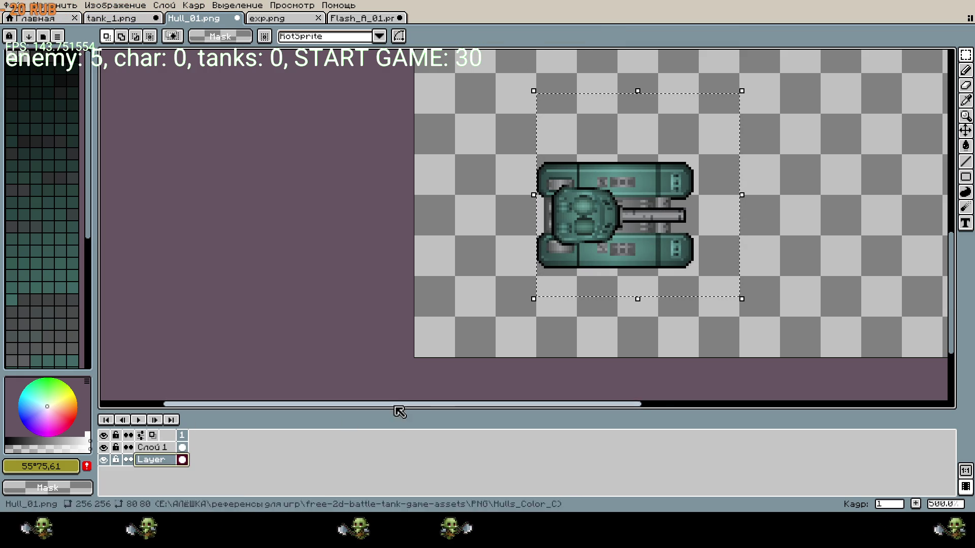
{"action": "left_click_drag", "start_coordinate": [781, 287], "coordinate": [692, 312]}
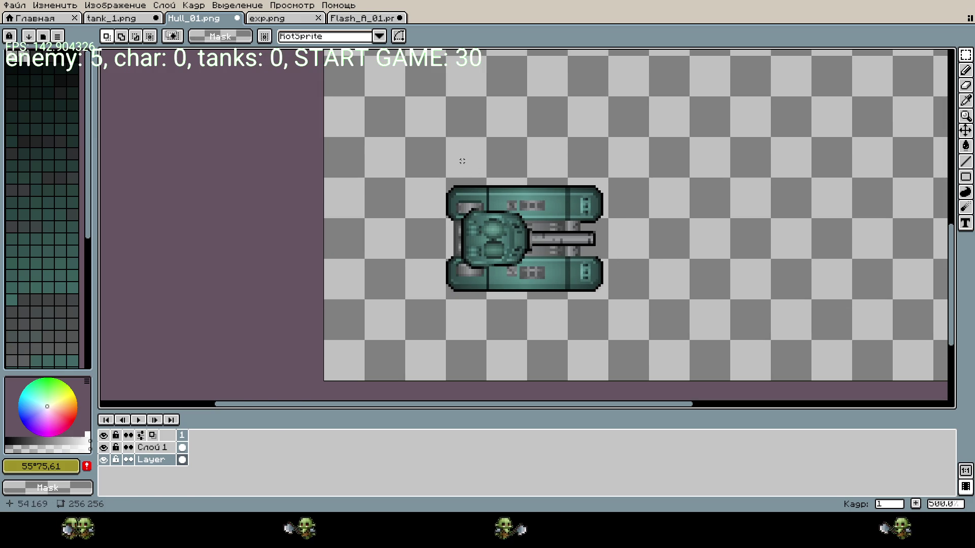
- Select the area around the turret and transform it one pixel right
{"action": "mouse_move", "coordinate": [462, 161]}
{"action": "left_mouse_down"}
{"action": "mouse_move", "coordinate": [614, 322]}
{"action": "mouse_move", "coordinate": [624, 349]}
{"action": "left_mouse_up"}
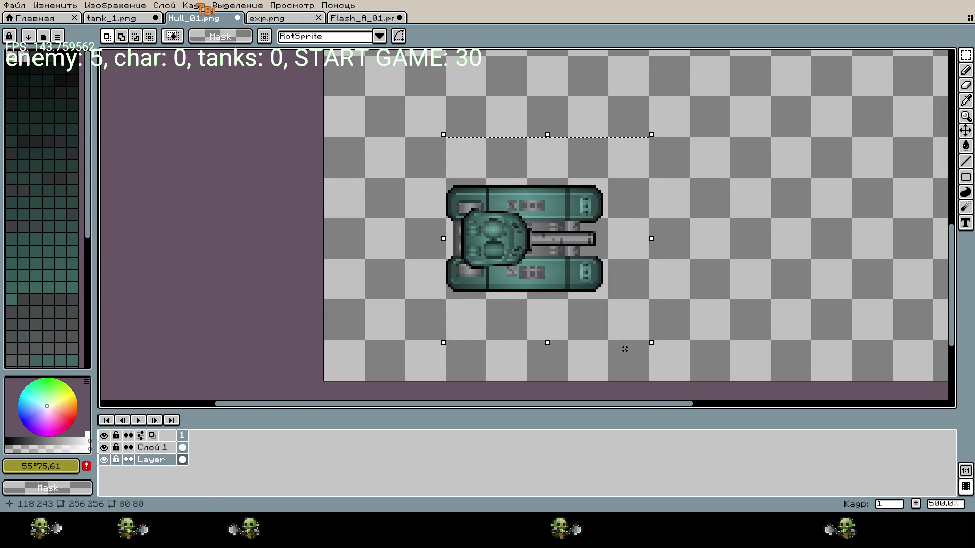
{"action": "key", "text": "ctrl+t"}
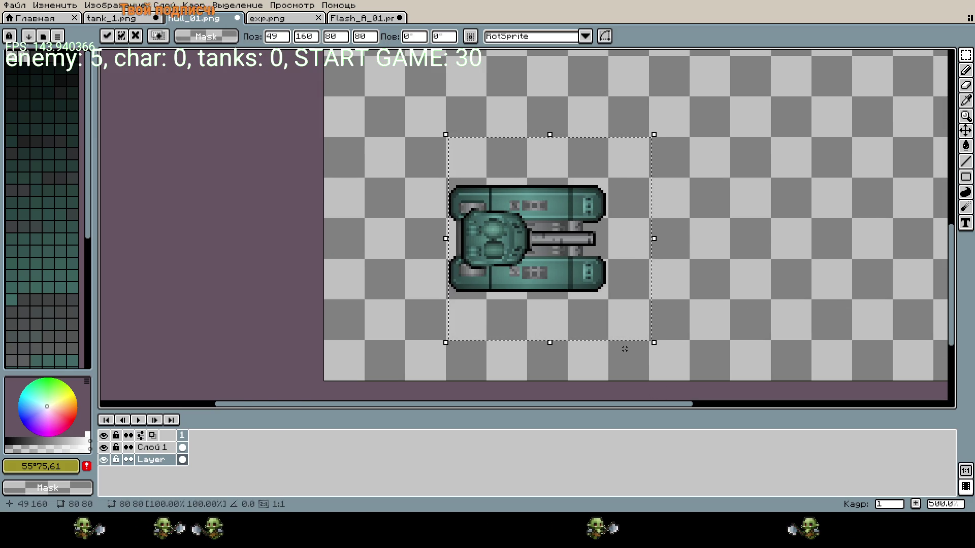
{"action": "key", "text": "Return"}
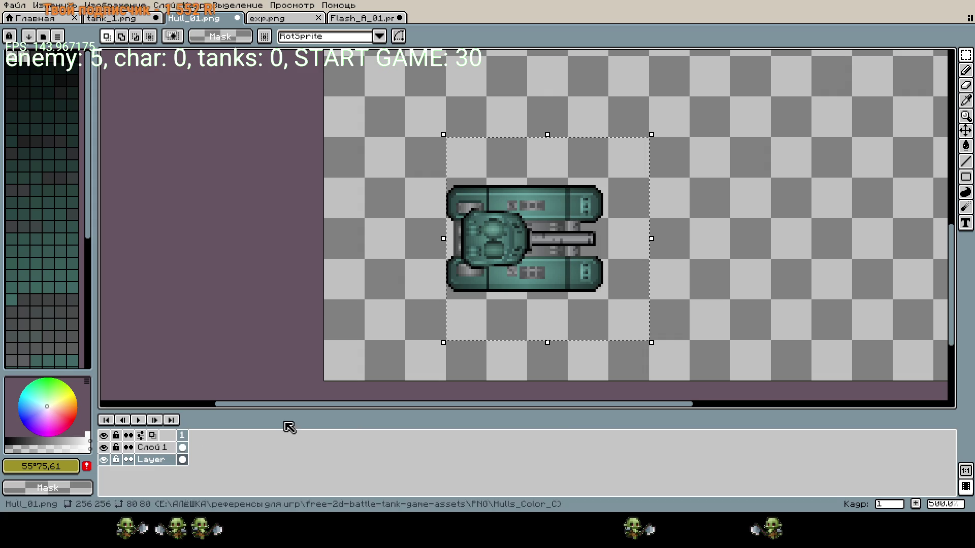
{"action": "key", "text": "ctrl+t"}
{"action": "key", "text": "Right"}
{"action": "key", "text": "Right"}
{"action": "key", "text": "Right"}
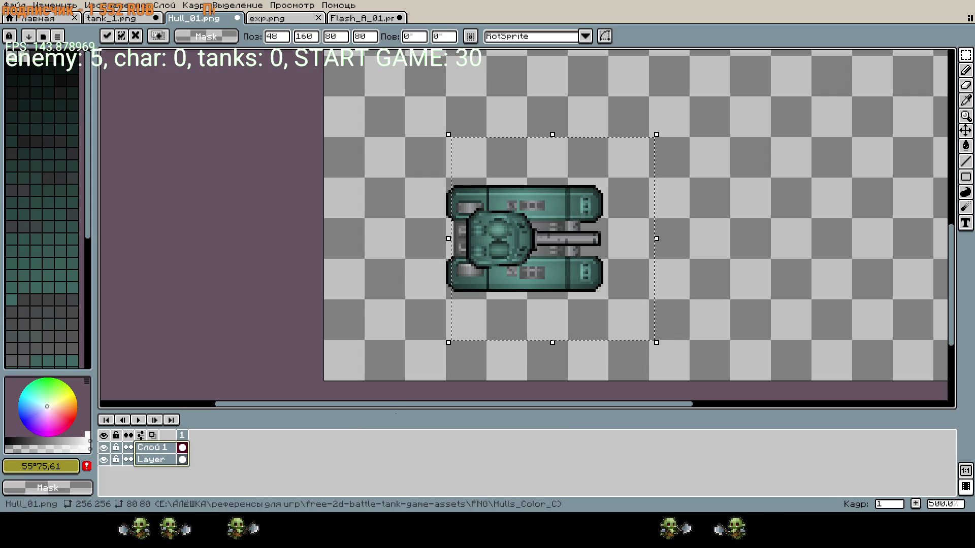
{"action": "key", "text": "Return"}
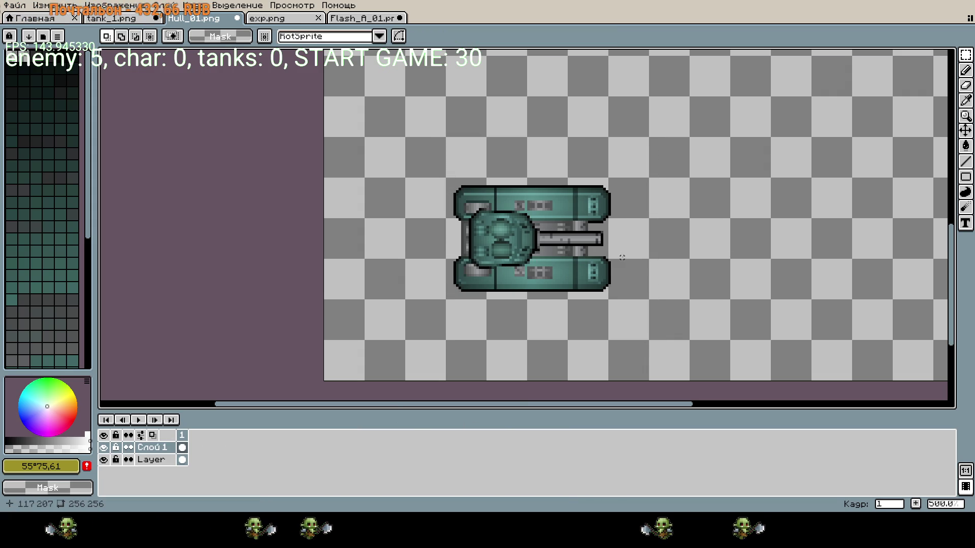
{"action": "scroll", "coordinate": [622, 257], "scroll_direction": "up", "scroll_amount": 3}
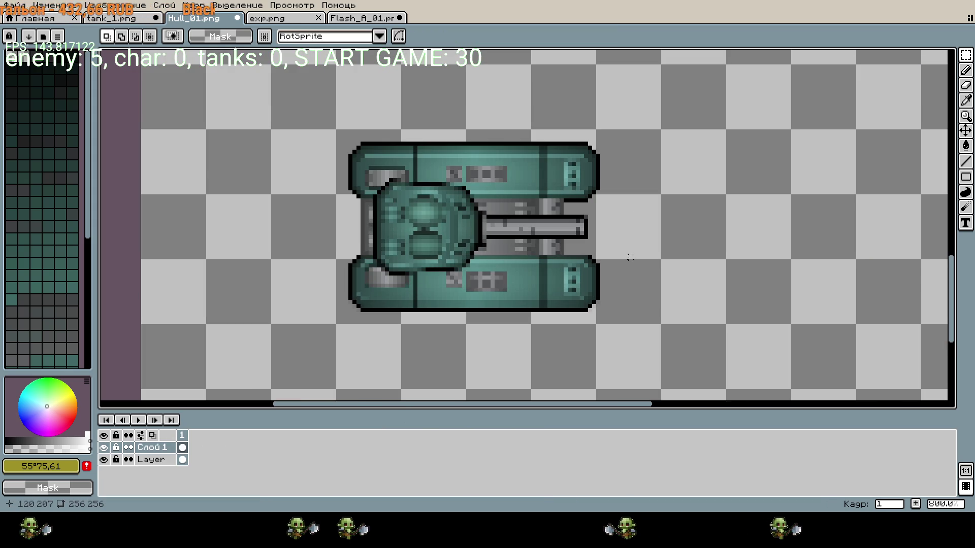
{"action": "scroll", "coordinate": [630, 257], "scroll_direction": "down", "scroll_amount": 2}
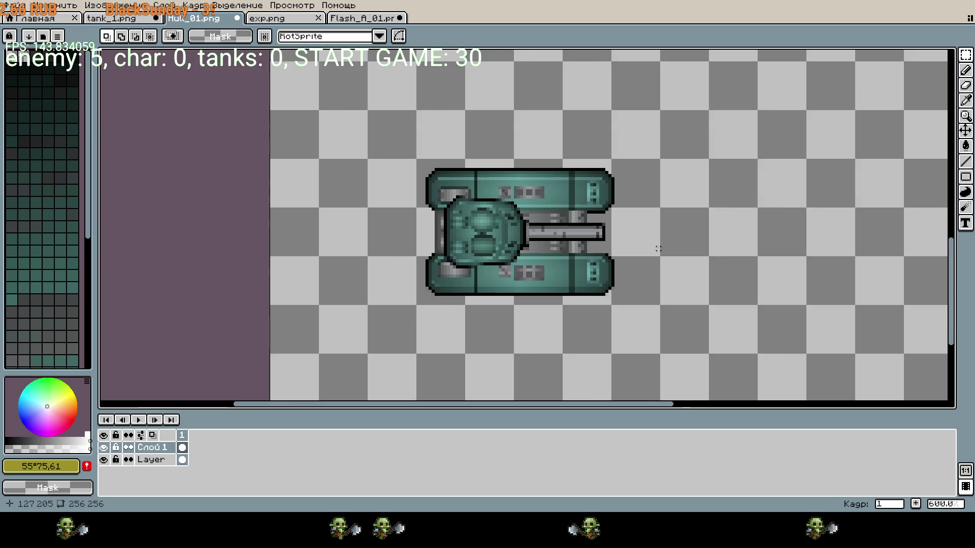
- Reselect a larger square around the tank, reposition it, and drop the selection
{"action": "mouse_move", "coordinate": [662, 298]}
{"action": "left_mouse_down"}
{"action": "mouse_move", "coordinate": [505, 255]}
{"action": "mouse_move", "coordinate": [454, 171]}
{"action": "left_mouse_up"}
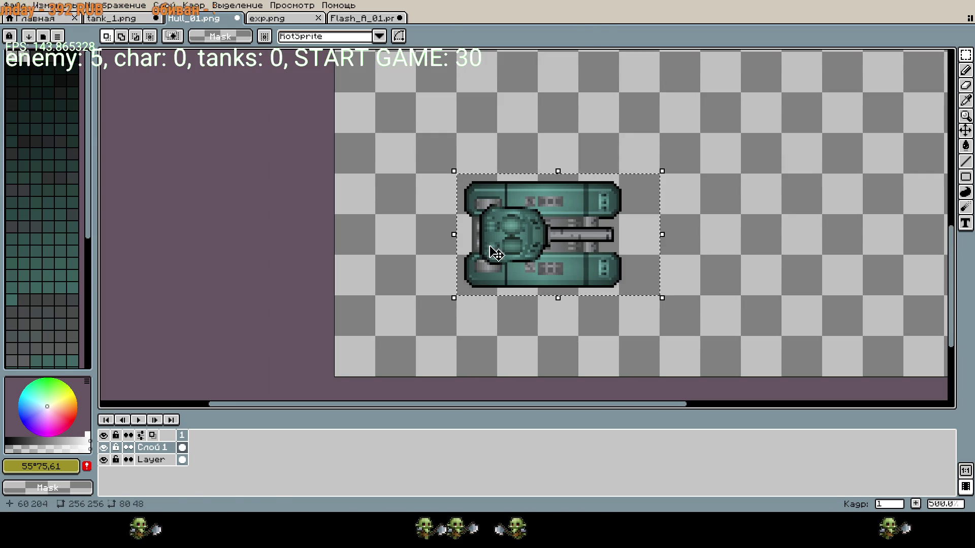
{"action": "left_click", "coordinate": [519, 249]}
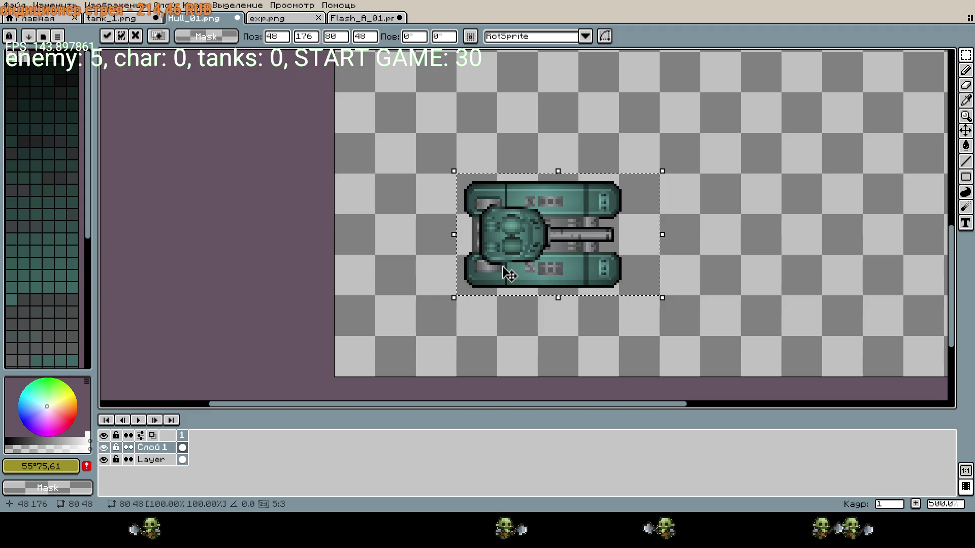
{"action": "mouse_move", "coordinate": [457, 133]}
{"action": "left_mouse_down"}
{"action": "mouse_move", "coordinate": [535, 257]}
{"action": "mouse_move", "coordinate": [616, 333]}
{"action": "mouse_move", "coordinate": [661, 337]}
{"action": "left_mouse_up"}
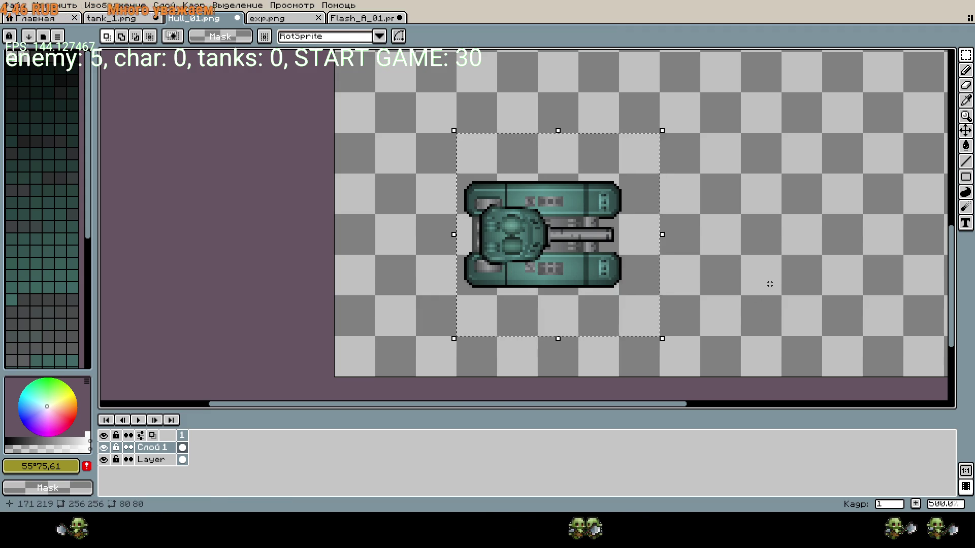
{"action": "left_click", "coordinate": [607, 281]}
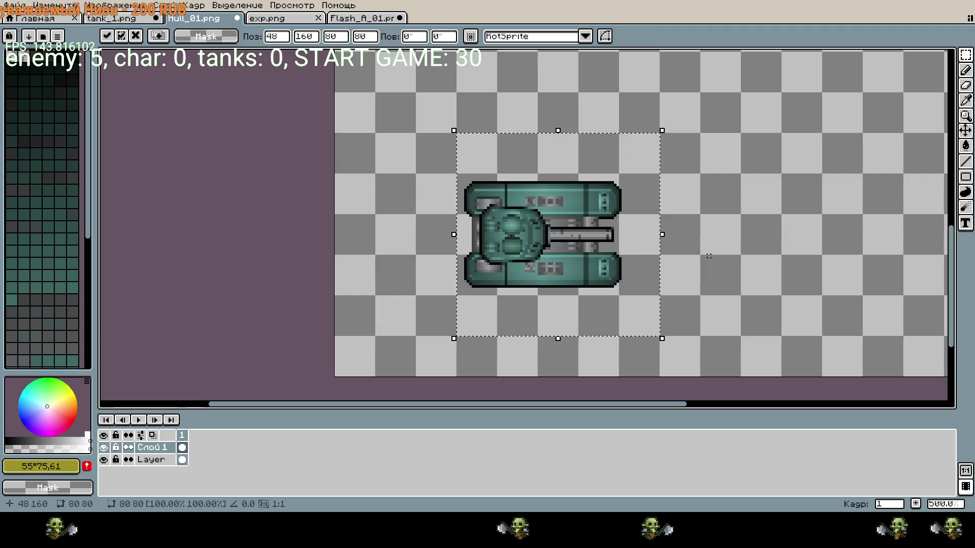
{"action": "scroll", "coordinate": [714, 235], "scroll_direction": "right", "scroll_amount": 2}
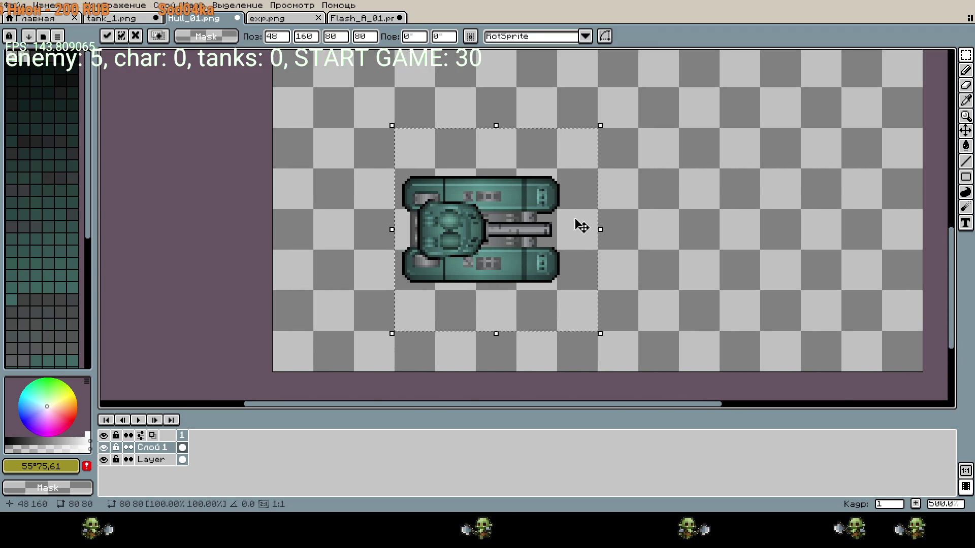
{"action": "scroll", "coordinate": [576, 224], "scroll_direction": "up", "scroll_amount": 2}
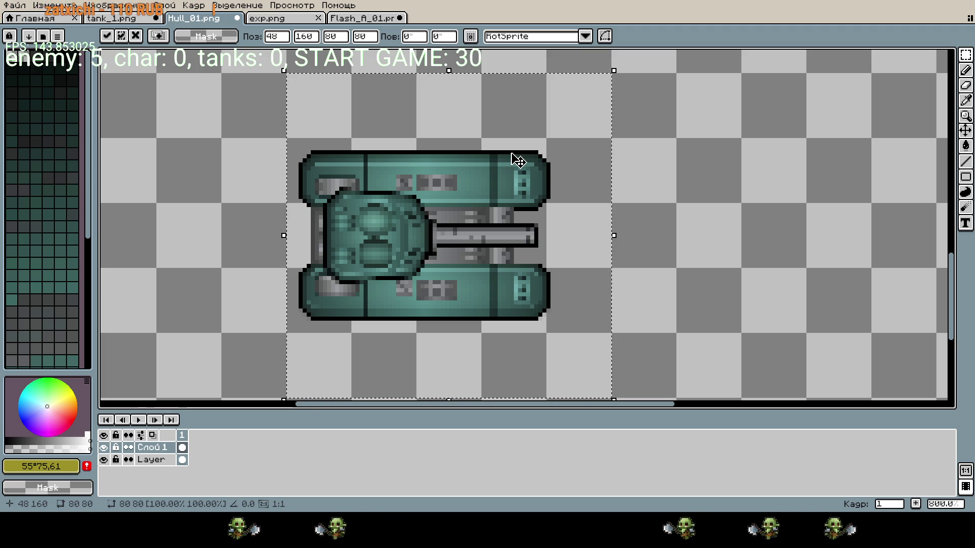
{"action": "left_click", "coordinate": [658, 196]}
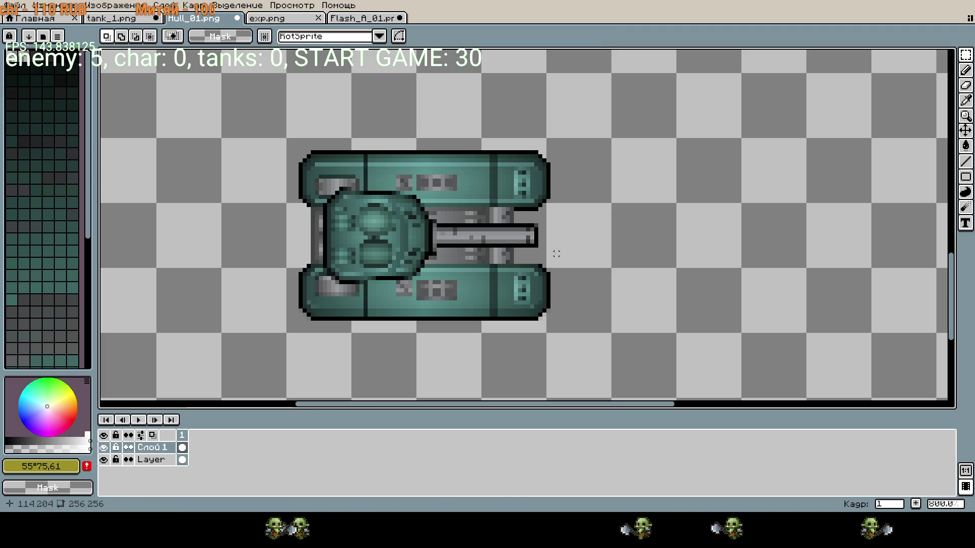
- Add three new frames so the tank animation has four, then return to frame 1
{"action": "right_click", "coordinate": [181, 437]}
{"action": "left_click", "coordinate": [210, 439]}
{"action": "right_click", "coordinate": [195, 437]}
{"action": "left_click", "coordinate": [212, 439]}
{"action": "right_click", "coordinate": [206, 436]}
{"action": "left_click", "coordinate": [229, 440]}
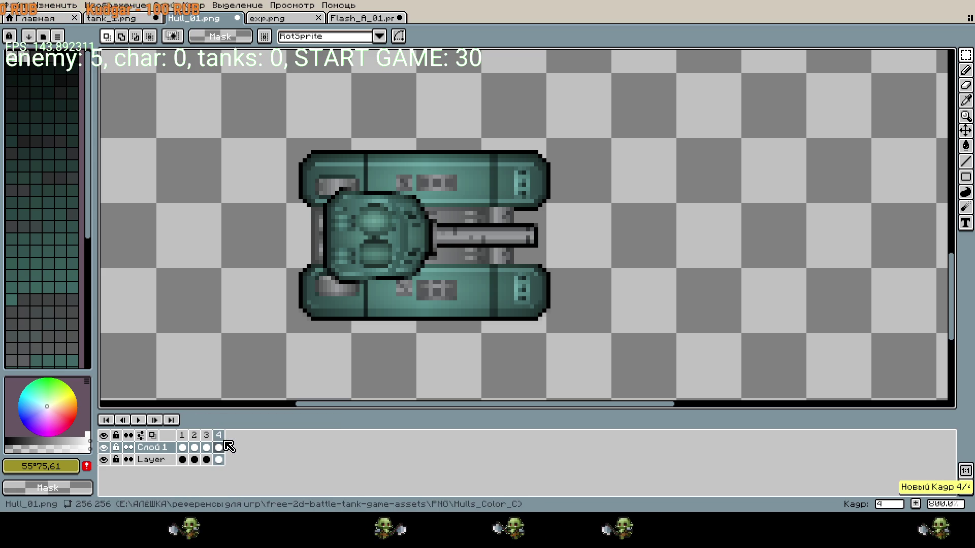
{"action": "left_click", "coordinate": [182, 437]}
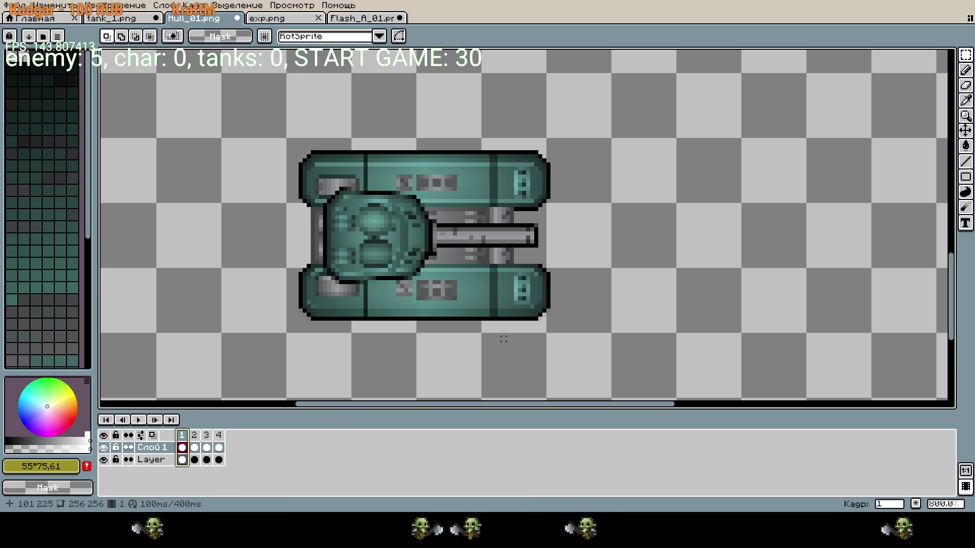
- Paste the copied turret and try moving it onto the hull, then undo the move
{"action": "left_click", "coordinate": [155, 460]}
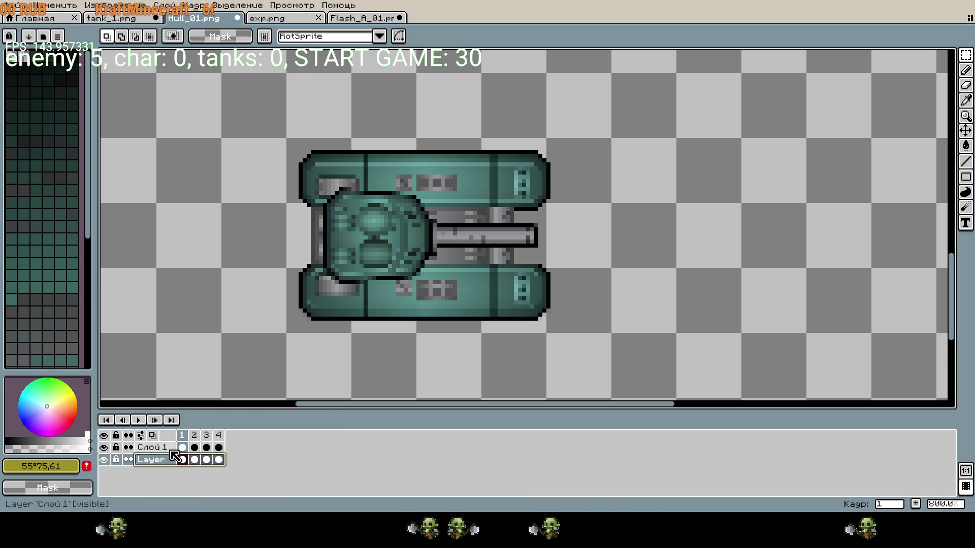
{"action": "key", "text": "ctrl+v"}
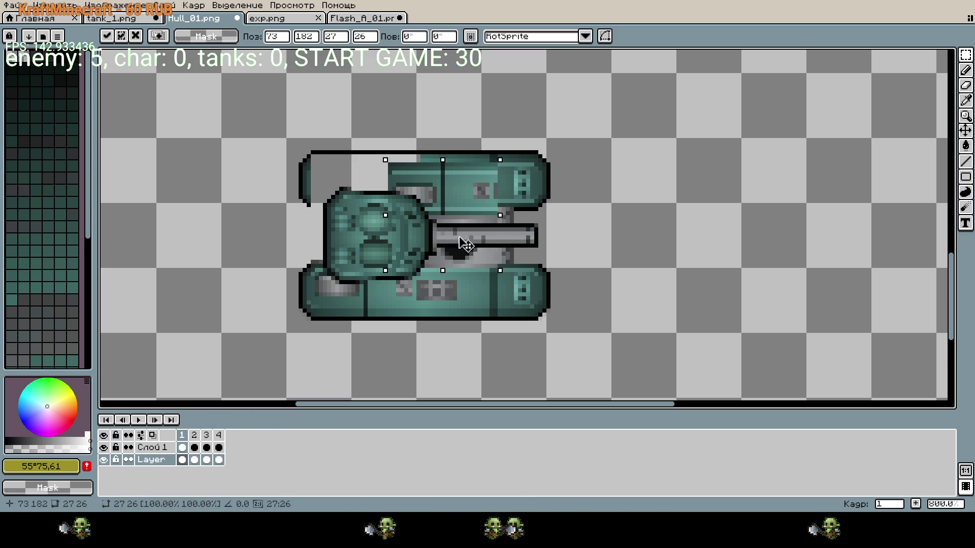
{"action": "left_click", "coordinate": [152, 448]}
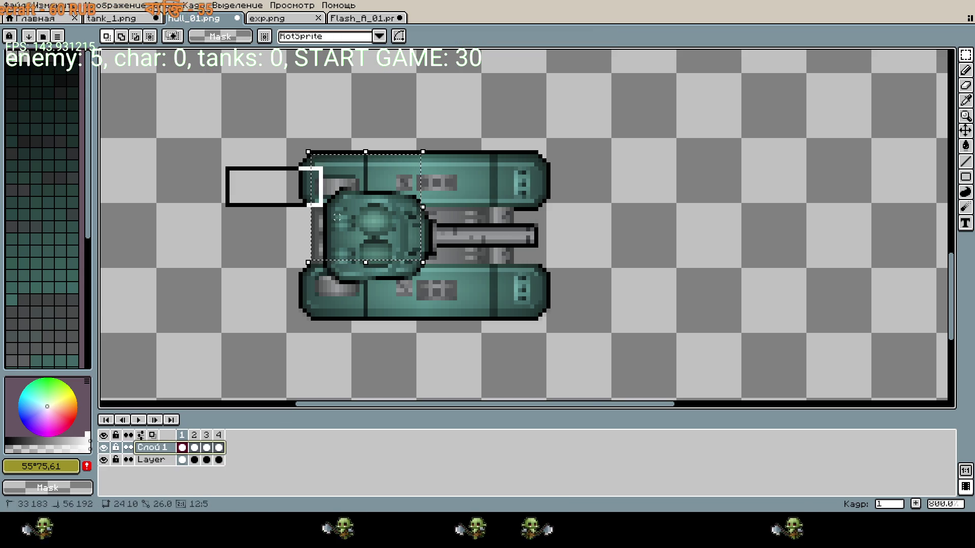
{"action": "scroll", "coordinate": [355, 229], "scroll_direction": "down", "scroll_amount": 1}
{"action": "left_click_drag", "start_coordinate": [433, 232], "coordinate": [543, 240]}
{"action": "key", "text": "ctrl+z"}
- Rename the turret layer 'пушка' and the hull layer 'тело', then select пушка
{"action": "double_click", "coordinate": [152, 447]}
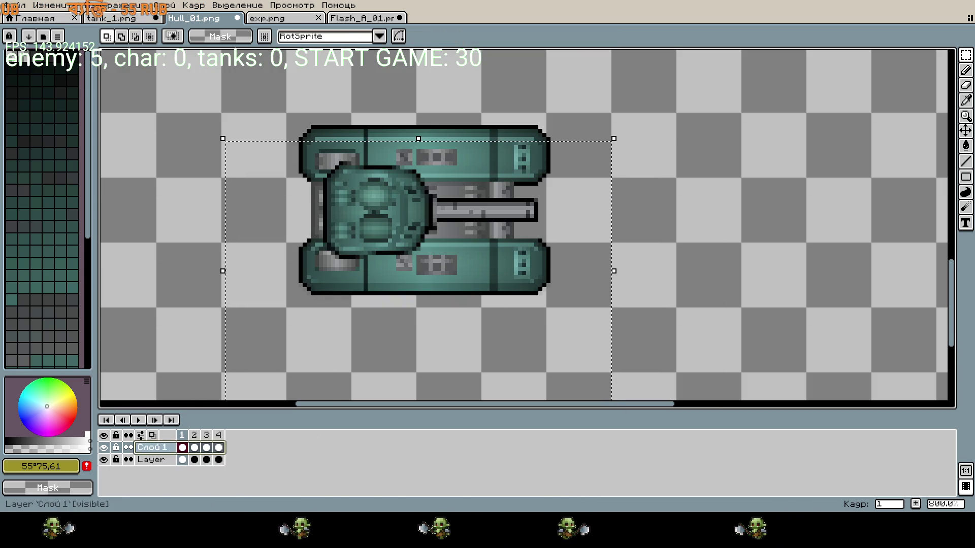
{"action": "type", "text": "пушка"}
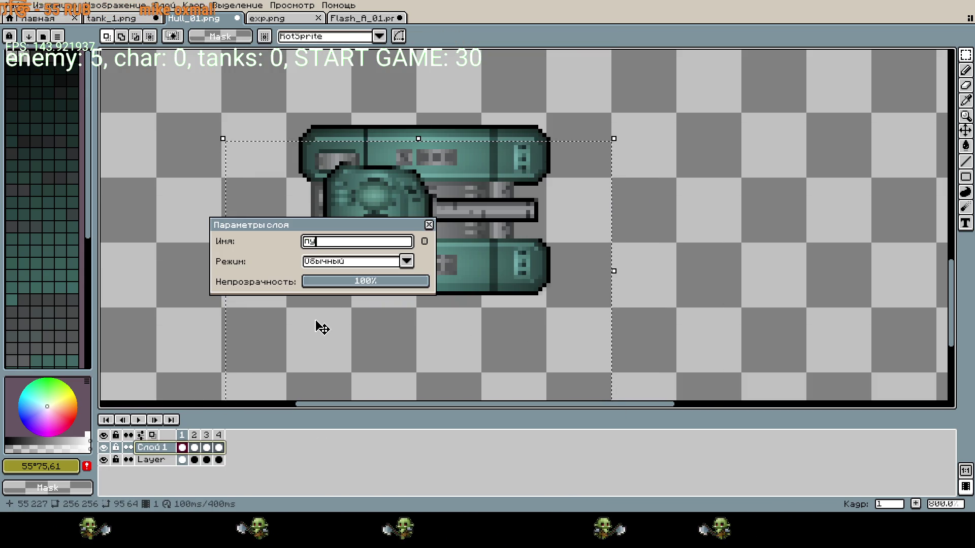
{"action": "key", "text": "Return"}
{"action": "double_click", "coordinate": [152, 460]}
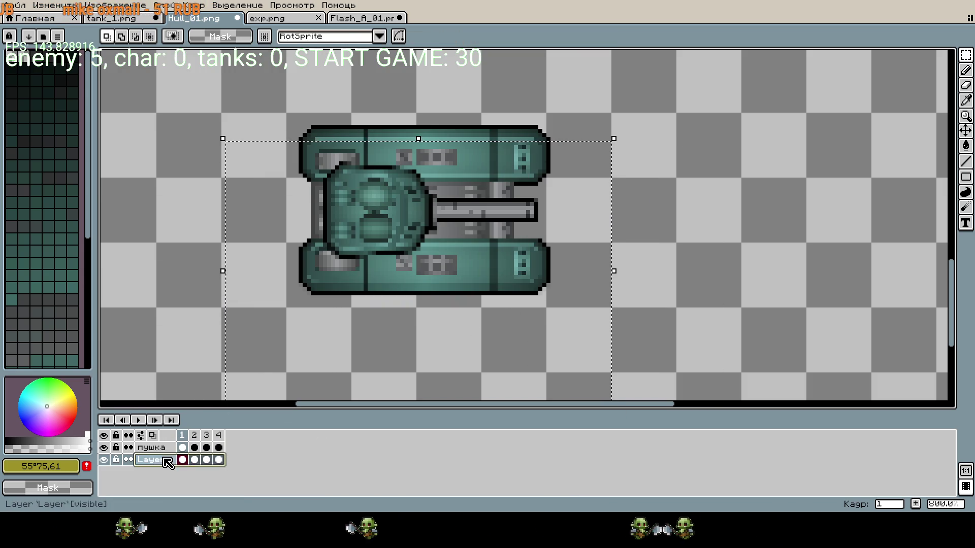
{"action": "type", "text": "тело"}
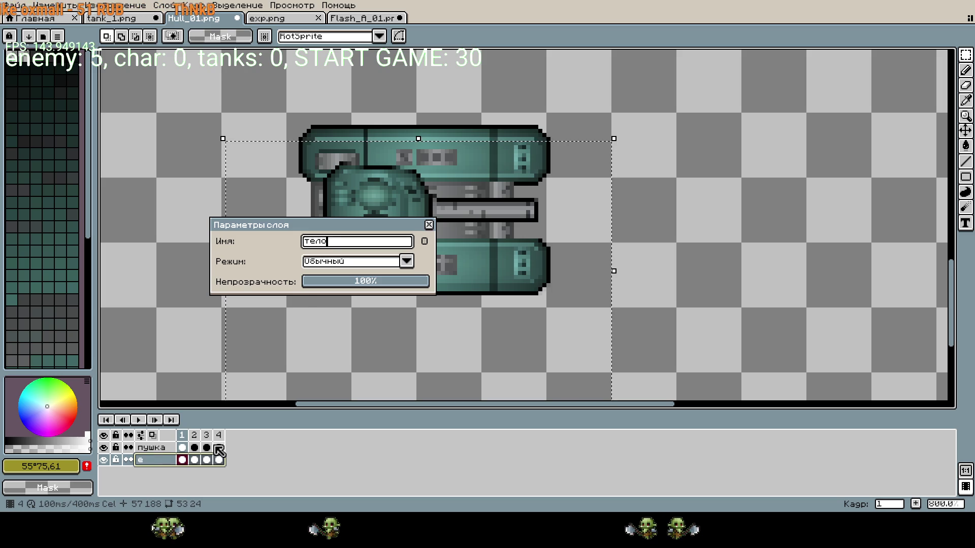
{"action": "key", "text": "Return"}
{"action": "left_click", "coordinate": [152, 448]}
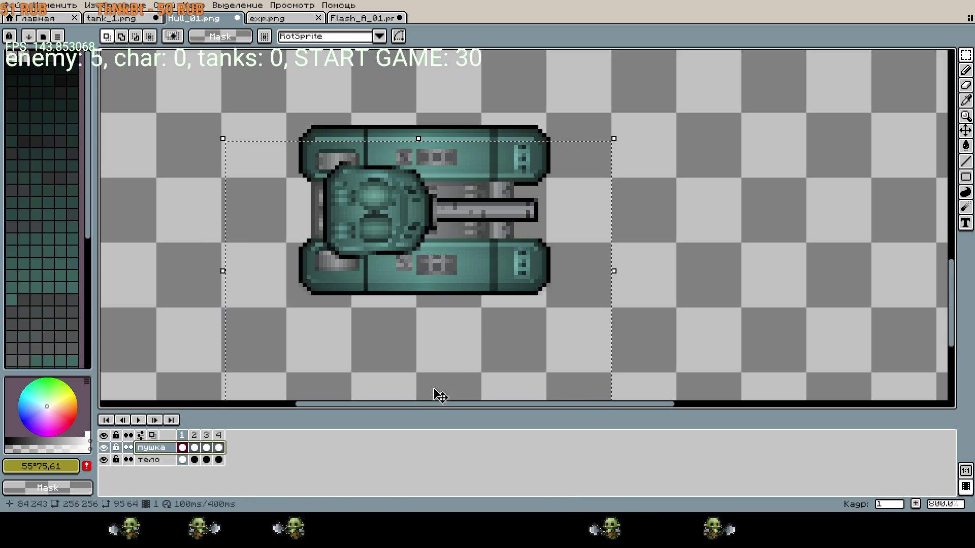
{"action": "mouse_move", "coordinate": [620, 275]}
{"action": "left_mouse_down"}
{"action": "mouse_move", "coordinate": [523, 271]}
{"action": "mouse_move", "coordinate": [621, 275]}
{"action": "left_mouse_up"}
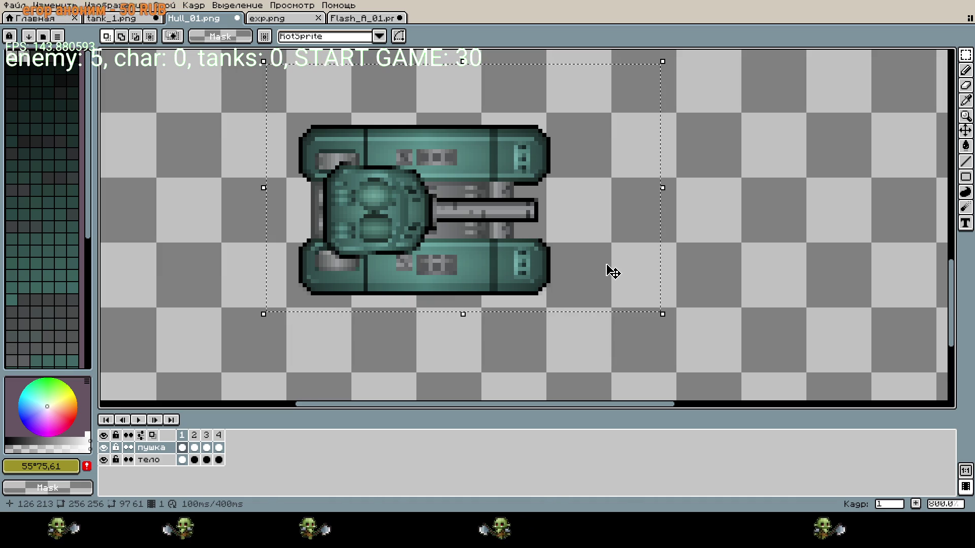
- Check exp.png and Flash_A_01.png, then return to Hull_01.png and undo the empty paste
{"action": "left_click", "coordinate": [194, 449]}
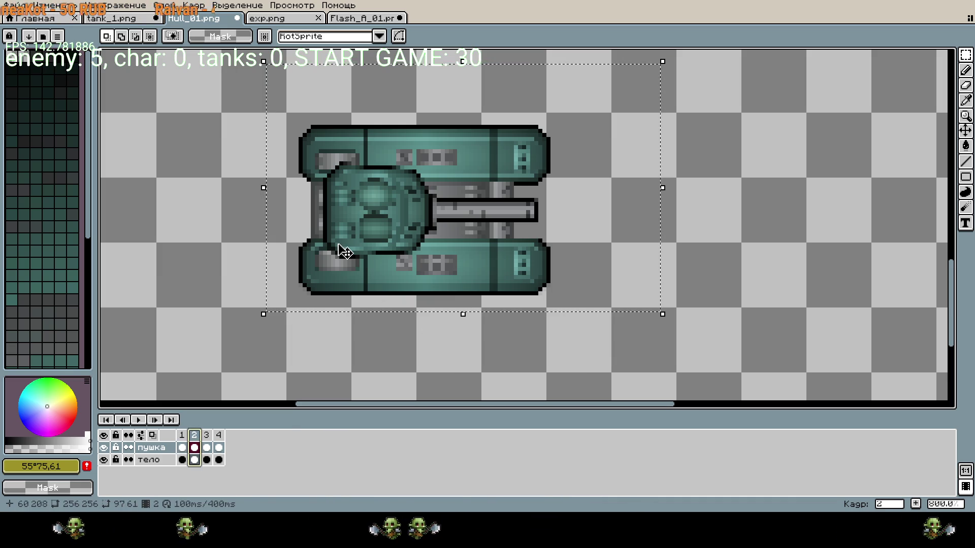
{"action": "left_click", "coordinate": [281, 19]}
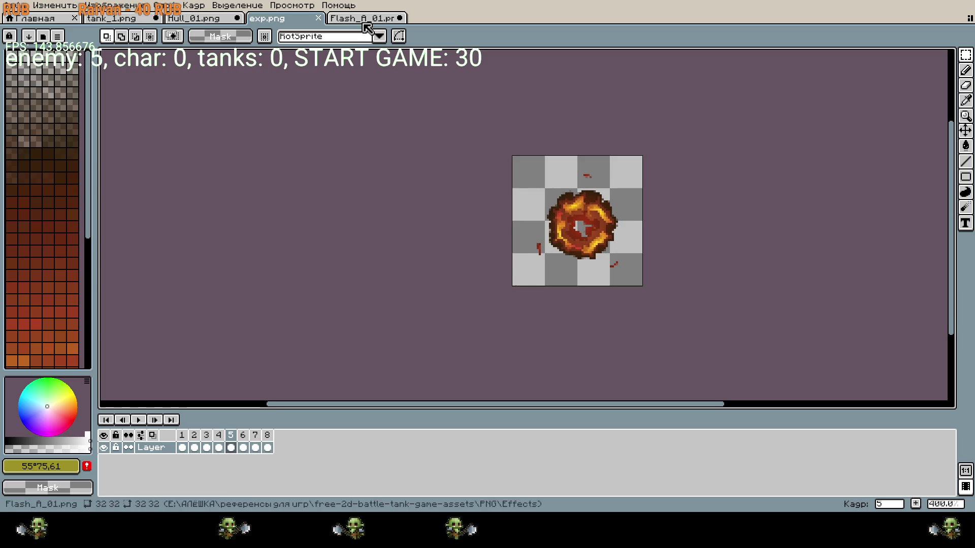
{"action": "left_click", "coordinate": [364, 20]}
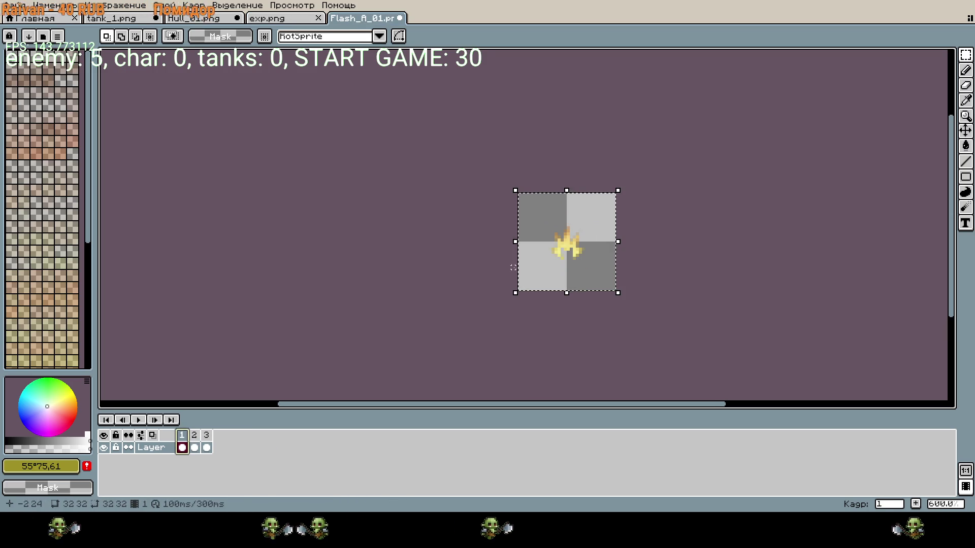
{"action": "left_click", "coordinate": [195, 18]}
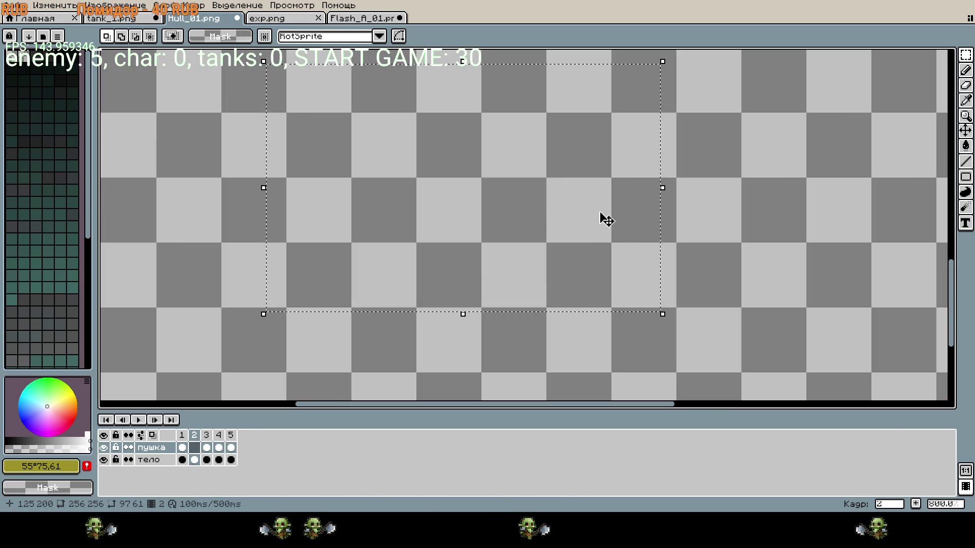
{"action": "key", "text": "ctrl+z"}
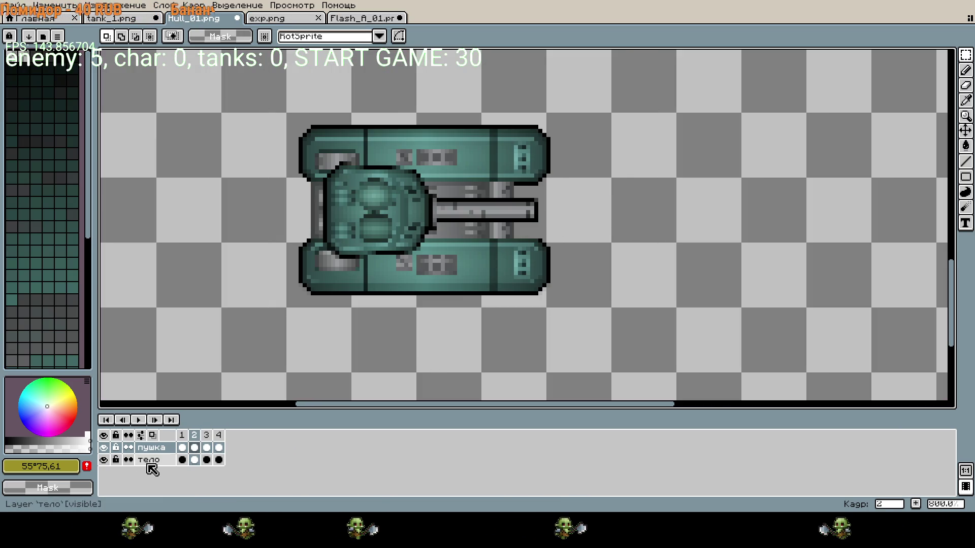
- Create a new layer named 'выстрел' and widen the layer-name column to show it
{"action": "right_click", "coordinate": [148, 461]}
{"action": "mouse_move", "coordinate": [215, 434]}
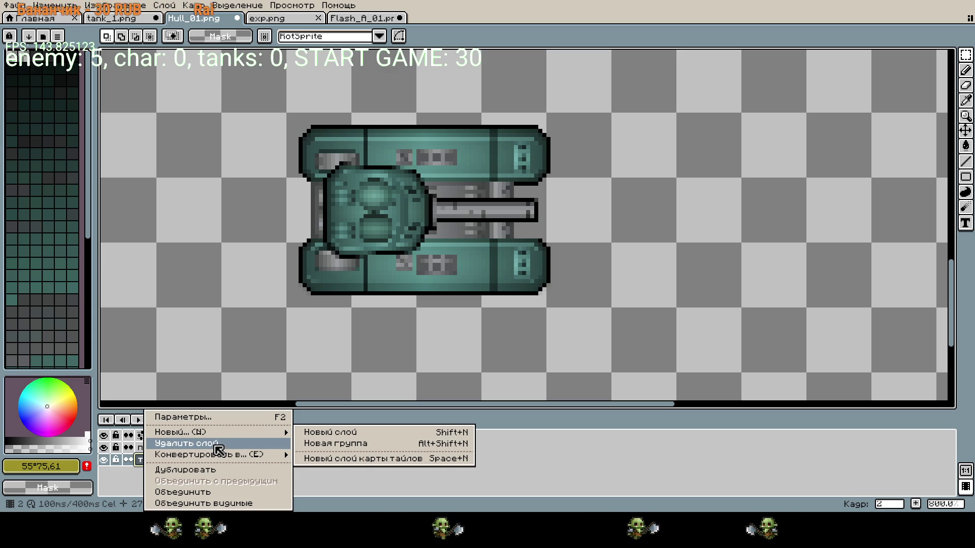
{"action": "left_click", "coordinate": [325, 433]}
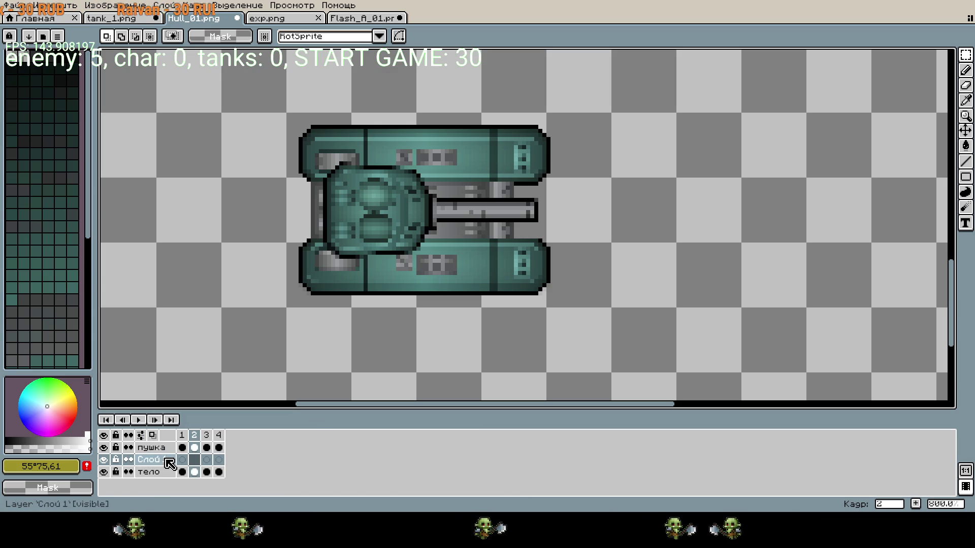
{"action": "left_click", "coordinate": [165, 464]}
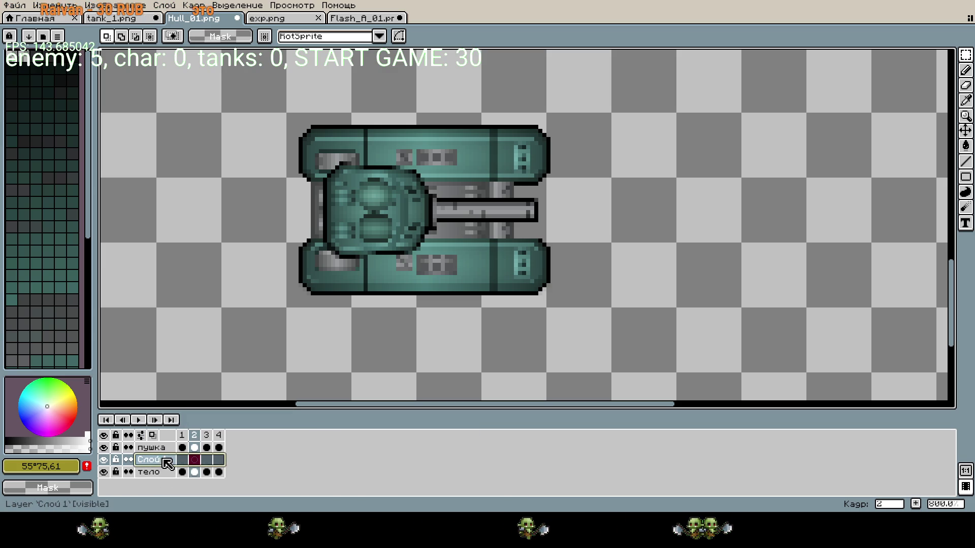
{"action": "double_click", "coordinate": [168, 464]}
{"action": "type", "text": "Выст"}
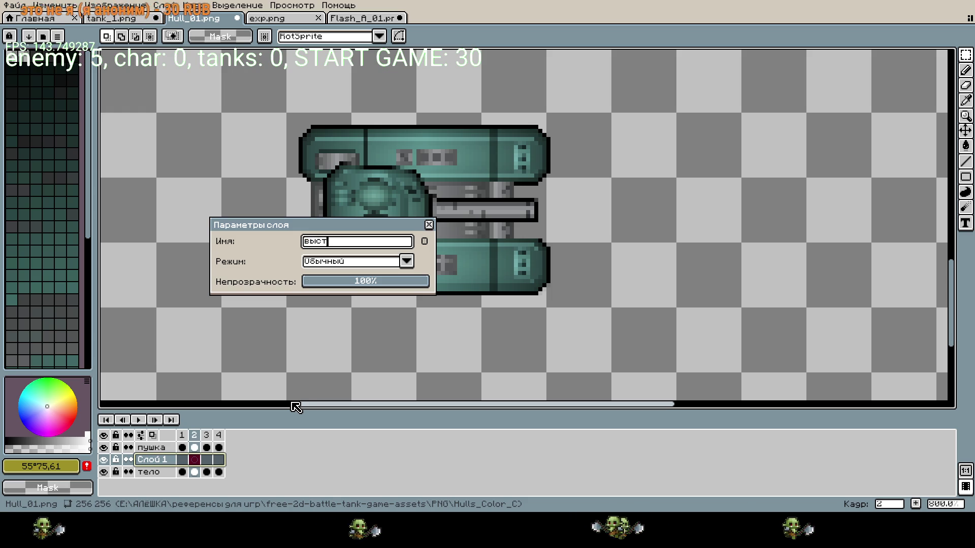
{"action": "type", "text": "рел"}
{"action": "key", "text": "Return"}
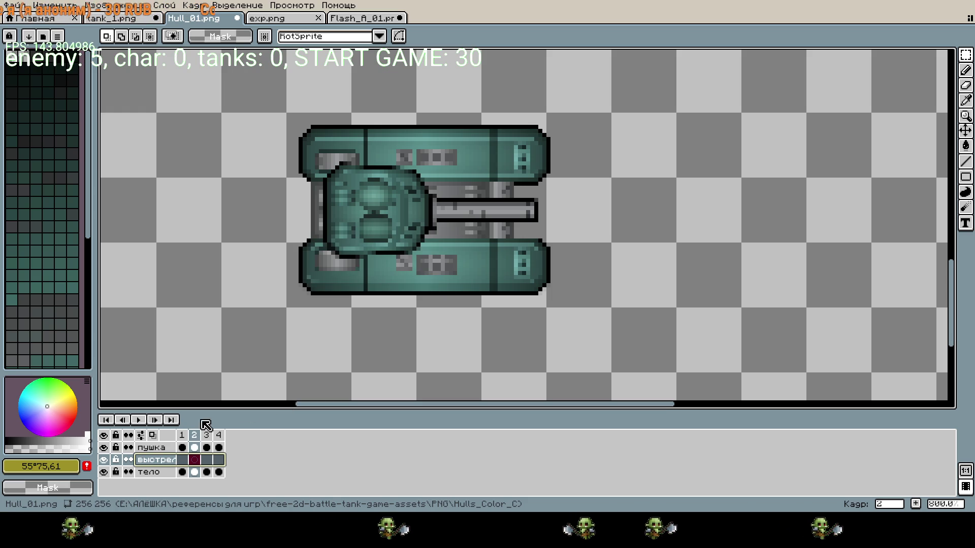
{"action": "left_click_drag", "start_coordinate": [177, 433], "coordinate": [190, 460]}
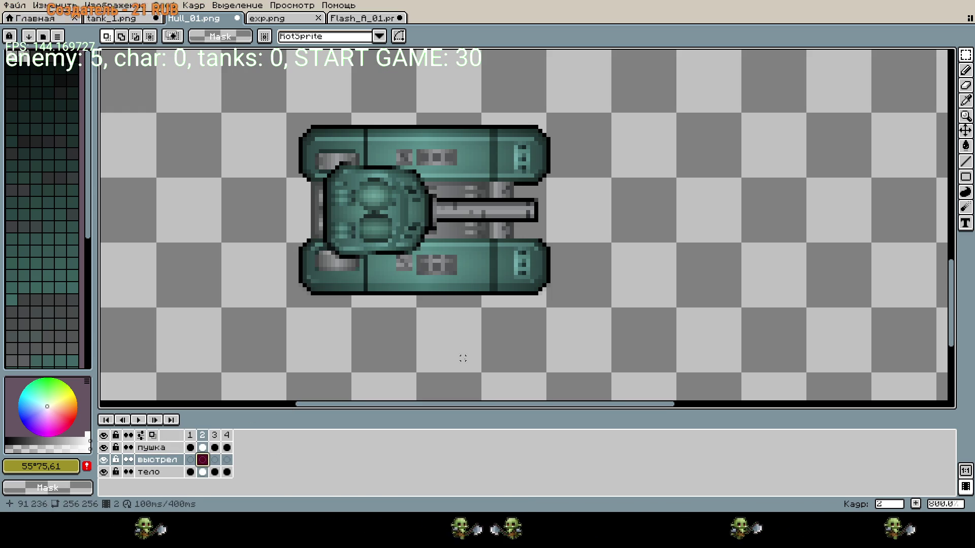
- Undo an accidental new frame, then copy the flame from Flash_A_01.png into the tank sprite
{"action": "key", "text": "alt+shift+n"}
{"action": "scroll", "coordinate": [511, 272], "scroll_direction": "down", "scroll_amount": 6}
{"action": "scroll", "coordinate": [511, 254], "scroll_direction": "up", "scroll_amount": 2}
{"action": "scroll", "coordinate": [511, 254], "scroll_direction": "down", "scroll_amount": 1}
{"action": "key", "text": "ctrl+z"}
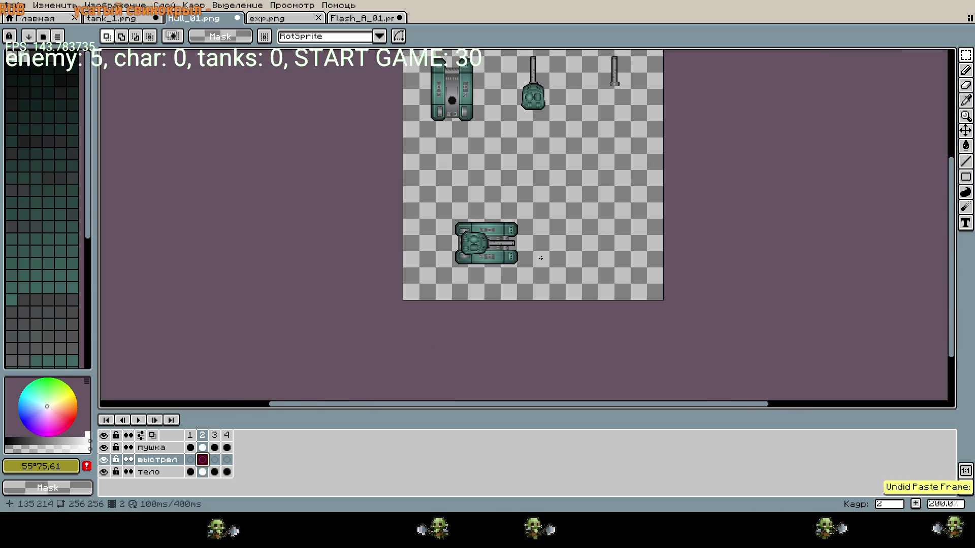
{"action": "left_click", "coordinate": [310, 17]}
{"action": "key", "text": "ctrl+c"}
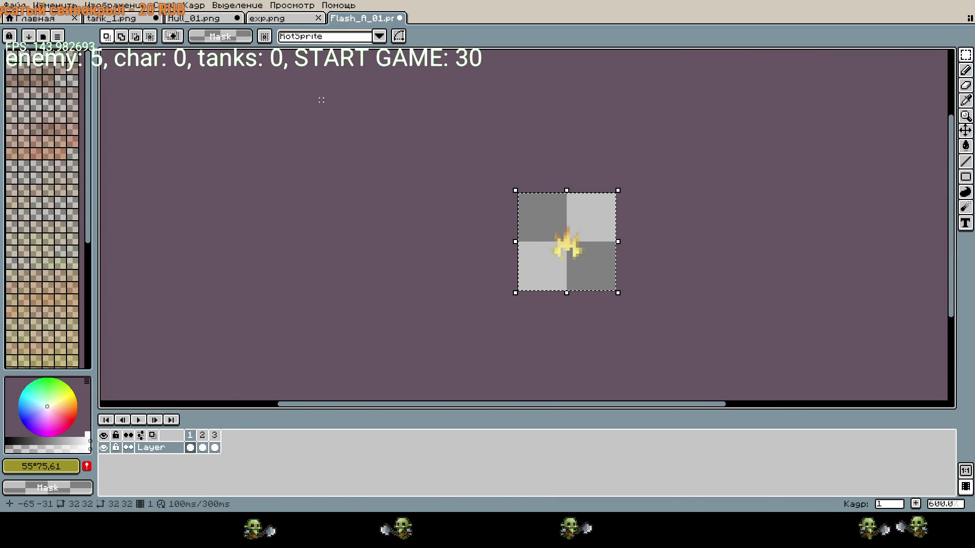
{"action": "key", "text": "ctrl+shift+Tab"}
{"action": "key", "text": "ctrl+v"}
- Move the pasted flame in front of the barrel, rotate it along the barrel, and nudge it into place
{"action": "mouse_move", "coordinate": [412, 76]}
{"action": "left_mouse_down"}
{"action": "mouse_move", "coordinate": [540, 231]}
{"action": "mouse_move", "coordinate": [528, 238]}
{"action": "mouse_move", "coordinate": [549, 265]}
{"action": "mouse_move", "coordinate": [556, 261]}
{"action": "left_mouse_up"}
{"action": "scroll", "coordinate": [528, 238], "scroll_direction": "up", "scroll_amount": 4}
{"action": "scroll", "coordinate": [545, 248], "scroll_direction": "down", "scroll_amount": 3}
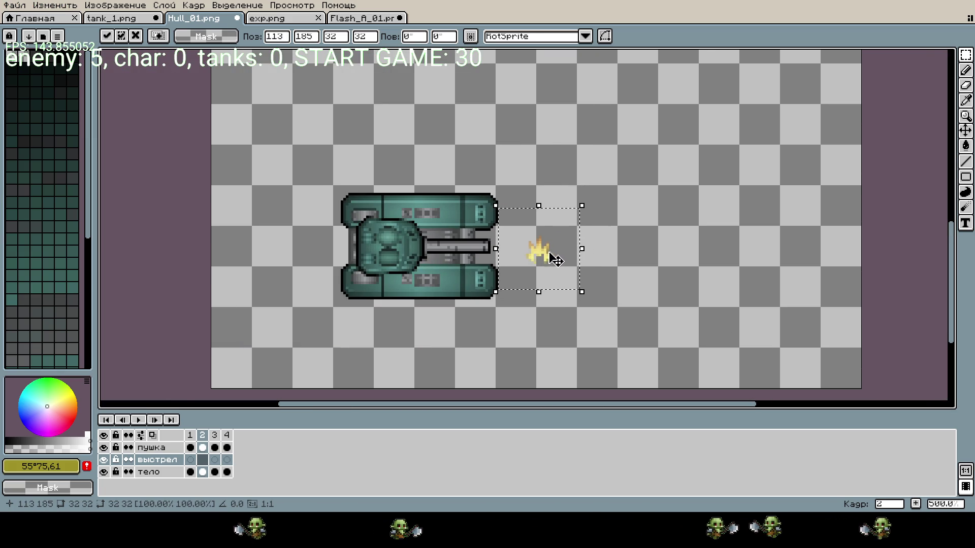
{"action": "scroll", "coordinate": [541, 261], "scroll_direction": "up", "scroll_amount": 2}
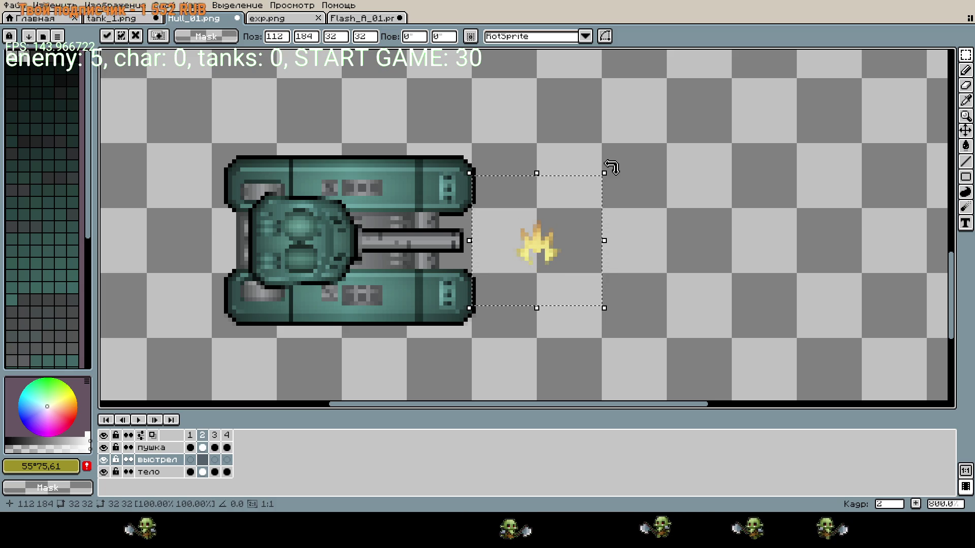
{"action": "mouse_move", "coordinate": [618, 175]}
{"action": "left_mouse_down"}
{"action": "mouse_move", "coordinate": [692, 302]}
{"action": "mouse_move", "coordinate": [670, 338]}
{"action": "left_mouse_up"}
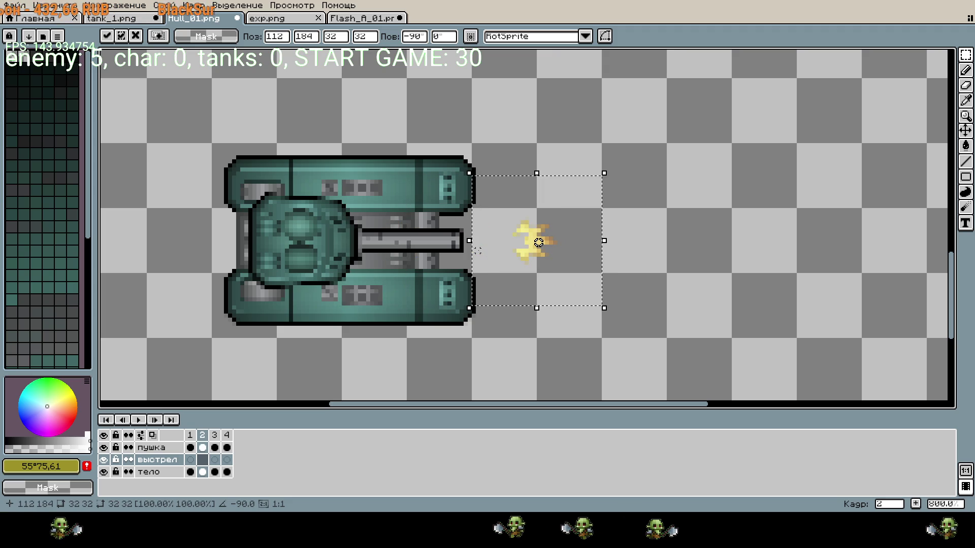
{"action": "key", "text": "Left"}
{"action": "key", "text": "Left"}
{"action": "key", "text": "Left"}
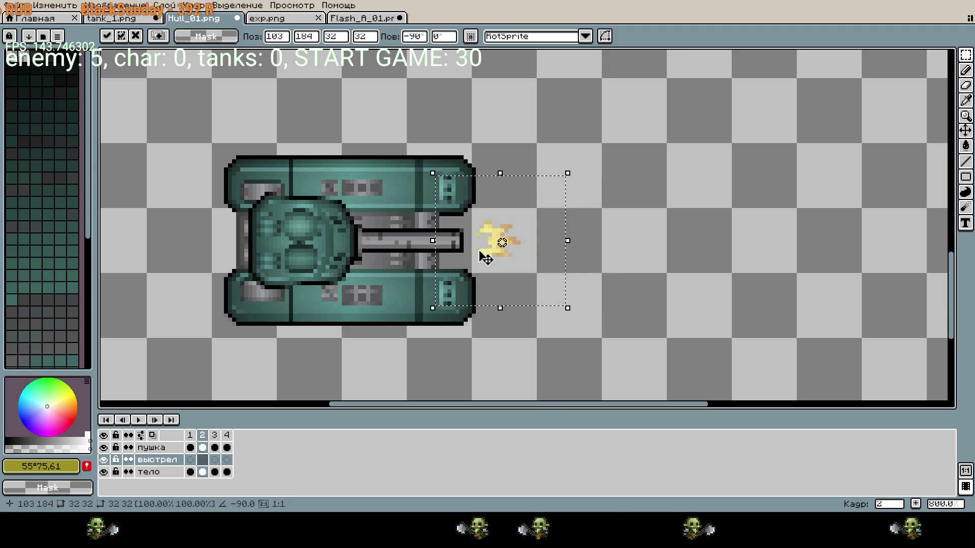
{"action": "key", "text": "Right"}
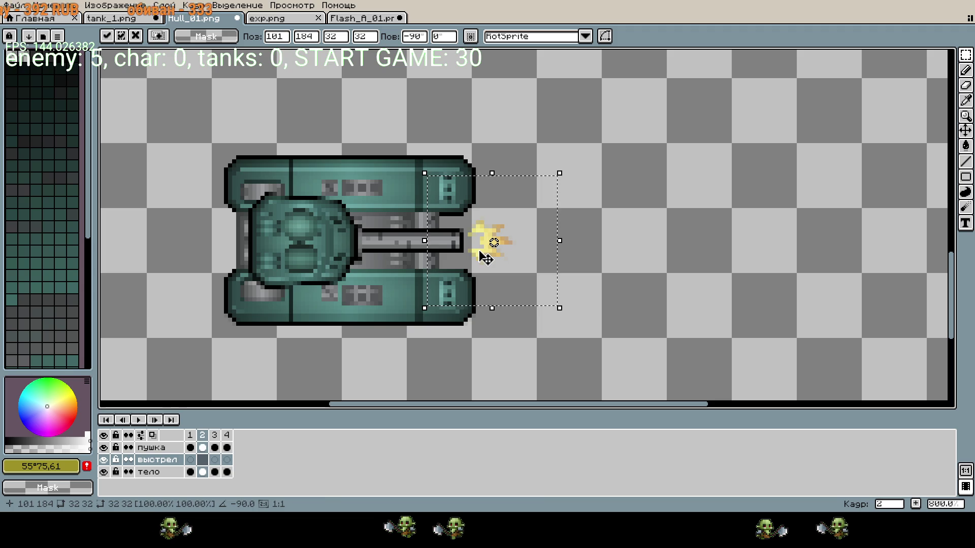
{"action": "key", "text": "Left"}
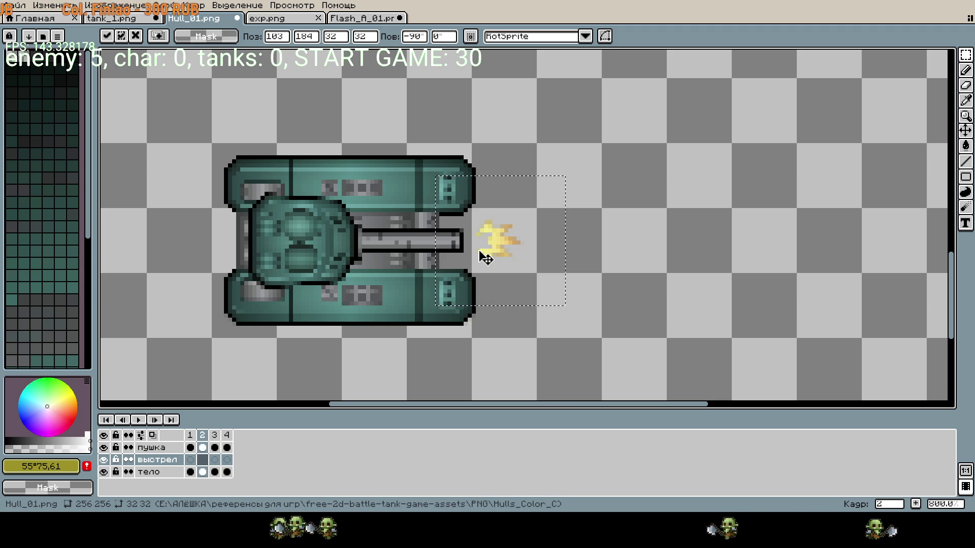
{"action": "key", "text": "Right"}
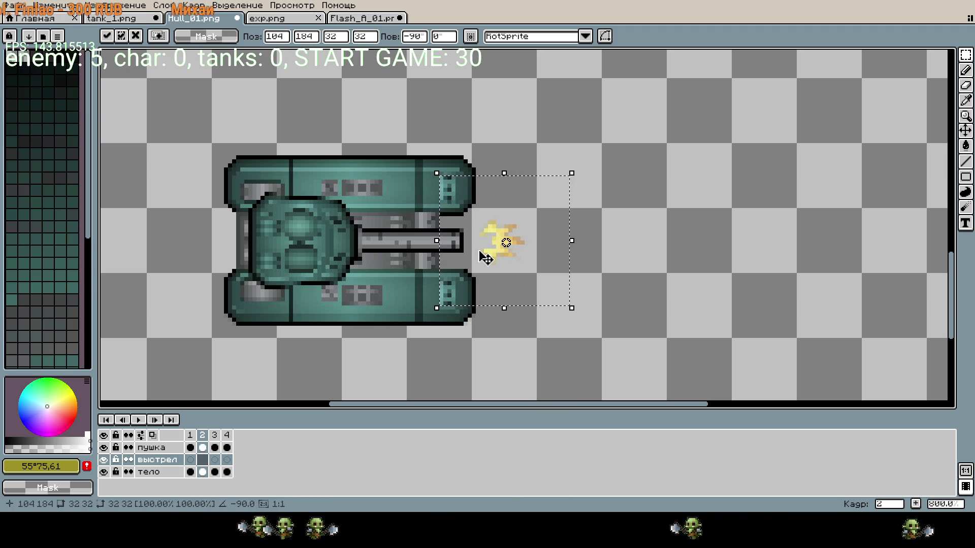
{"action": "scroll", "coordinate": [559, 203], "scroll_direction": "up", "scroll_amount": 3}
{"action": "scroll", "coordinate": [572, 175], "scroll_direction": "down", "scroll_amount": 2}
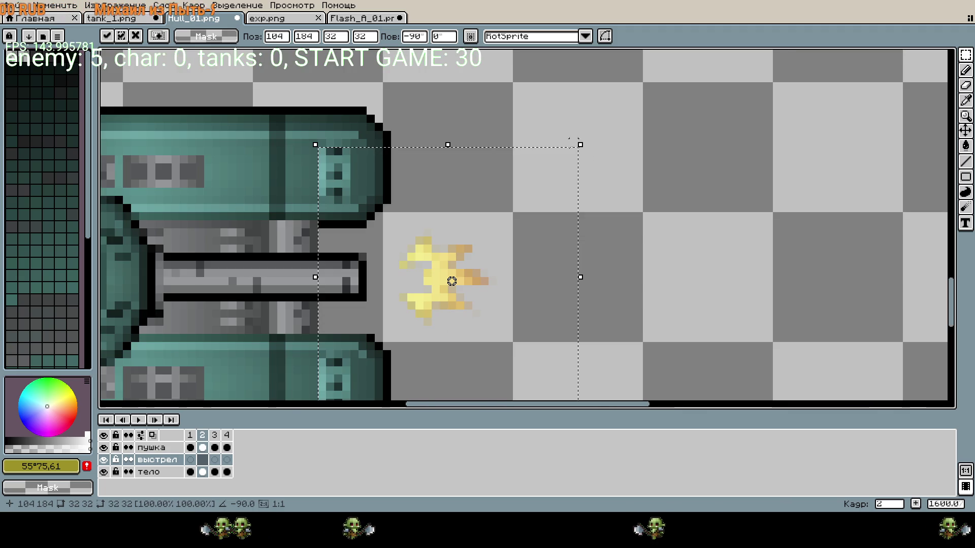
- Commit the flame placement, then paint test pixels with the Pencil and undo them
{"action": "left_click", "coordinate": [147, 447]}
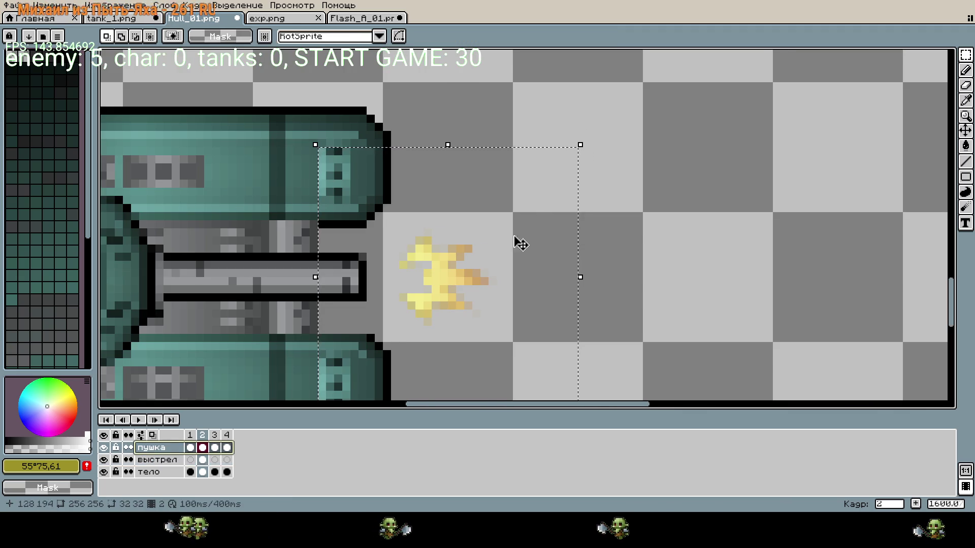
{"action": "scroll", "coordinate": [592, 152], "scroll_direction": "up", "scroll_amount": 1}
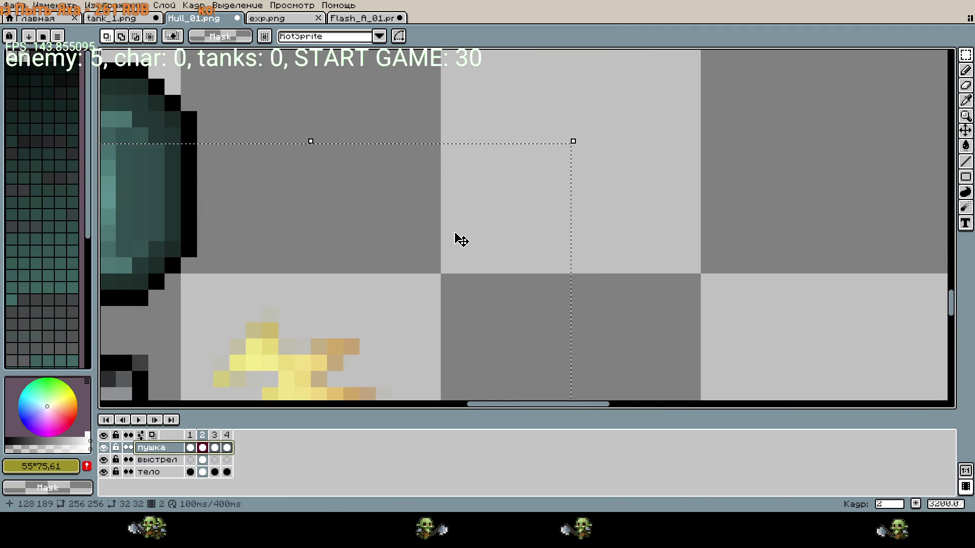
{"action": "key", "text": "b"}
{"action": "left_click", "coordinate": [466, 177]}
{"action": "left_click", "coordinate": [525, 170]}
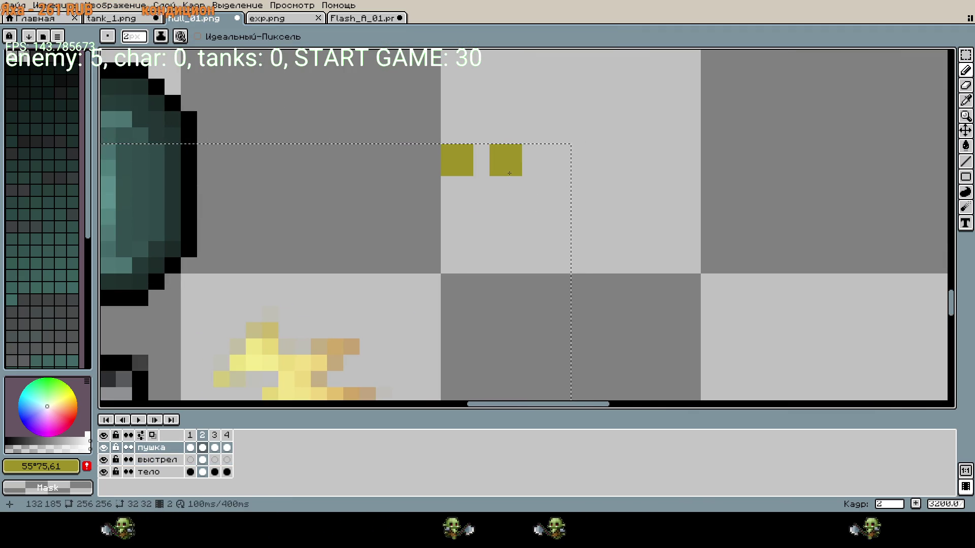
{"action": "left_click", "coordinate": [536, 174]}
{"action": "left_click", "coordinate": [506, 241]}
{"action": "key", "text": "ctrl+z"}
{"action": "key", "text": "ctrl+z"}
{"action": "key", "text": "ctrl+z"}
{"action": "key", "text": "ctrl+z"}
{"action": "left_click", "coordinate": [506, 241]}
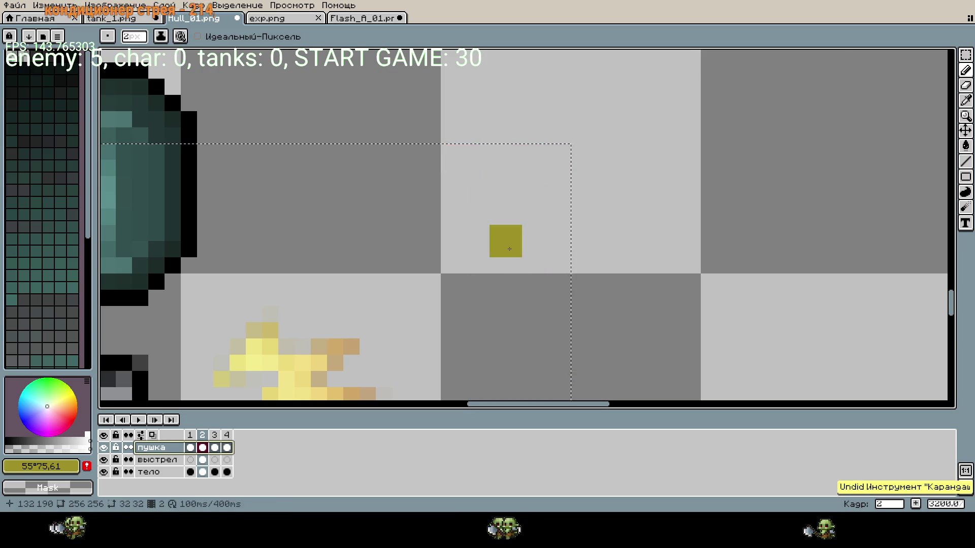
{"action": "scroll", "coordinate": [506, 244], "scroll_direction": "down", "scroll_amount": 2}
{"action": "key", "text": "ctrl+z"}
- Clear the selection, make the выстрел layer active, and review frames 3 and 2
{"action": "key", "text": "m"}
{"action": "scroll", "coordinate": [515, 284], "scroll_direction": "down", "scroll_amount": 1}
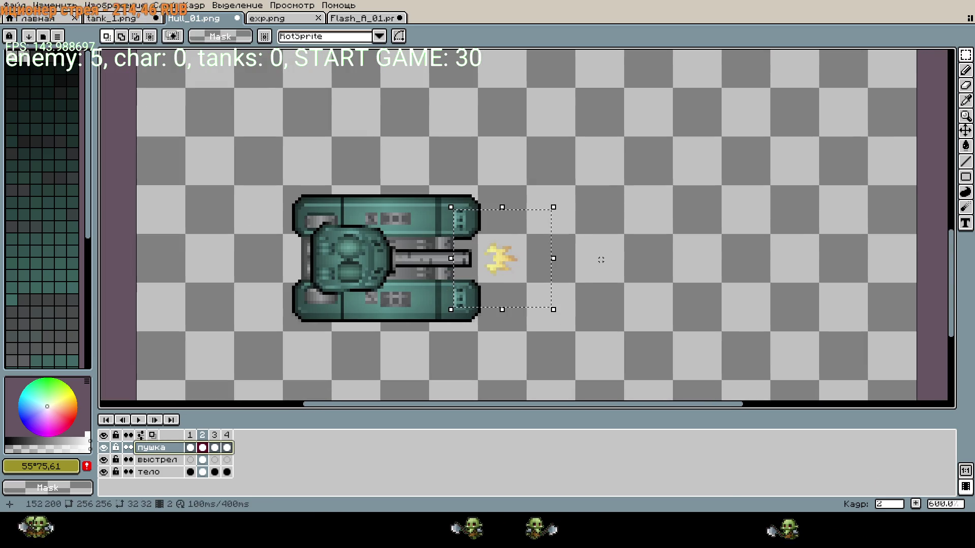
{"action": "left_click", "coordinate": [585, 274]}
{"action": "left_click", "coordinate": [163, 460]}
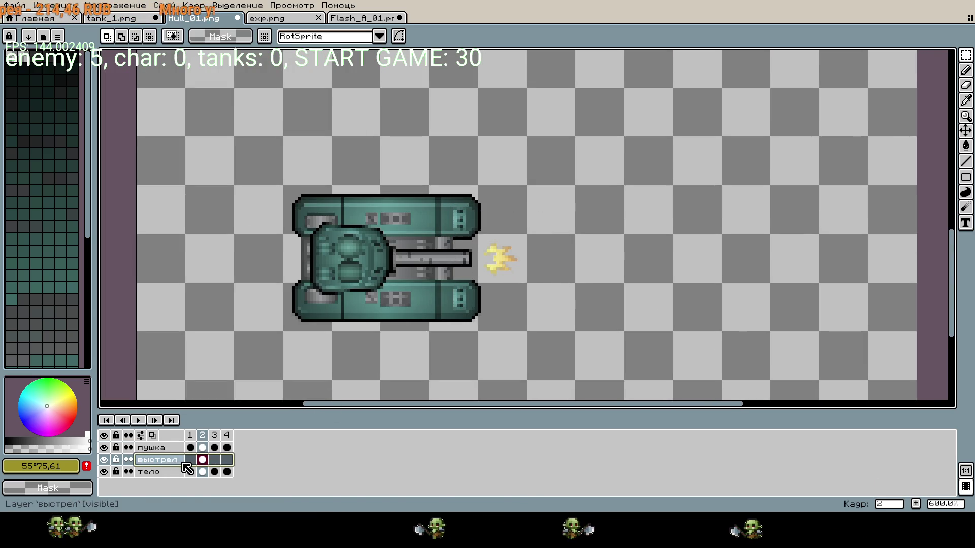
{"action": "scroll", "coordinate": [510, 247], "scroll_direction": "up", "scroll_amount": 1}
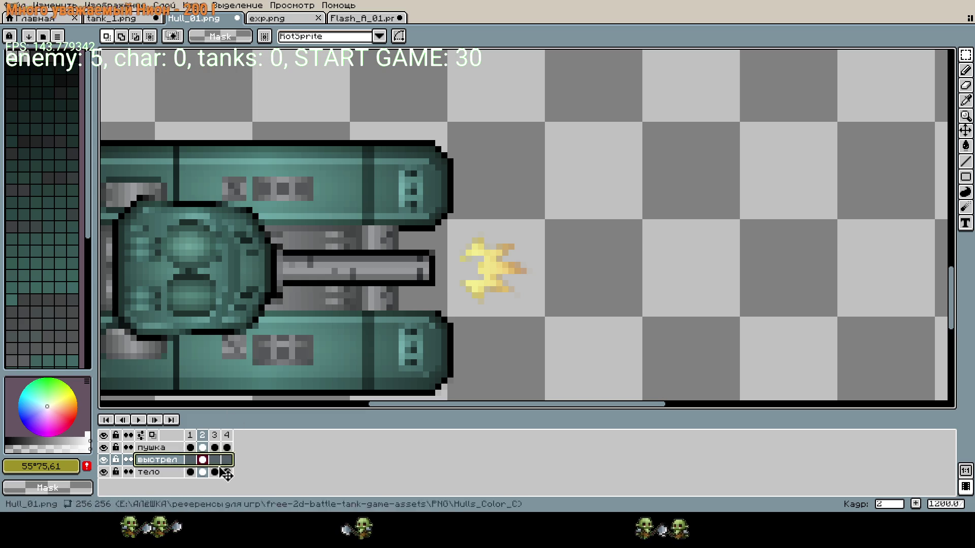
{"action": "left_click", "coordinate": [221, 464]}
{"action": "left_click", "coordinate": [203, 460]}
- Paste the larger second-frame flame from Flash_A_01.png onto the tank's frame 3
{"action": "left_click", "coordinate": [224, 466]}
{"action": "left_click", "coordinate": [374, 19]}
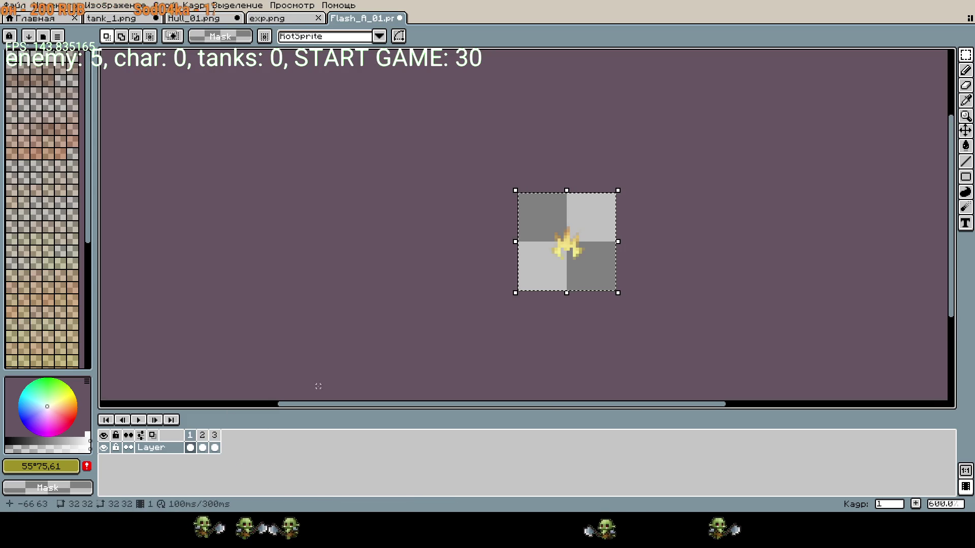
{"action": "left_click", "coordinate": [206, 433]}
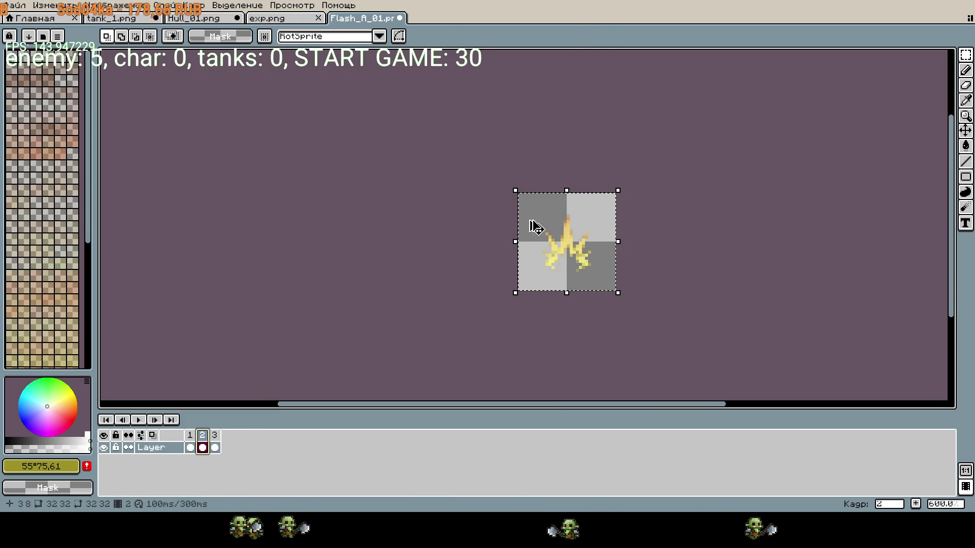
{"action": "left_click", "coordinate": [216, 22]}
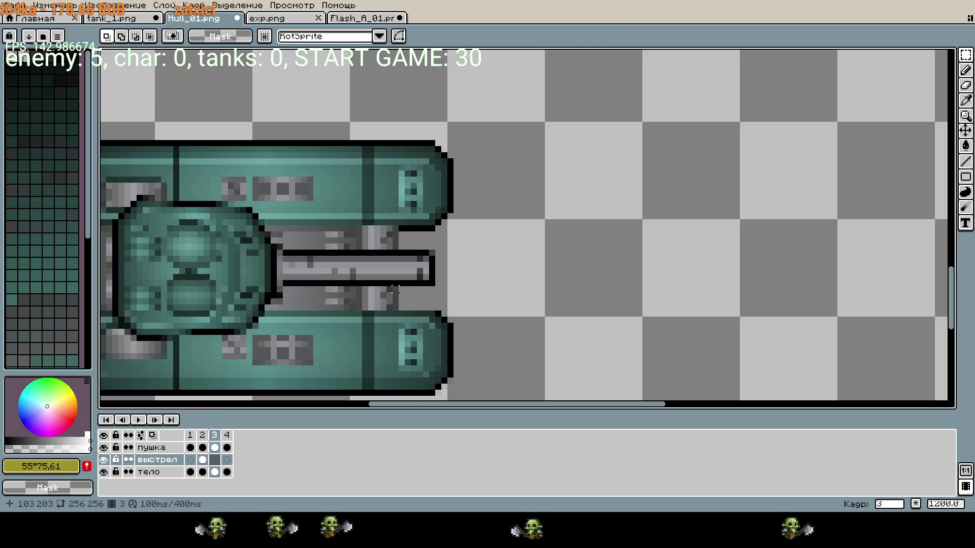
{"action": "key", "text": "ctrl+v"}
- Nudge and rotate the frame 3 flame along the barrel, then commit it
{"action": "key", "text": "Right"}
{"action": "key", "text": "Right"}
{"action": "key", "text": "Right"}
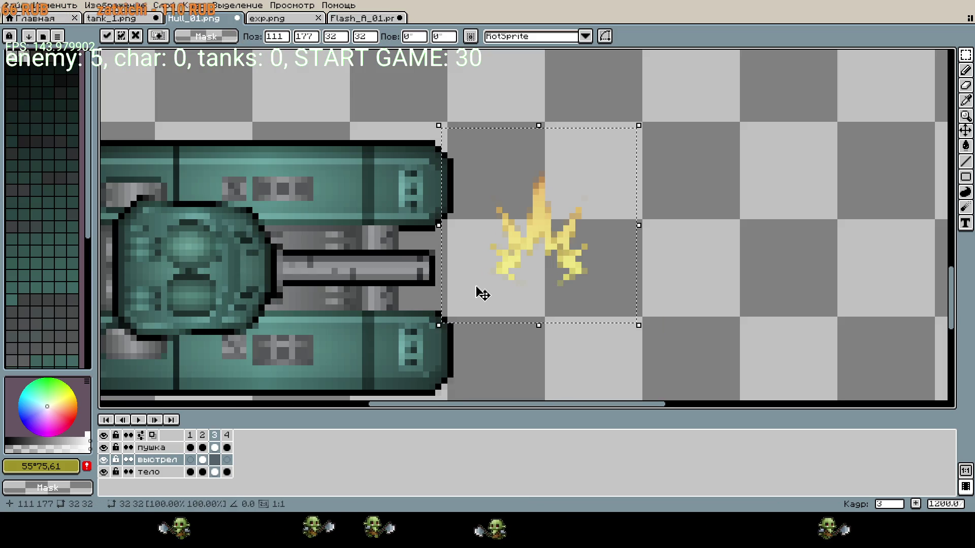
{"action": "key", "text": "Up"}
{"action": "key", "text": "Left"}
{"action": "key", "text": "Left"}
{"action": "key", "text": "Left"}
{"action": "key", "text": "Left"}
{"action": "key", "text": "Left"}
{"action": "key", "text": "Left"}
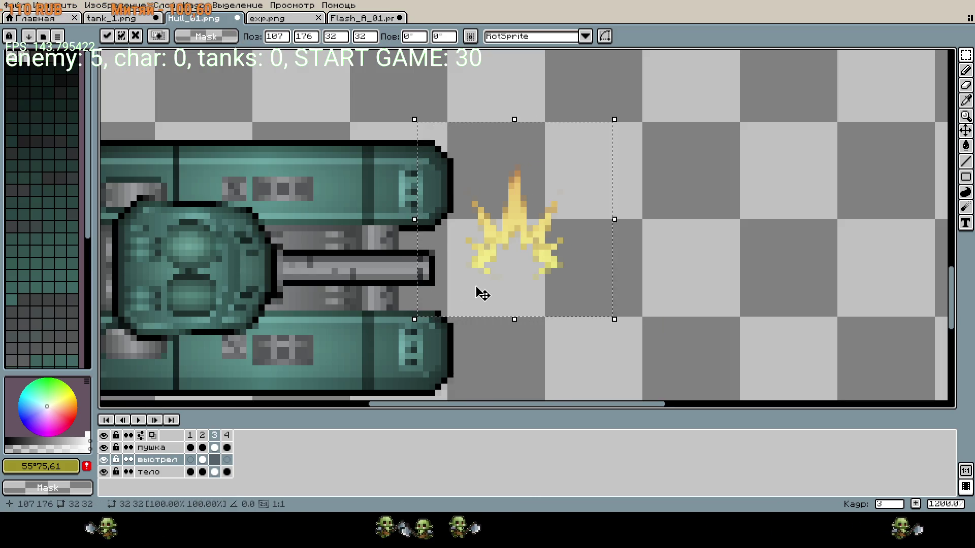
{"action": "key", "text": "Down"}
{"action": "key", "text": "Down"}
{"action": "key", "text": "Down"}
{"action": "key", "text": "Down"}
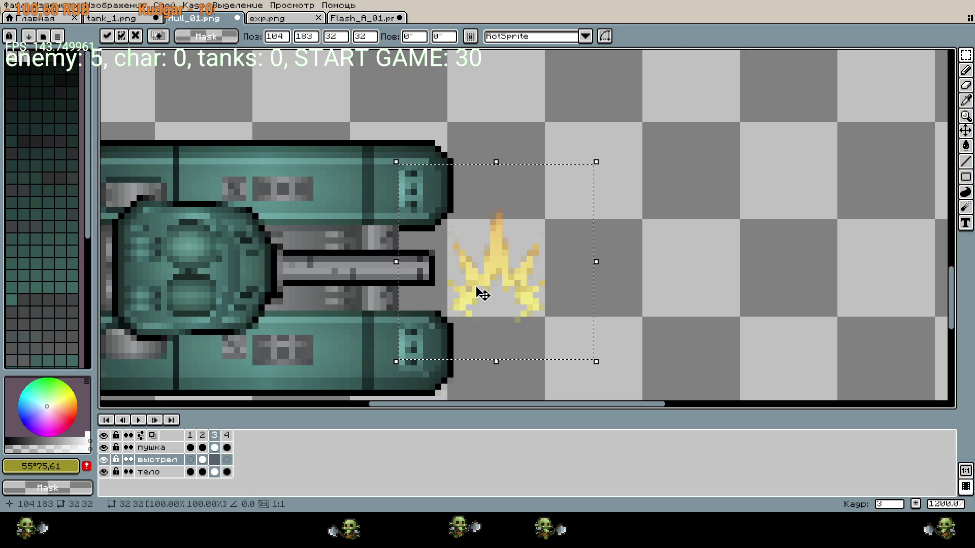
{"action": "key", "text": "Down"}
{"action": "key", "text": "Down"}
{"action": "mouse_move", "coordinate": [601, 168]}
{"action": "left_mouse_down"}
{"action": "mouse_move", "coordinate": [680, 281]}
{"action": "mouse_move", "coordinate": [676, 387]}
{"action": "left_mouse_up"}
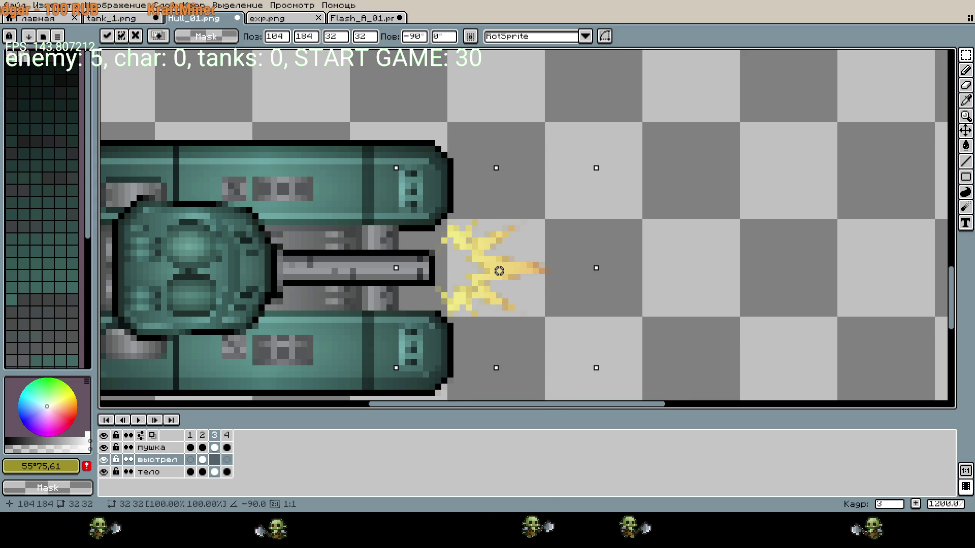
{"action": "scroll", "coordinate": [558, 279], "scroll_direction": "up", "scroll_amount": 5}
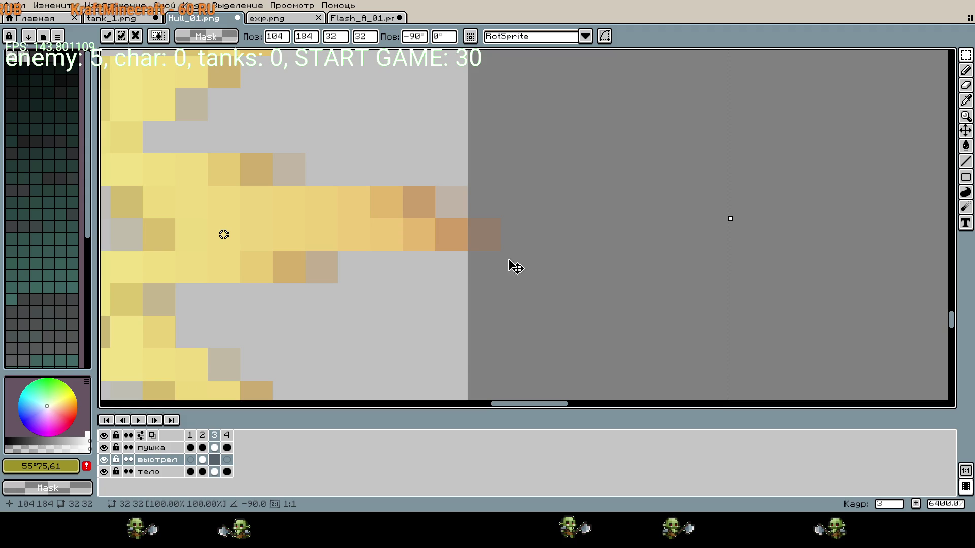
{"action": "key", "text": "Return"}
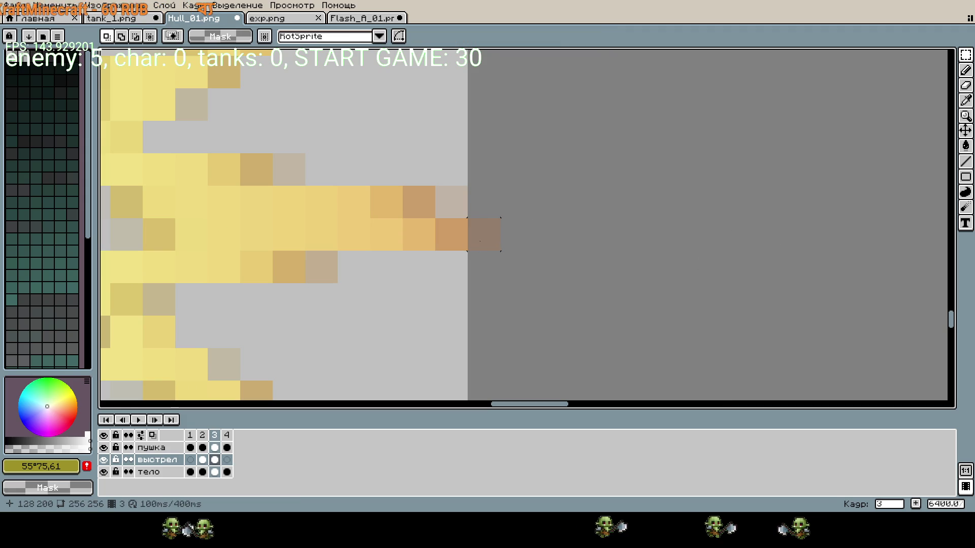
- Delete the stray brown pixel at the flame's tip
{"action": "mouse_move", "coordinate": [484, 202]}
{"action": "left_mouse_down"}
{"action": "mouse_move", "coordinate": [484, 235]}
{"action": "mouse_move", "coordinate": [516, 300]}
{"action": "left_mouse_up"}
{"action": "key", "text": "Delete"}
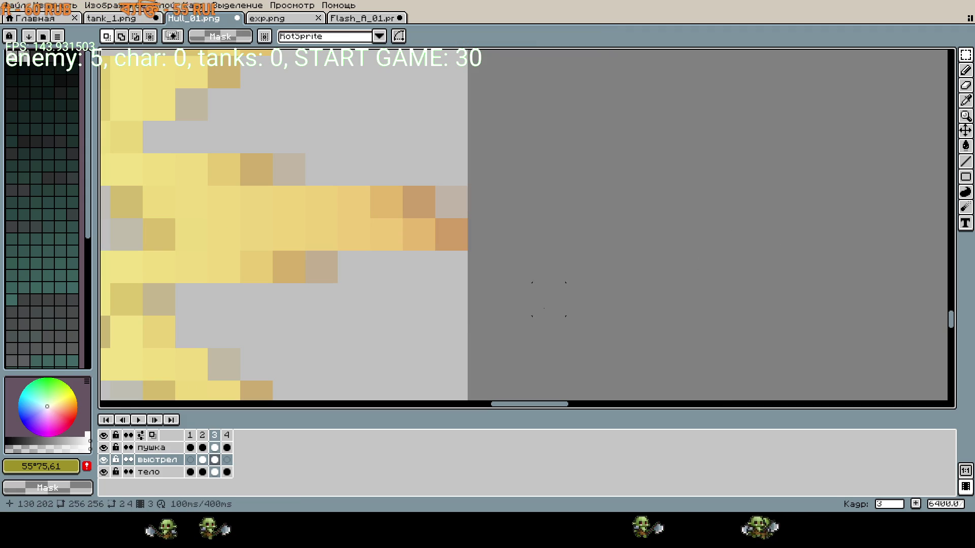
{"action": "scroll", "coordinate": [548, 300], "scroll_direction": "down", "scroll_amount": 3}
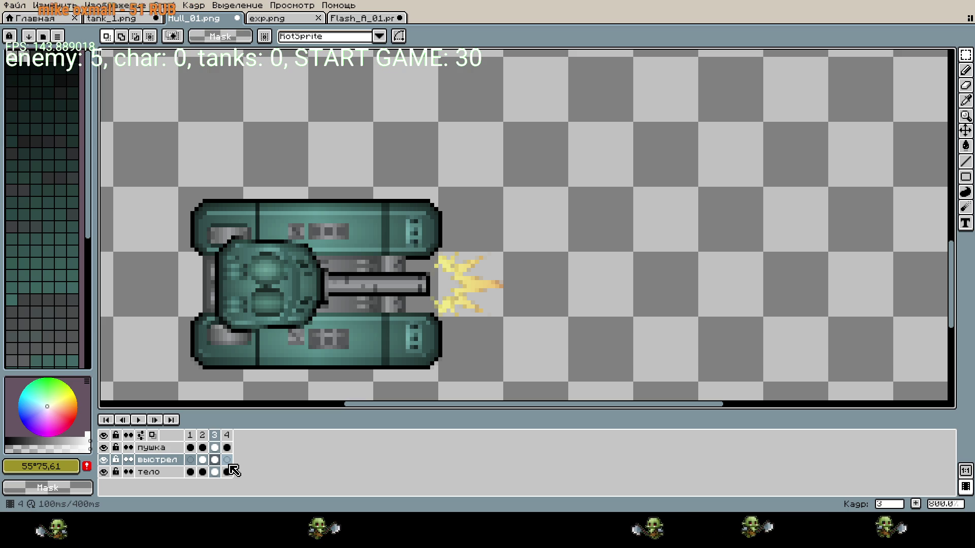
- On frame 4, shift the пушка turret cel one pixel left
{"action": "left_click", "coordinate": [225, 460]}
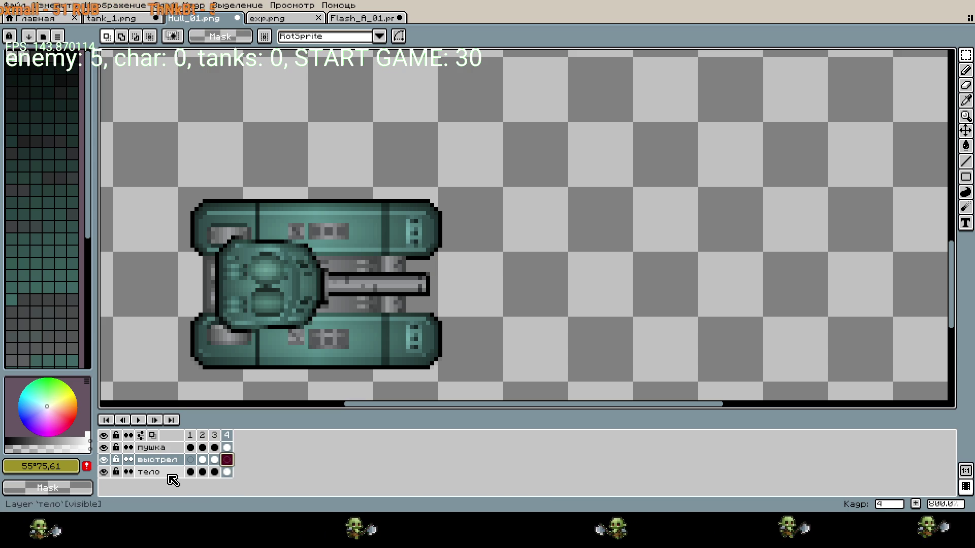
{"action": "left_click", "coordinate": [168, 451]}
{"action": "scroll", "coordinate": [172, 205], "scroll_direction": "down", "scroll_amount": 1}
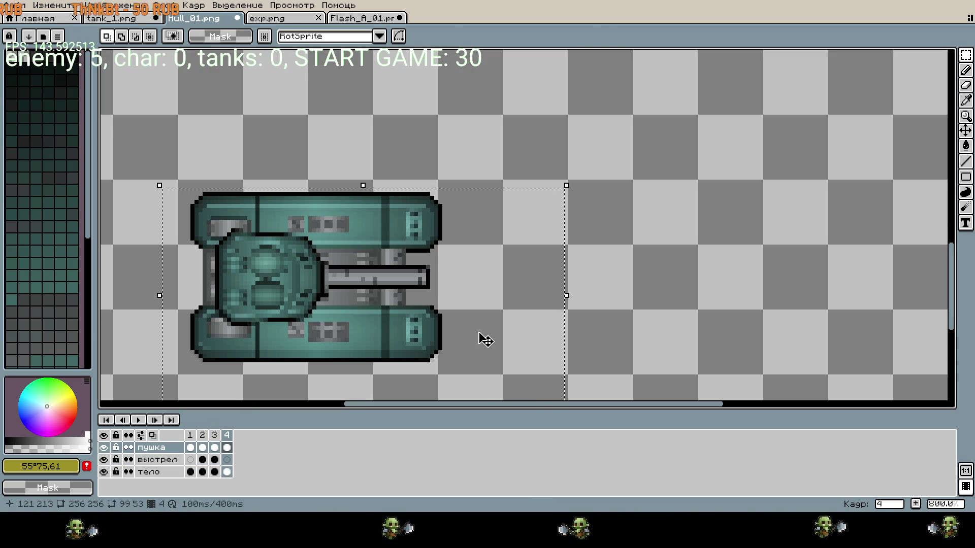
{"action": "key", "text": "Left"}
{"action": "key", "text": "Return"}
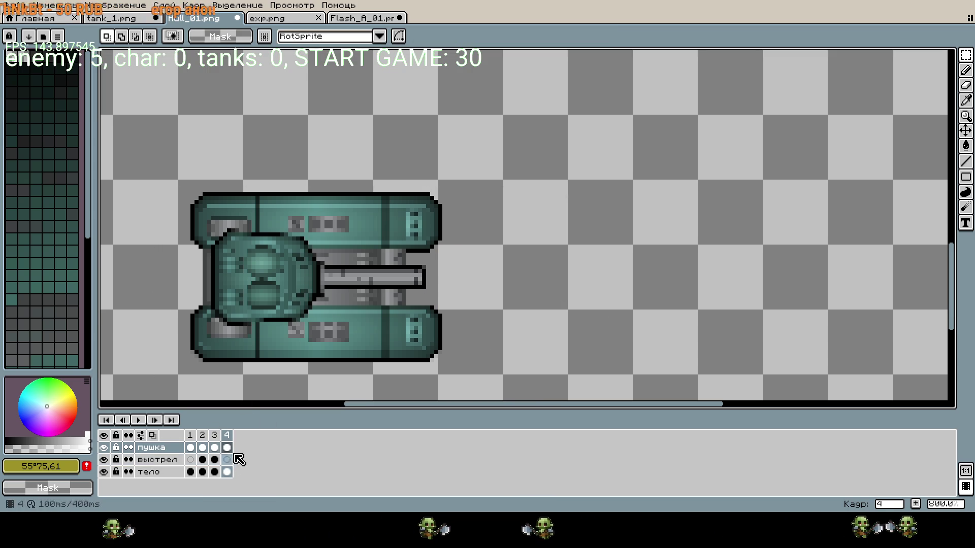
- Paste the sparks frame from Flash_A_01.png onto the выстрел layer's frame 4
{"action": "left_click", "coordinate": [227, 460]}
{"action": "left_click", "coordinate": [363, 18]}
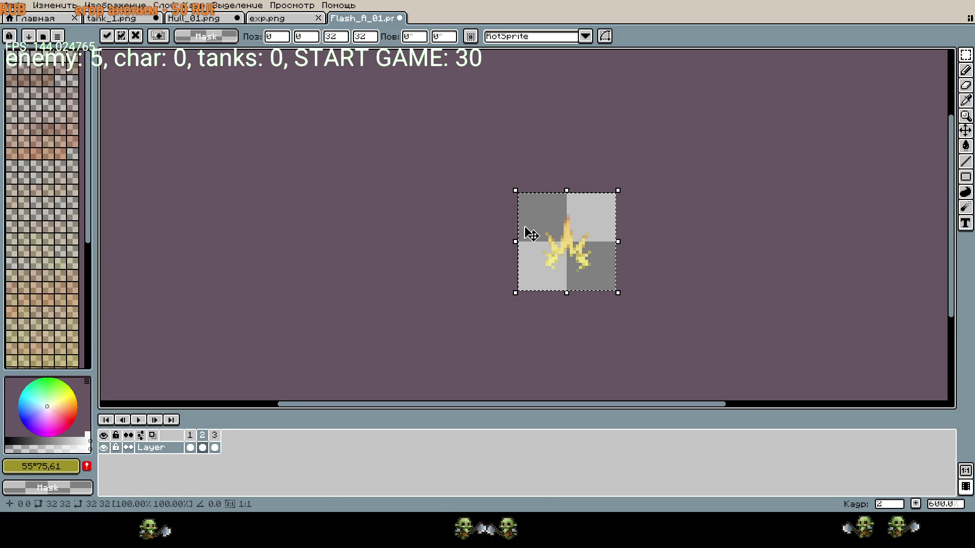
{"action": "key", "text": "period"}
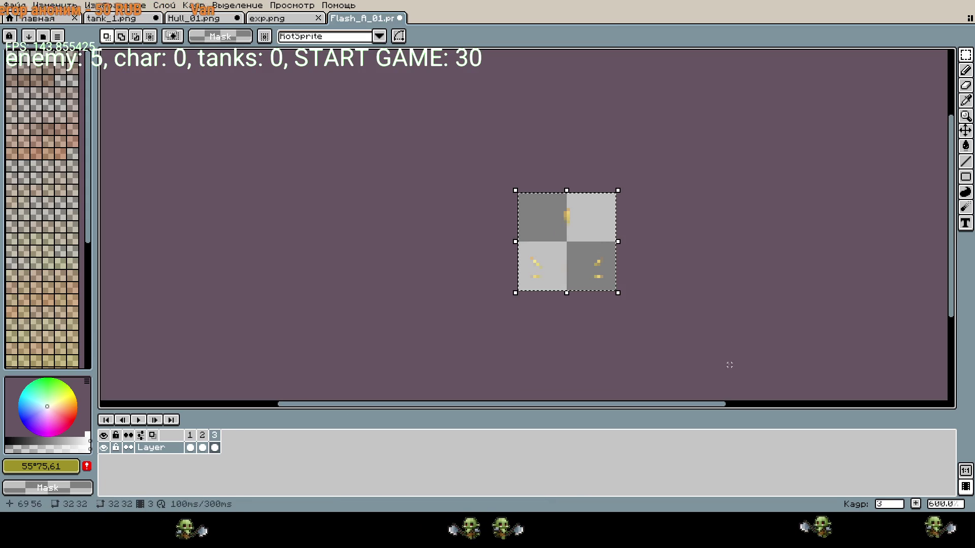
{"action": "key", "text": "ctrl+shift+Tab"}
{"action": "key", "text": "ctrl+shift+Tab"}
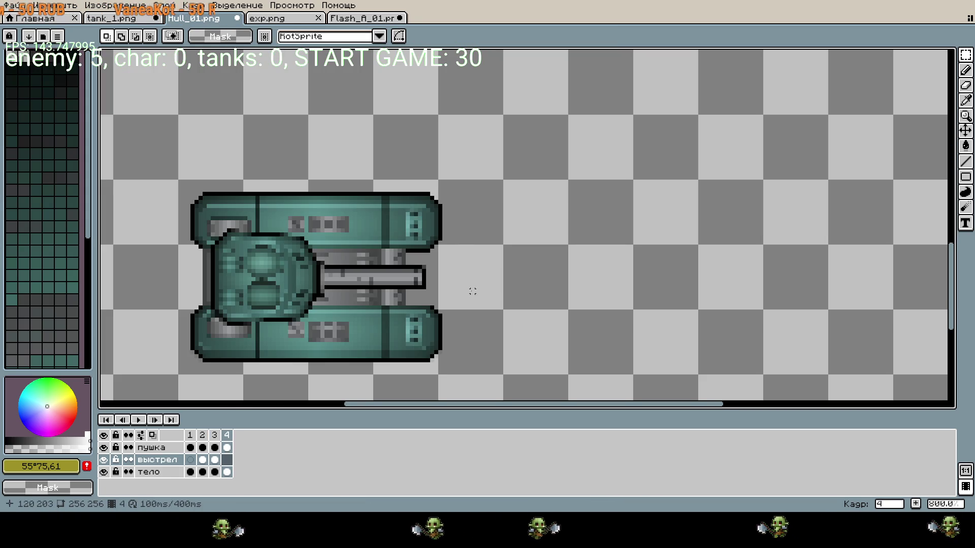
{"action": "scroll", "coordinate": [472, 291], "scroll_direction": "up", "scroll_amount": 2}
{"action": "key", "text": "ctrl+v"}
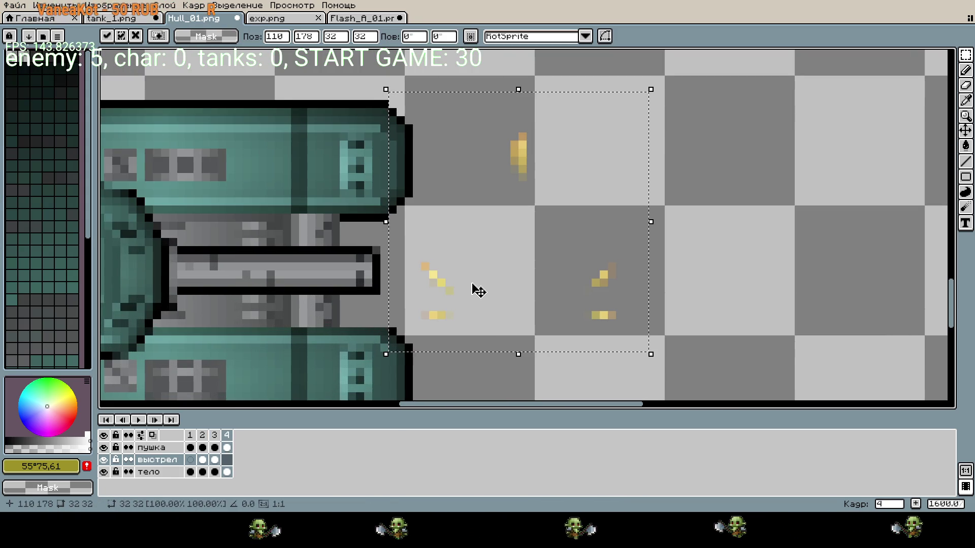
- Nudge the pasted sparks left and down toward the barrel tip
{"action": "key", "text": "Right"}
{"action": "key", "text": "Right"}
{"action": "key", "text": "Up"}
{"action": "key", "text": "Up"}
{"action": "key", "text": "Left"}
{"action": "key", "text": "Left"}
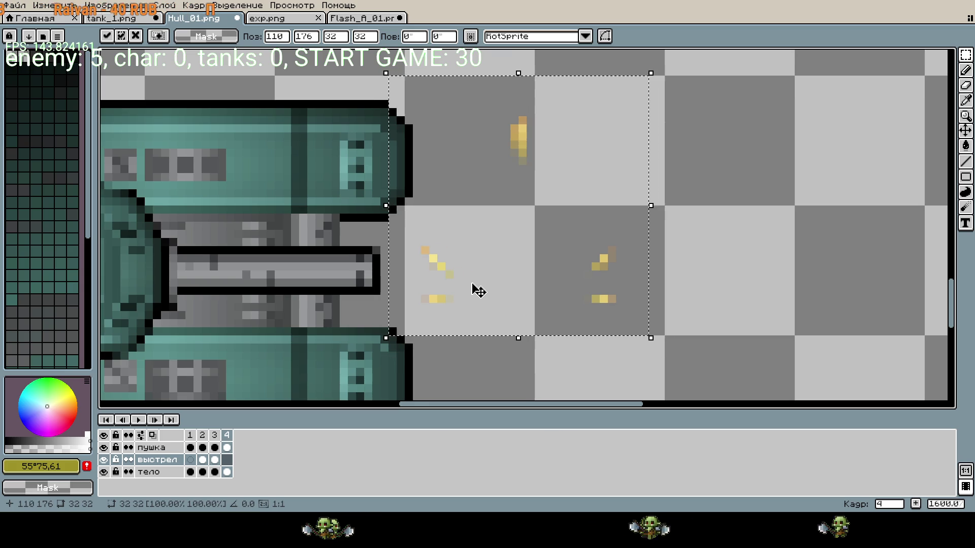
{"action": "key", "text": "Left"}
{"action": "key", "text": "Left"}
{"action": "key", "text": "Left"}
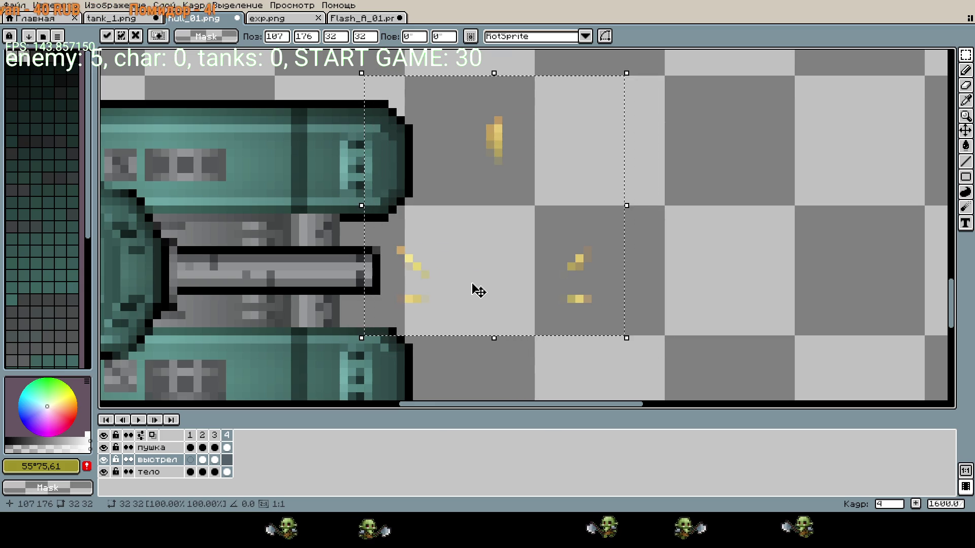
{"action": "key", "text": "Left"}
{"action": "key", "text": "Down"}
{"action": "key", "text": "Down"}
{"action": "key", "text": "Down"}
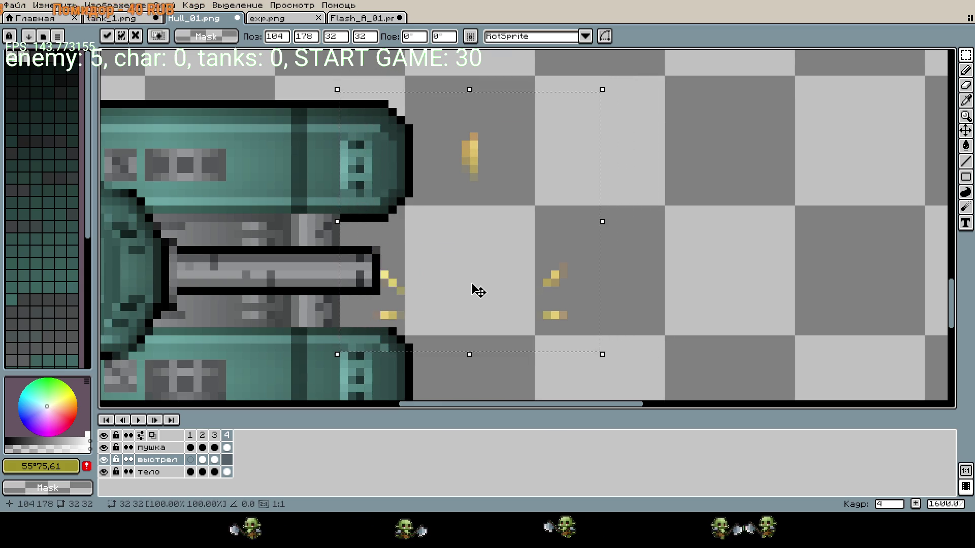
{"action": "key", "text": "Down"}
{"action": "key", "text": "Down"}
{"action": "key", "text": "Down"}
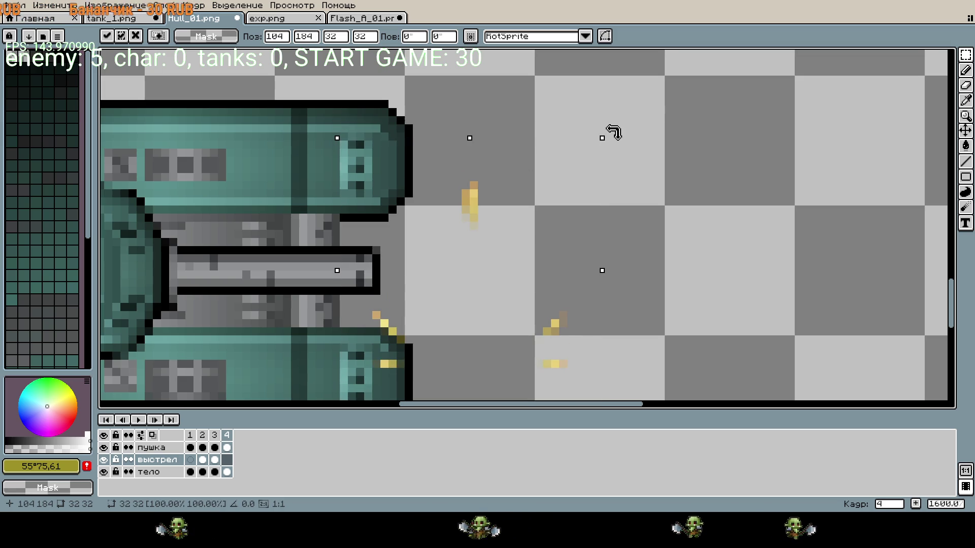
- Rotate the sparks to point forward, fine-tune their position by a pixel, and commit
{"action": "left_click_drag", "start_coordinate": [632, 149], "coordinate": [696, 403]}
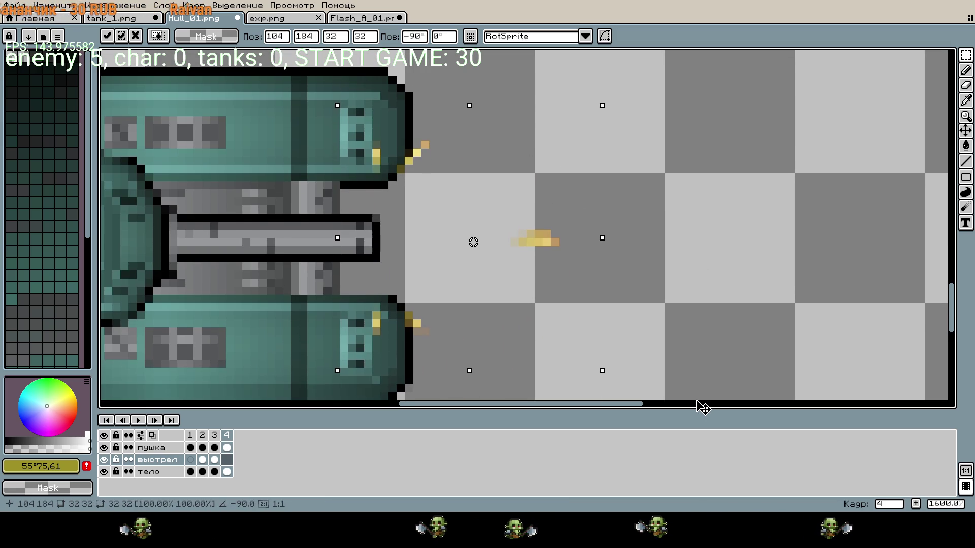
{"action": "scroll", "coordinate": [584, 246], "scroll_direction": "down", "scroll_amount": 1}
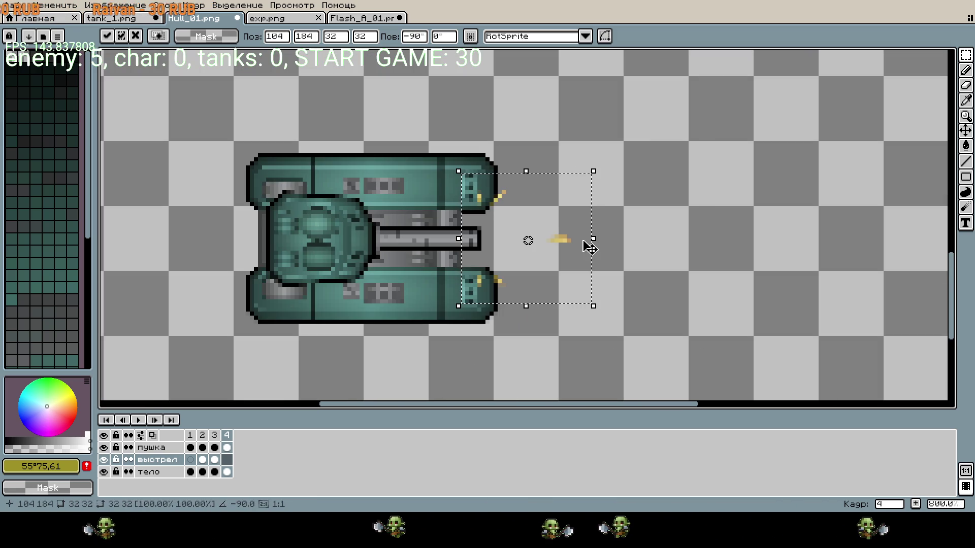
{"action": "key", "text": "Left"}
{"action": "key", "text": "Left"}
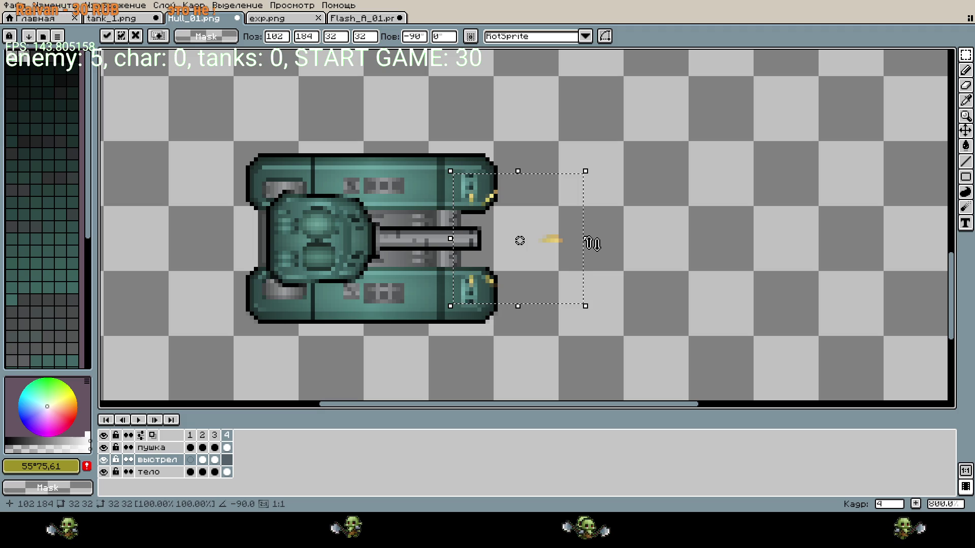
{"action": "key", "text": "Up"}
{"action": "key", "text": "Down"}
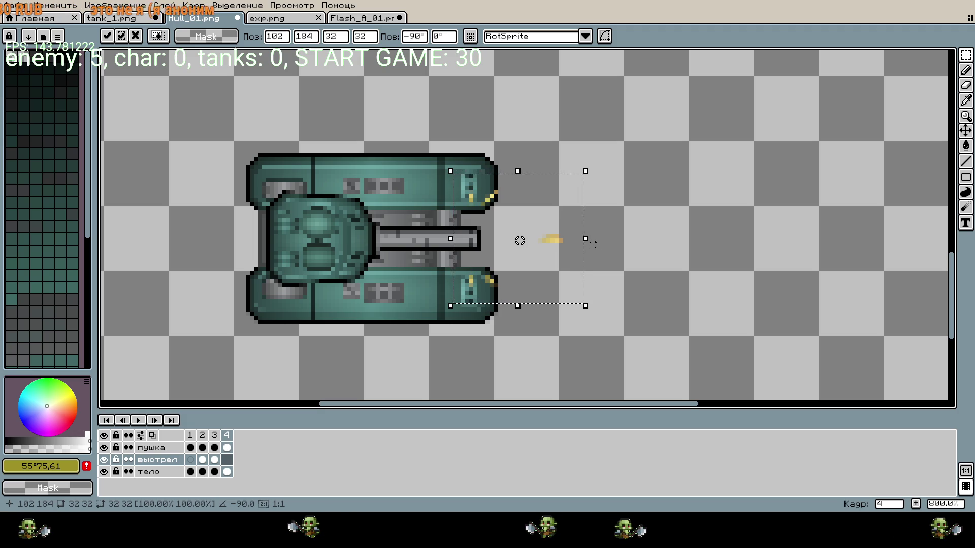
{"action": "key", "text": "Return"}
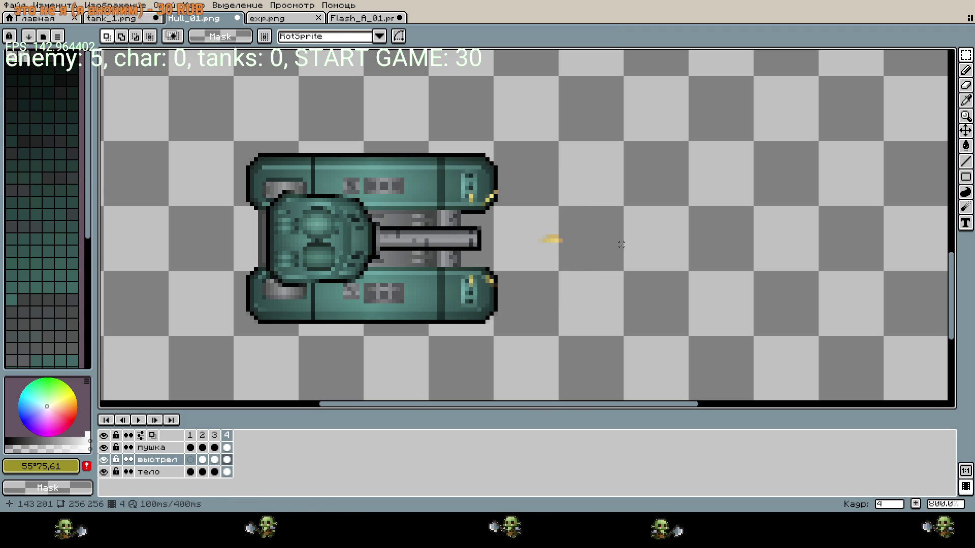
{"action": "scroll", "coordinate": [558, 246], "scroll_direction": "up", "scroll_amount": 5}
{"action": "scroll", "coordinate": [666, 282], "scroll_direction": "down", "scroll_amount": 6}
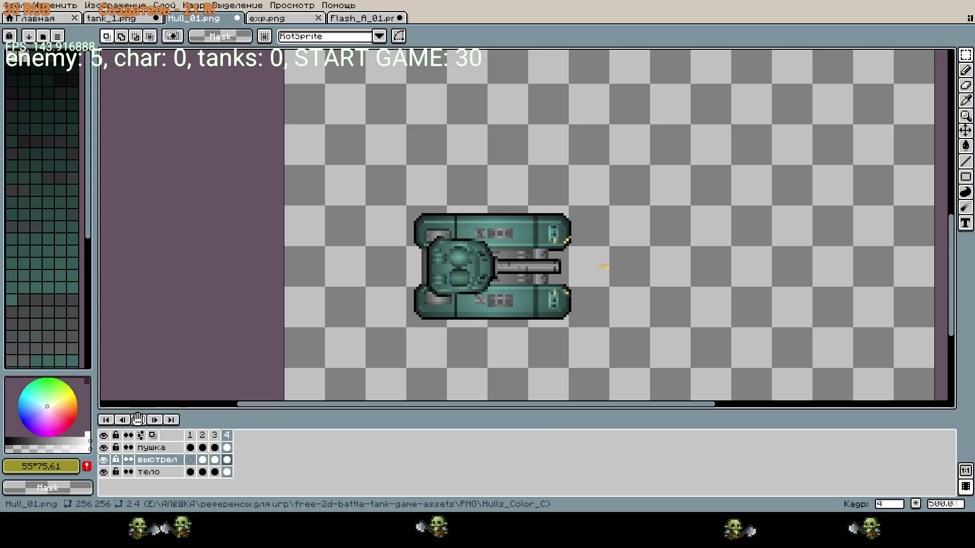
{"action": "left_click", "coordinate": [137, 419]}
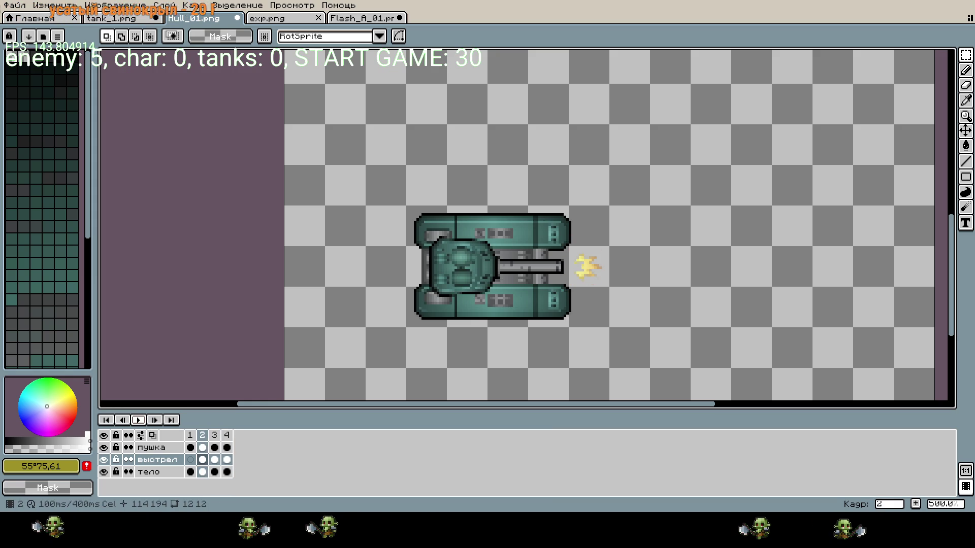
{"action": "left_click", "coordinate": [227, 459]}
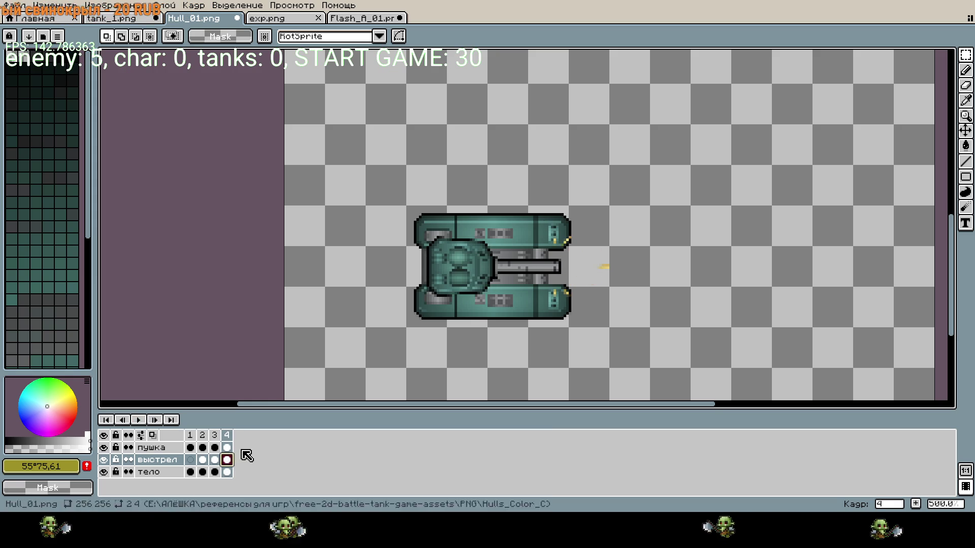
- Nudge the upper track-front sparks right and the small barrel flash left
{"action": "scroll", "coordinate": [573, 284], "scroll_direction": "up", "scroll_amount": 1}
{"action": "scroll", "coordinate": [572, 284], "scroll_direction": "up", "scroll_amount": 5}
{"action": "mouse_move", "coordinate": [467, 100]}
{"action": "left_mouse_down"}
{"action": "mouse_move", "coordinate": [539, 152]}
{"action": "mouse_move", "coordinate": [619, 187]}
{"action": "left_mouse_up"}
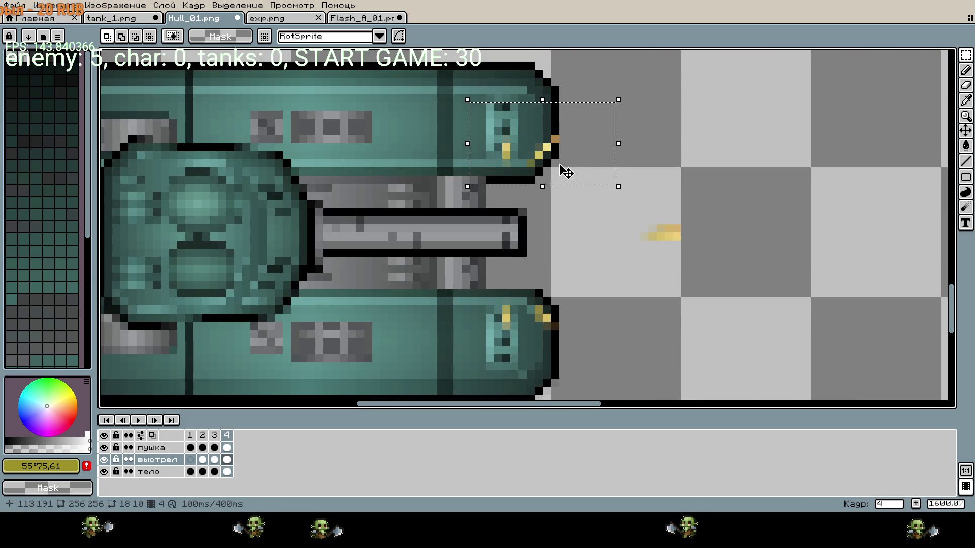
{"action": "key", "text": "Right"}
{"action": "key", "text": "Right"}
{"action": "key", "text": "Right"}
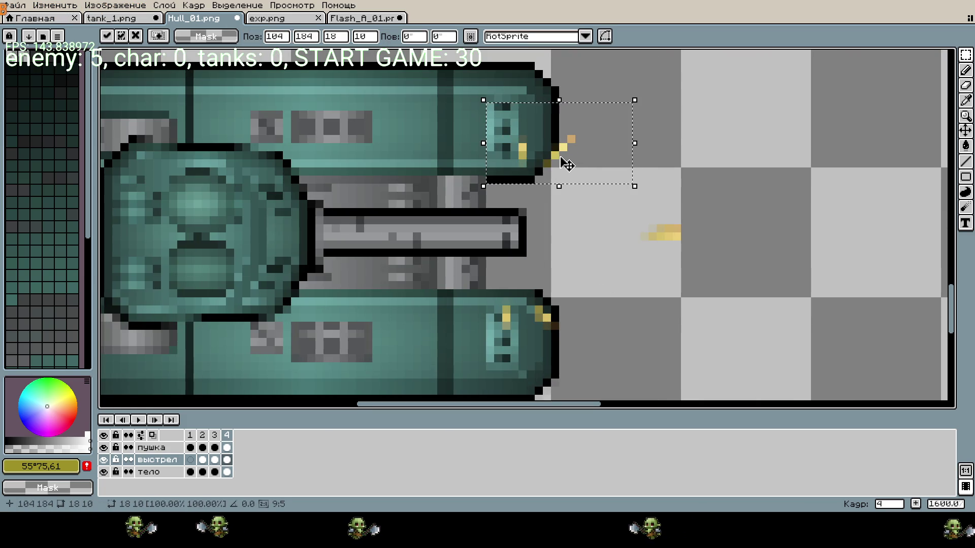
{"action": "left_click_drag", "start_coordinate": [465, 310], "coordinate": [721, 400]}
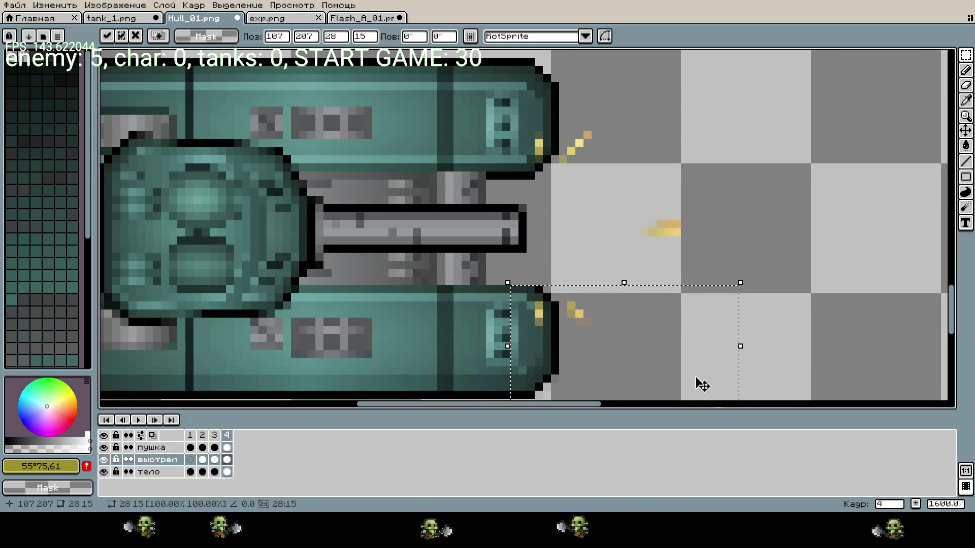
{"action": "left_click_drag", "start_coordinate": [628, 200], "coordinate": [765, 263]}
{"action": "key", "text": "Left"}
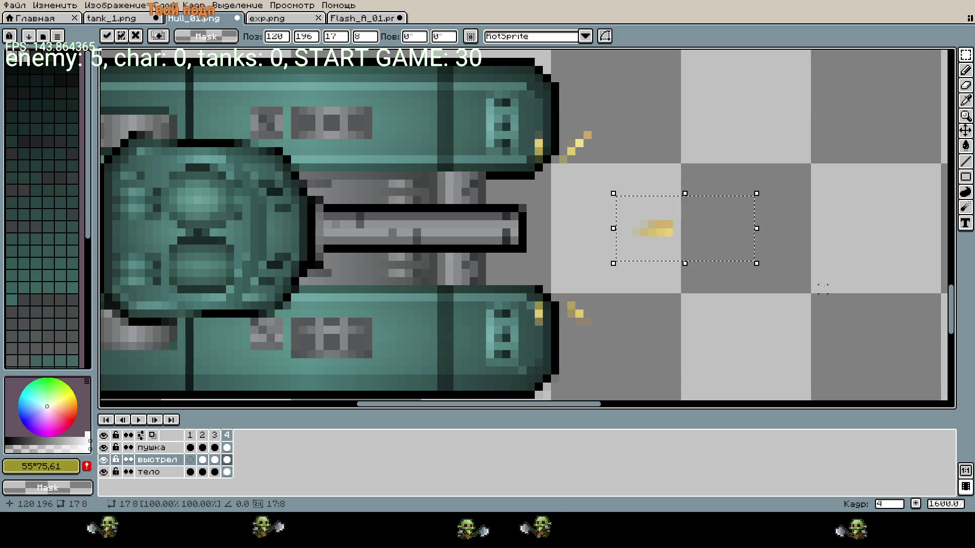
- Shift the lower track sparks right and down and the upper sparks right and up, then commit
{"action": "left_click_drag", "start_coordinate": [503, 278], "coordinate": [632, 358]}
{"action": "key", "text": "Right"}
{"action": "key", "text": "Down"}
{"action": "left_click_drag", "start_coordinate": [506, 103], "coordinate": [709, 208]}
{"action": "key", "text": "Right"}
{"action": "key", "text": "Up"}
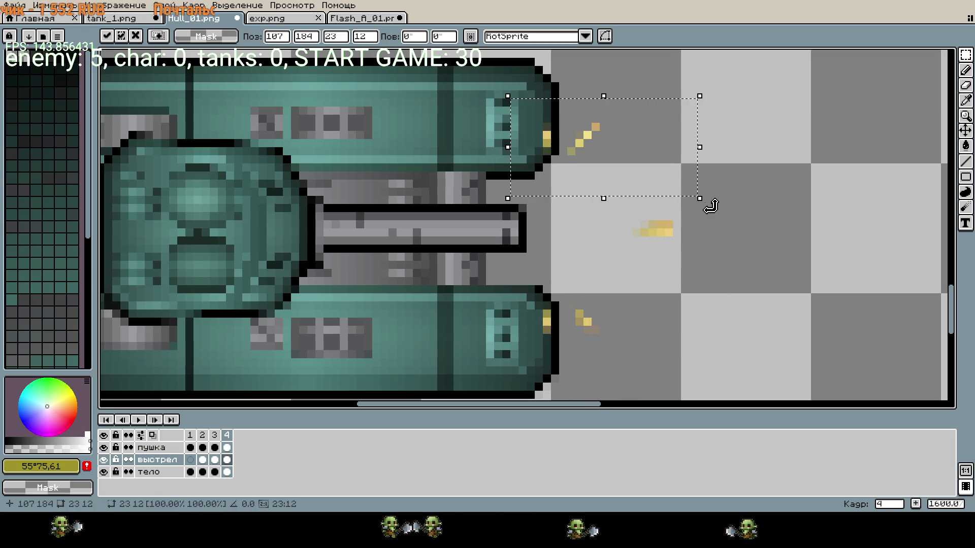
{"action": "key", "text": "Return"}
- Move the muzzle spark pixels on frame 4 of the выстрел layer to a new spot
{"action": "key", "text": "minus"}
{"action": "key", "text": "minus"}
{"action": "key", "text": "minus"}
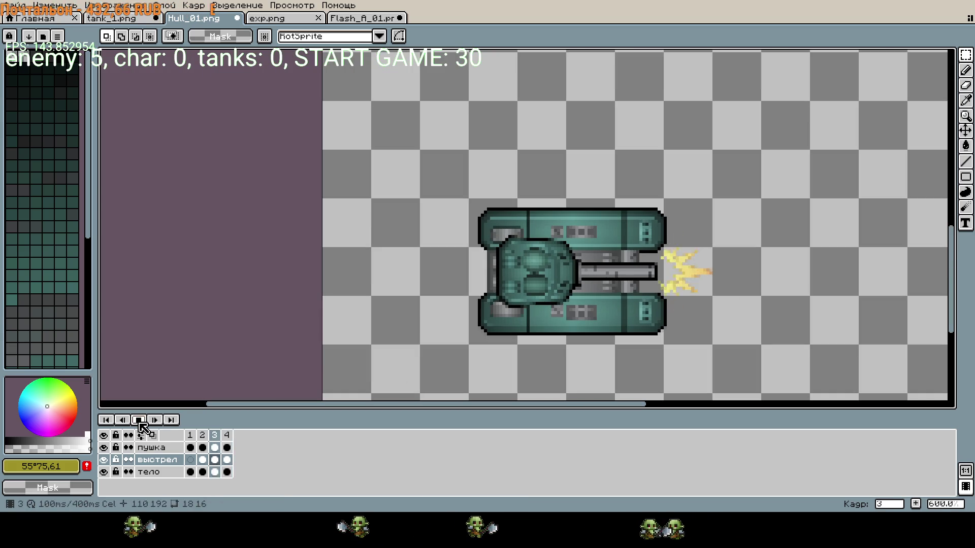
{"action": "left_click", "coordinate": [138, 420]}
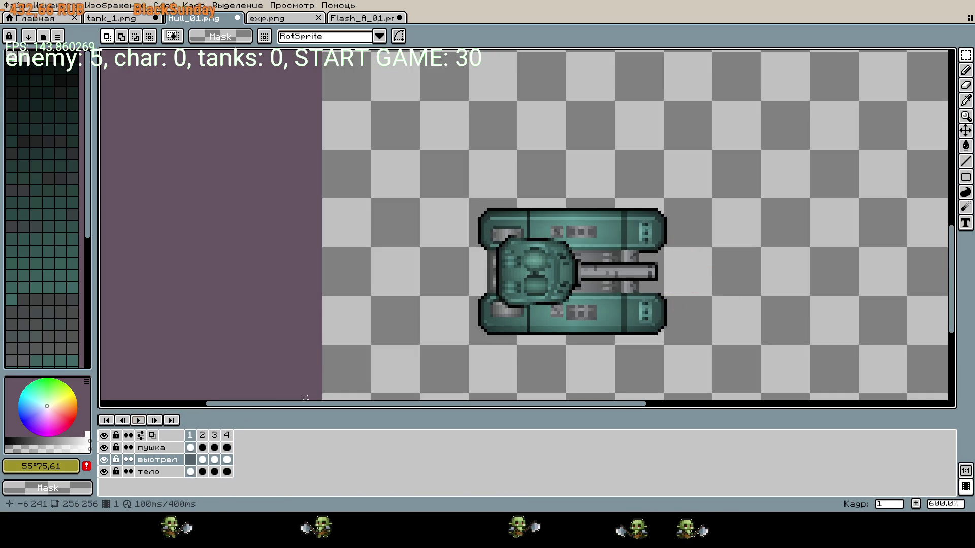
{"action": "left_click_drag", "start_coordinate": [487, 353], "coordinate": [461, 353]}
{"action": "scroll", "coordinate": [634, 334], "scroll_direction": "up", "scroll_amount": 4}
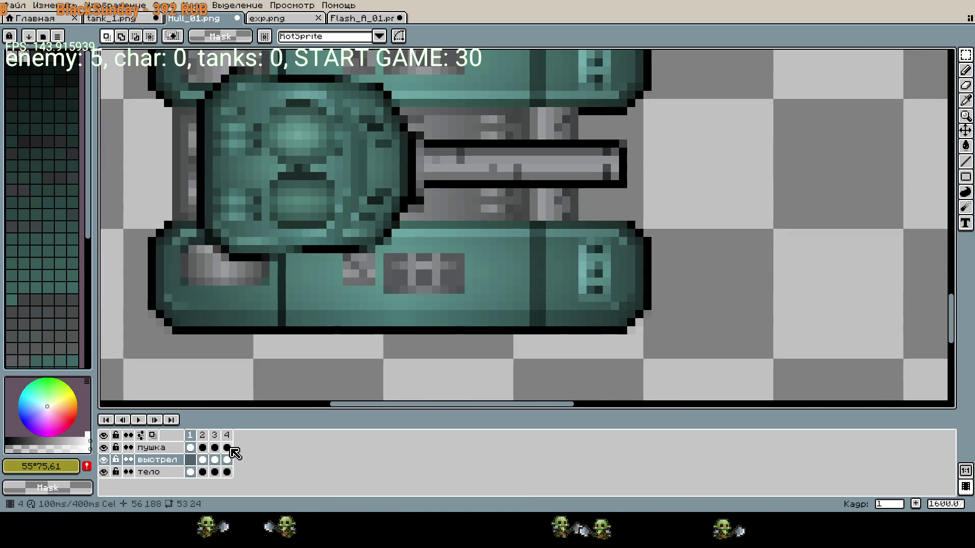
{"action": "left_click", "coordinate": [229, 460]}
{"action": "left_click_drag", "start_coordinate": [731, 130], "coordinate": [815, 198]}
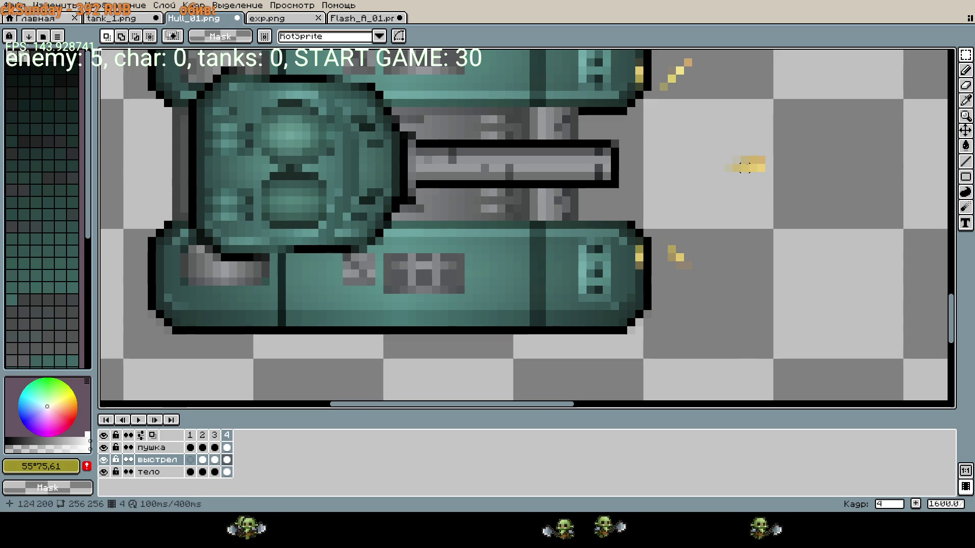
{"action": "left_click", "coordinate": [965, 207]}
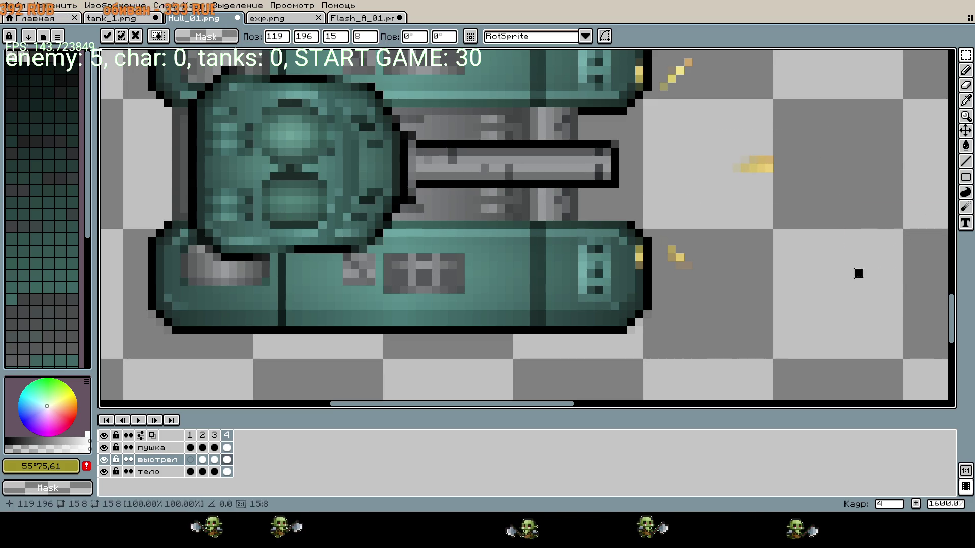
{"action": "key", "text": "Return"}
{"action": "scroll", "coordinate": [858, 273], "scroll_direction": "down", "scroll_amount": 2}
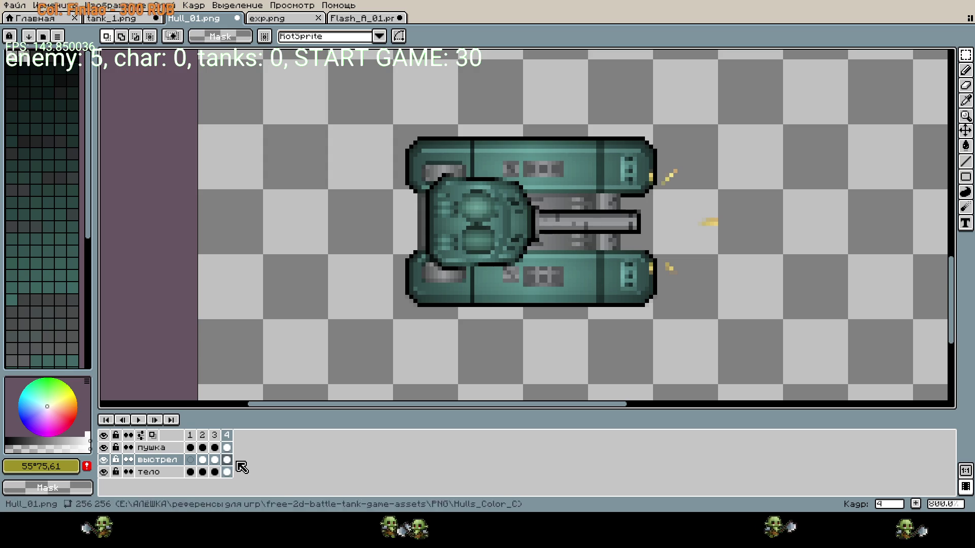
- Add two new frames so the animation runs to six frames
{"action": "right_click", "coordinate": [231, 444]}
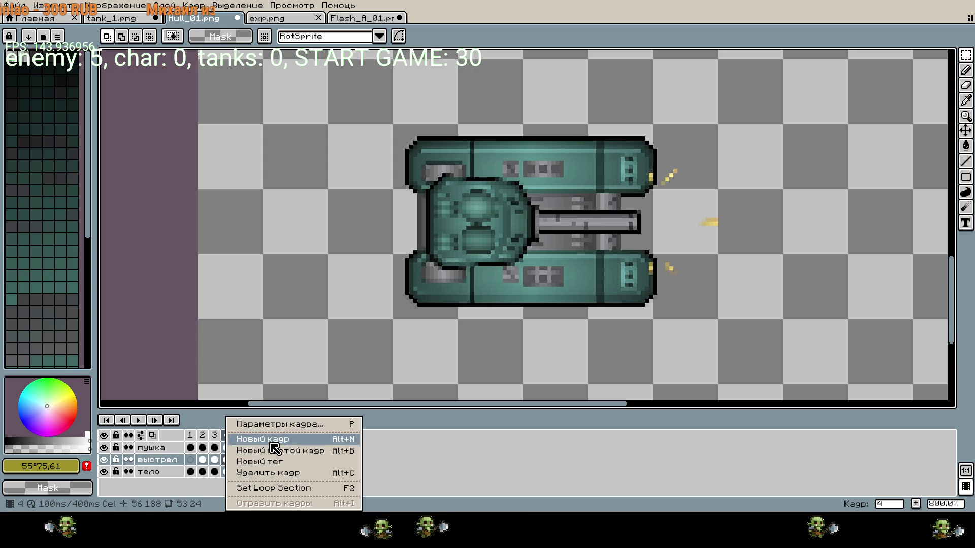
{"action": "left_click", "coordinate": [264, 440]}
{"action": "right_click", "coordinate": [240, 446]}
{"action": "left_click", "coordinate": [257, 440]}
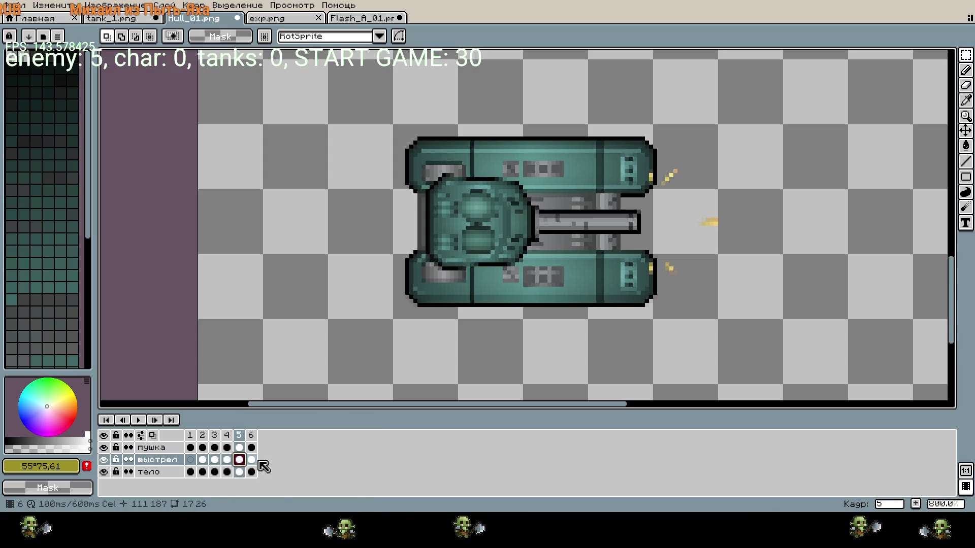
- Delete the muzzle flash on frames 5 and 6, then select the пушка turret on frame 5
{"action": "left_click_drag", "start_coordinate": [575, 128], "coordinate": [818, 335]}
{"action": "key", "text": "Delete"}
{"action": "left_click", "coordinate": [252, 460]}
{"action": "left_click_drag", "start_coordinate": [588, 140], "coordinate": [783, 316]}
{"action": "key", "text": "Delete"}
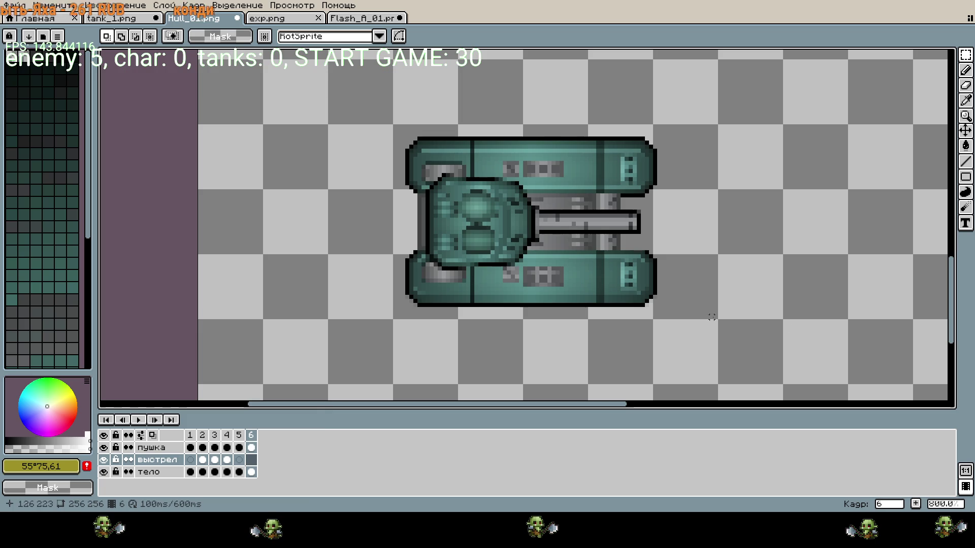
{"action": "left_click", "coordinate": [238, 448]}
{"action": "left_click_drag", "start_coordinate": [350, 125], "coordinate": [809, 358]}
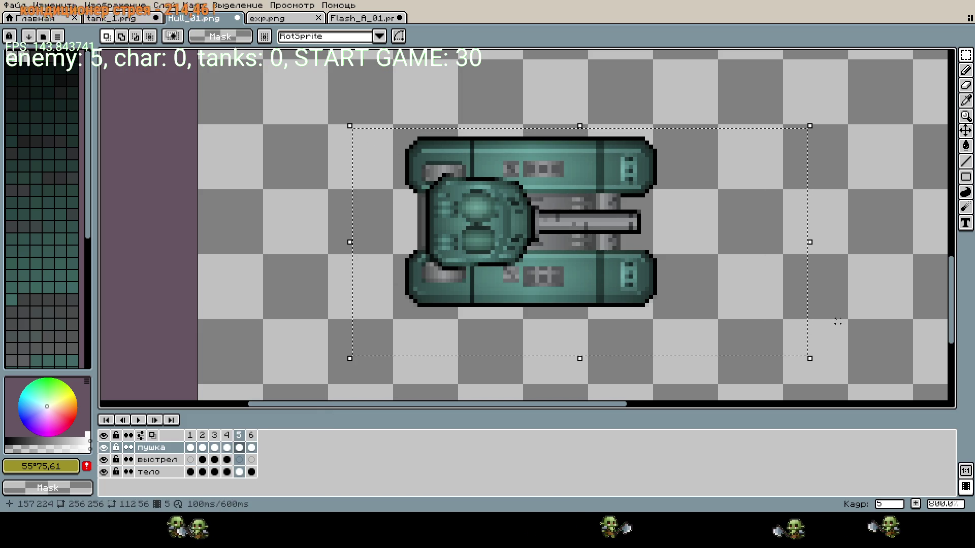
- Nudge the пушка turret one pixel left on frames 5 and 6
{"action": "key", "text": "Left"}
{"action": "key", "text": "Escape"}
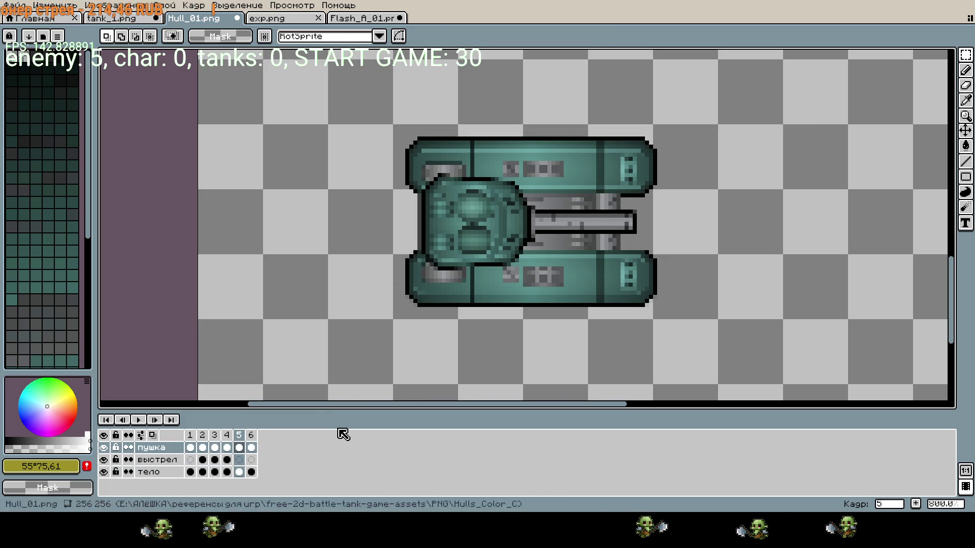
{"action": "left_click", "coordinate": [251, 448]}
{"action": "left_click_drag", "start_coordinate": [383, 146], "coordinate": [760, 338]}
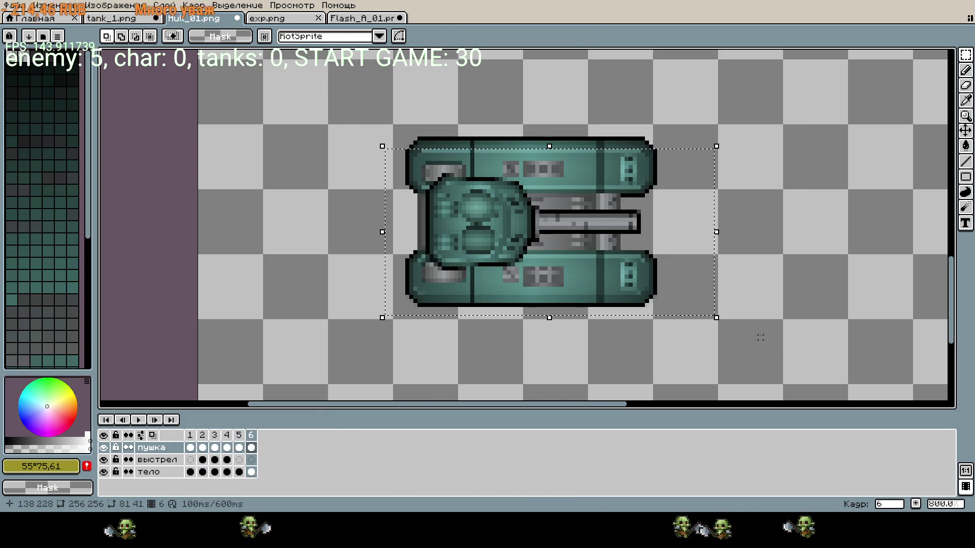
{"action": "key", "text": "Left"}
{"action": "key", "text": "Escape"}
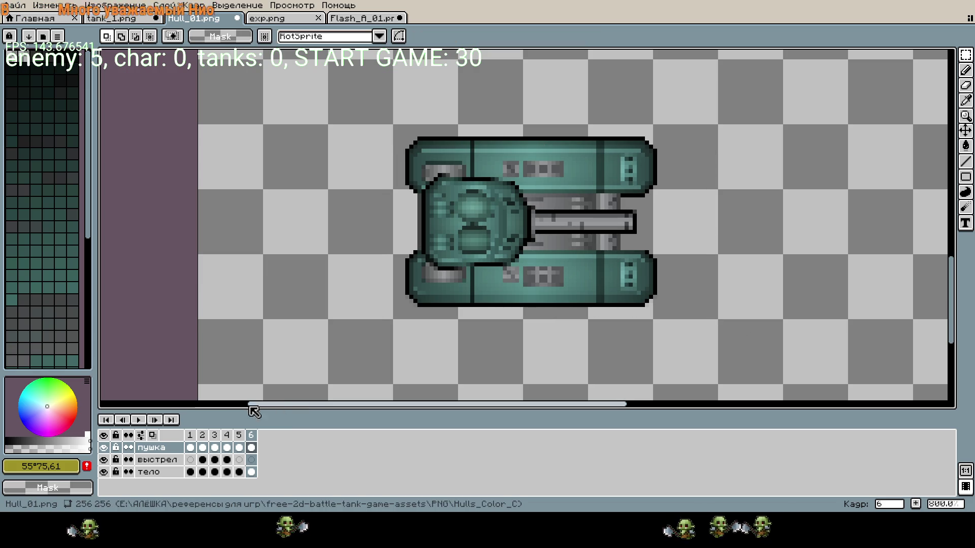
- Preview the recoil, shift frame 6's turret one pixel back right, and replay
{"action": "left_click", "coordinate": [139, 420]}
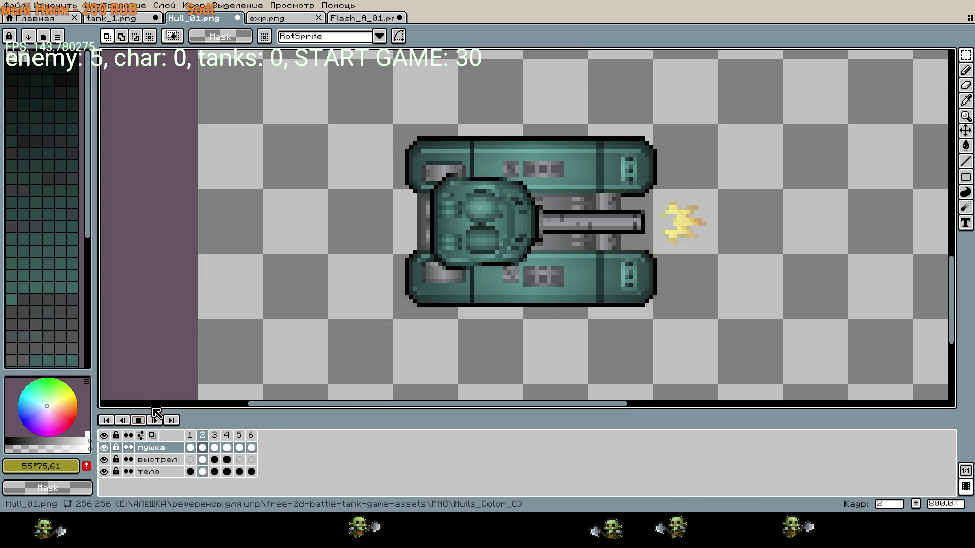
{"action": "left_click", "coordinate": [239, 460]}
{"action": "left_click", "coordinate": [251, 460]}
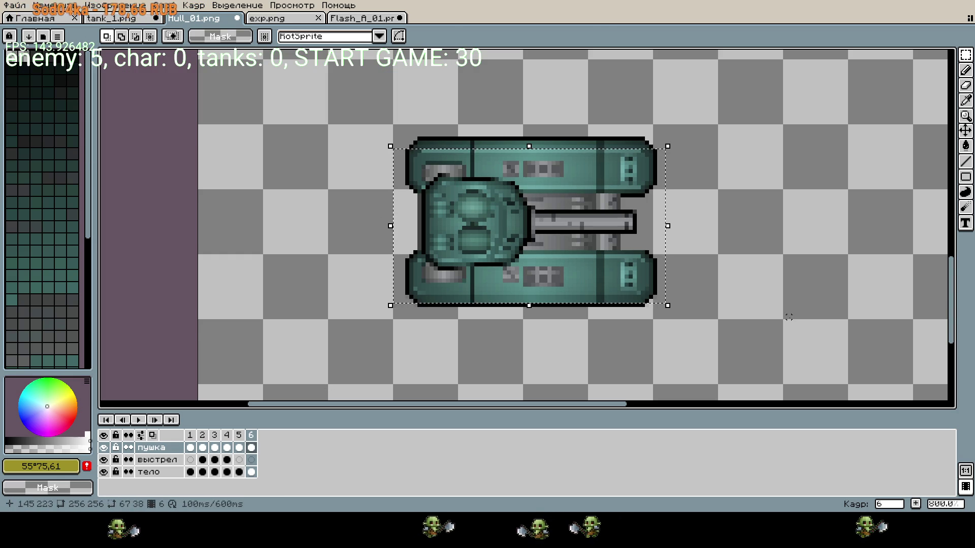
{"action": "key", "text": "Right"}
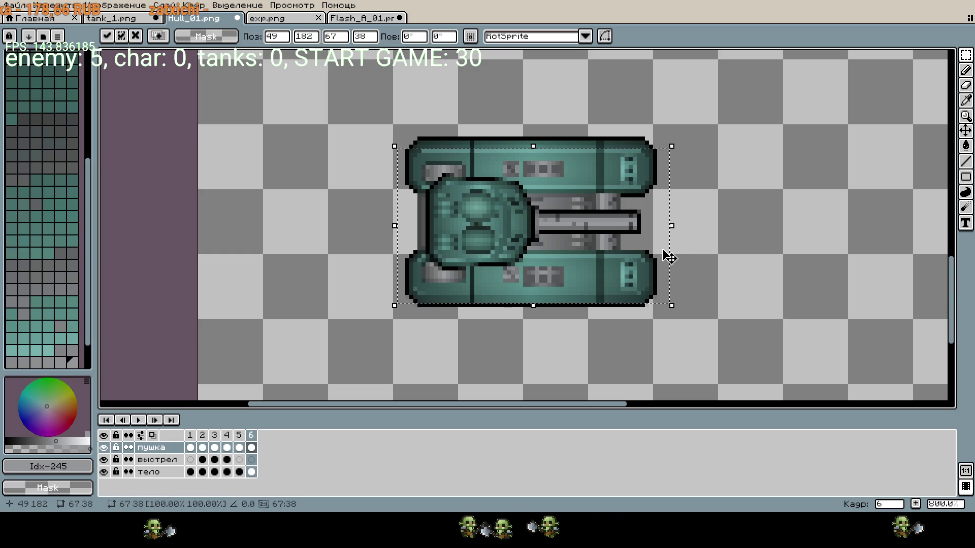
{"action": "left_click", "coordinate": [138, 420]}
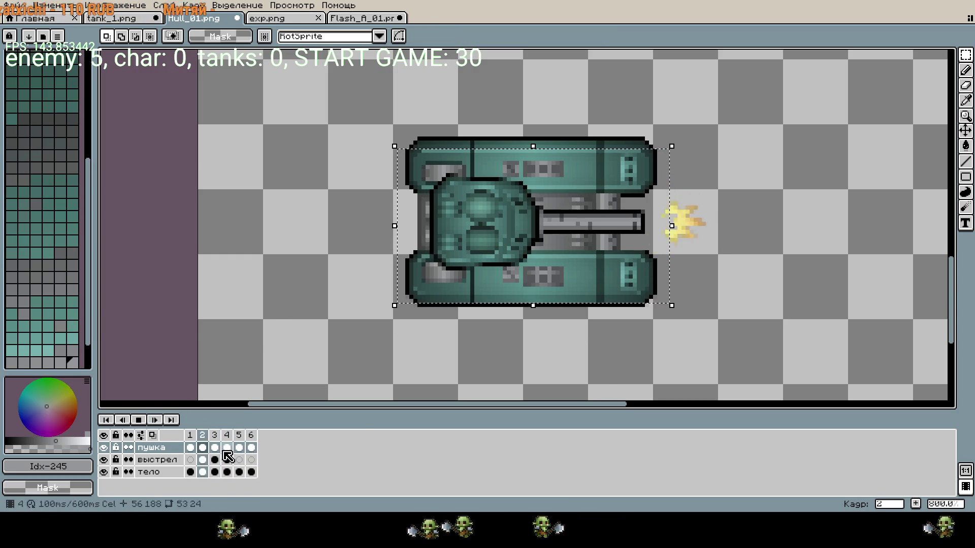
{"action": "key", "text": "Return"}
{"action": "left_click_drag", "start_coordinate": [561, 365], "coordinate": [506, 383]}
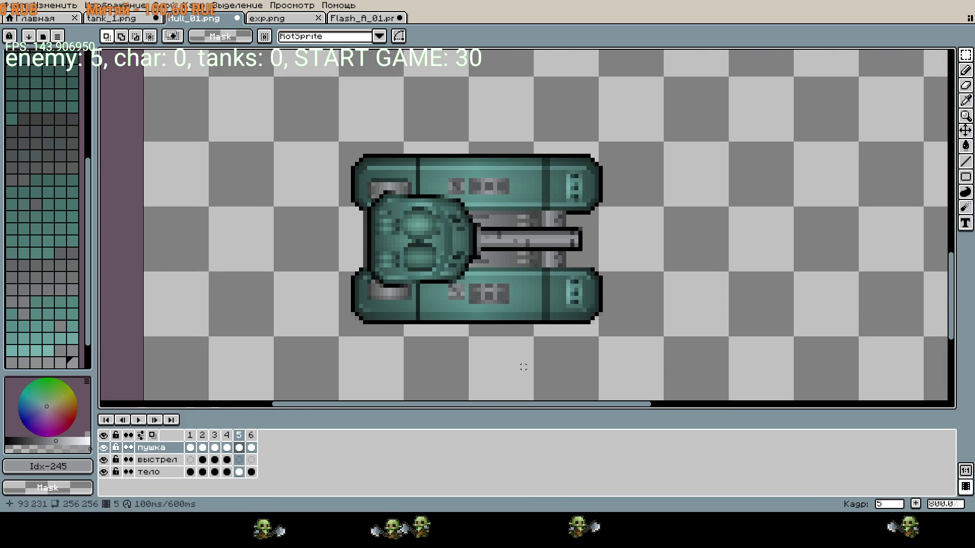
- Set frame 1's duration to 1000 ms and replay the loop to check timing
{"action": "left_click", "coordinate": [139, 420]}
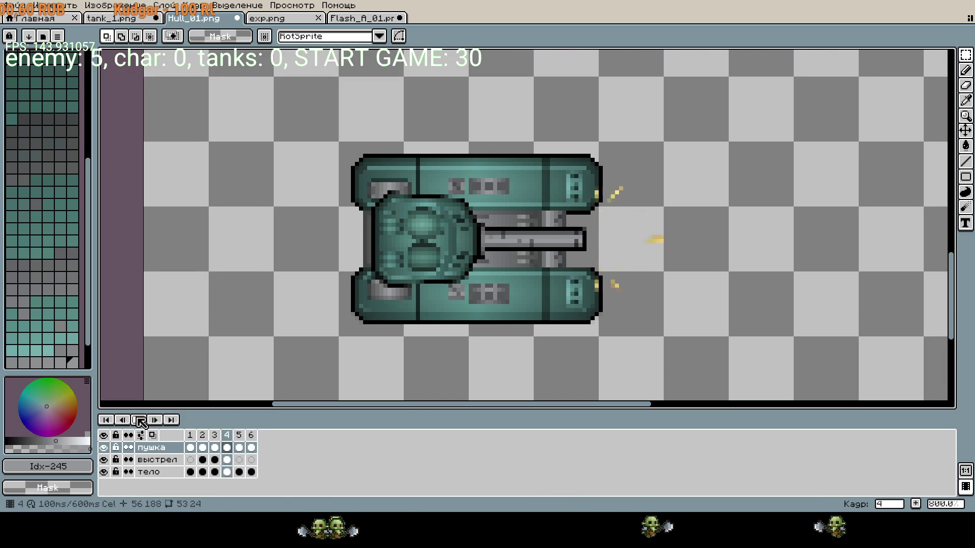
{"action": "left_click", "coordinate": [156, 420]}
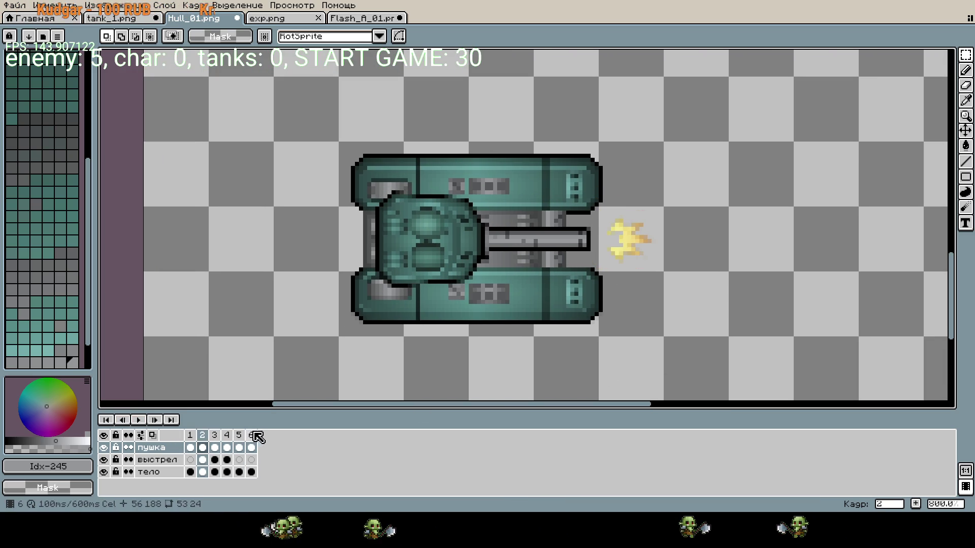
{"action": "left_click", "coordinate": [192, 445]}
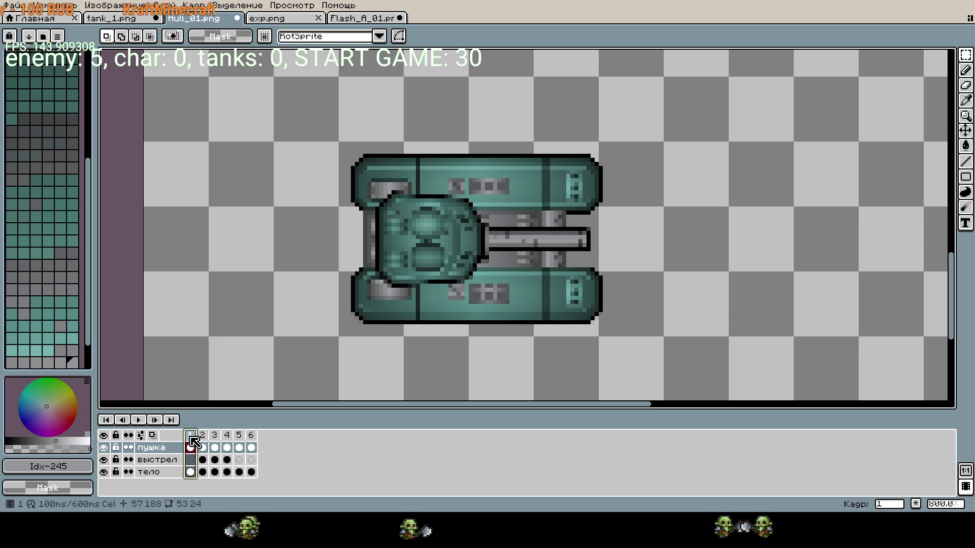
{"action": "right_click", "coordinate": [191, 435]}
{"action": "left_click", "coordinate": [239, 422]}
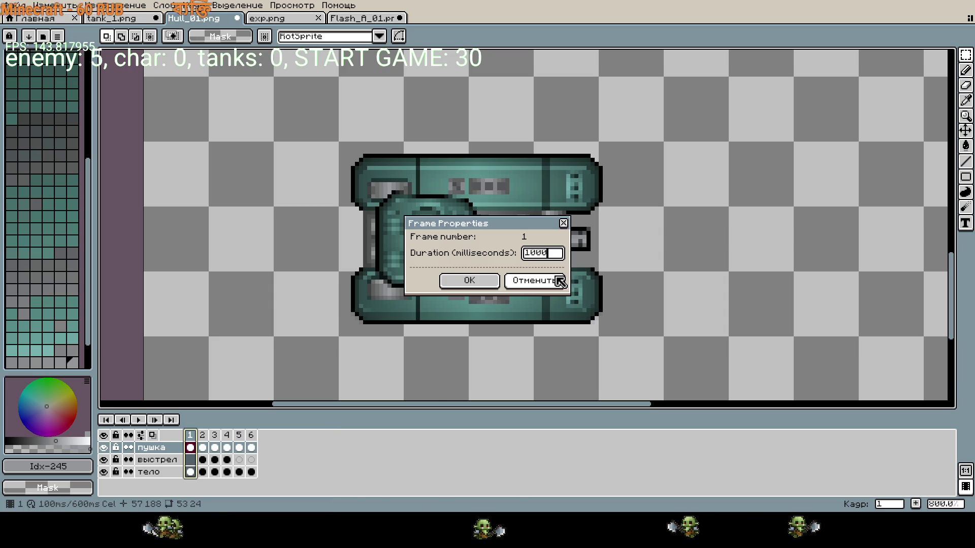
{"action": "key", "text": "Return"}
{"action": "left_click", "coordinate": [138, 421]}
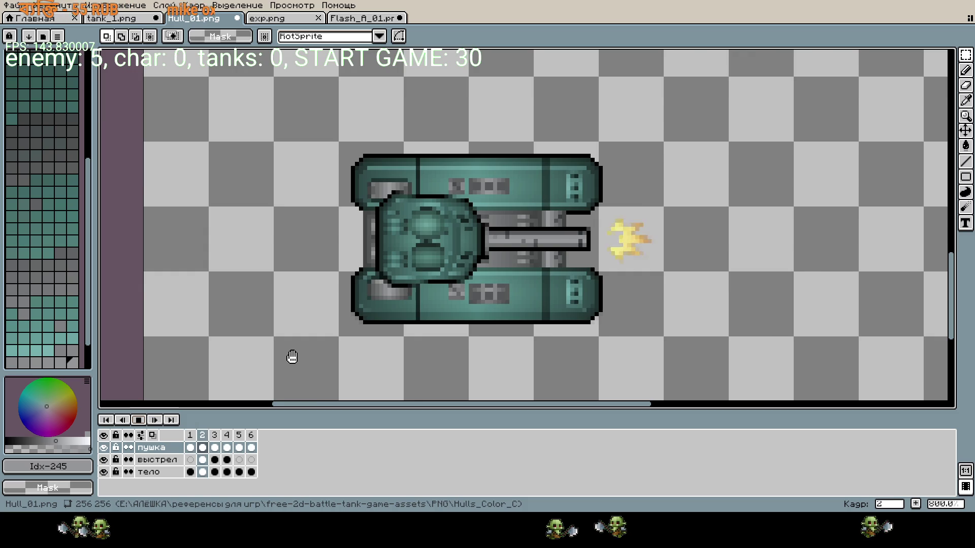
{"action": "scroll", "coordinate": [292, 358], "scroll_direction": "down", "scroll_amount": 1}
{"action": "left_click_drag", "start_coordinate": [457, 356], "coordinate": [470, 348]}
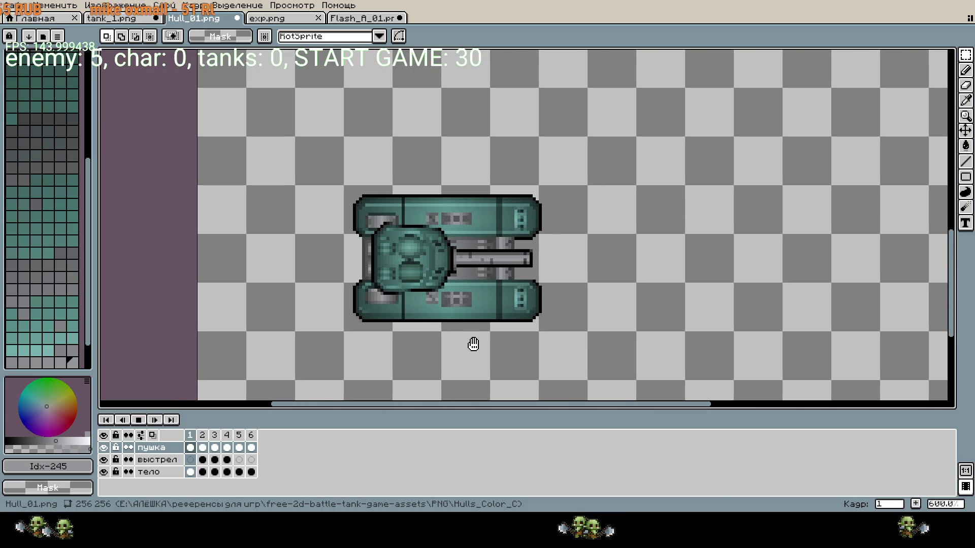
- Stop playback and select the whole tank on frames 3 and 4
{"action": "key", "text": "w"}
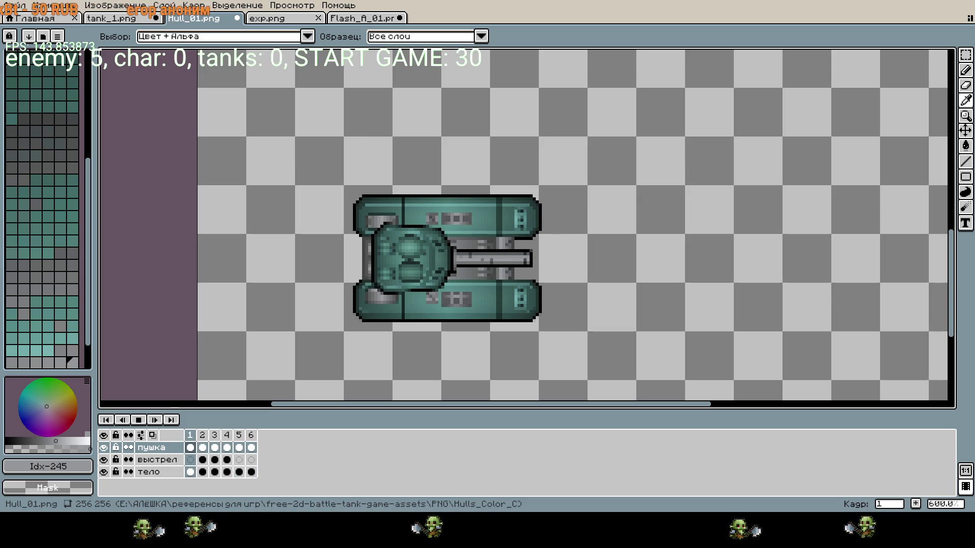
{"action": "key", "text": "v"}
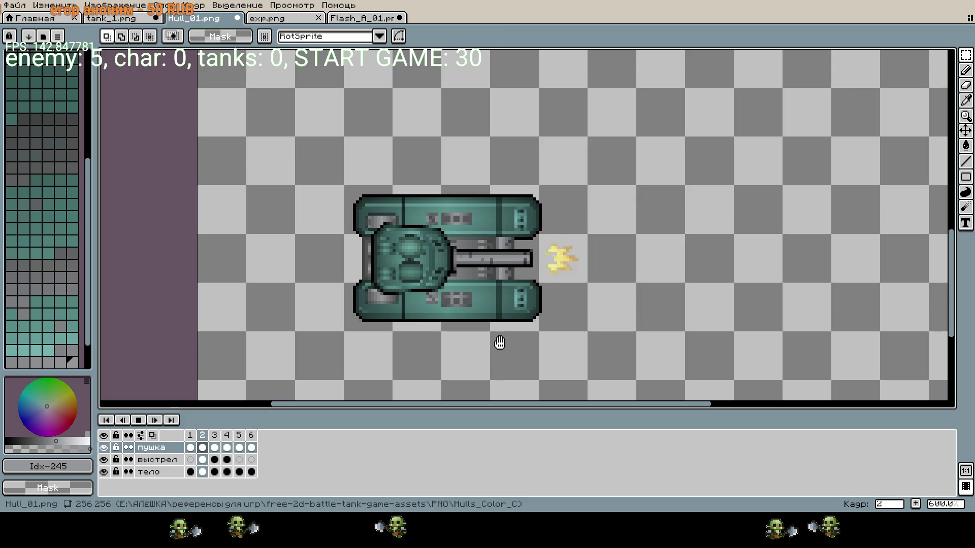
{"action": "left_click", "coordinate": [138, 420]}
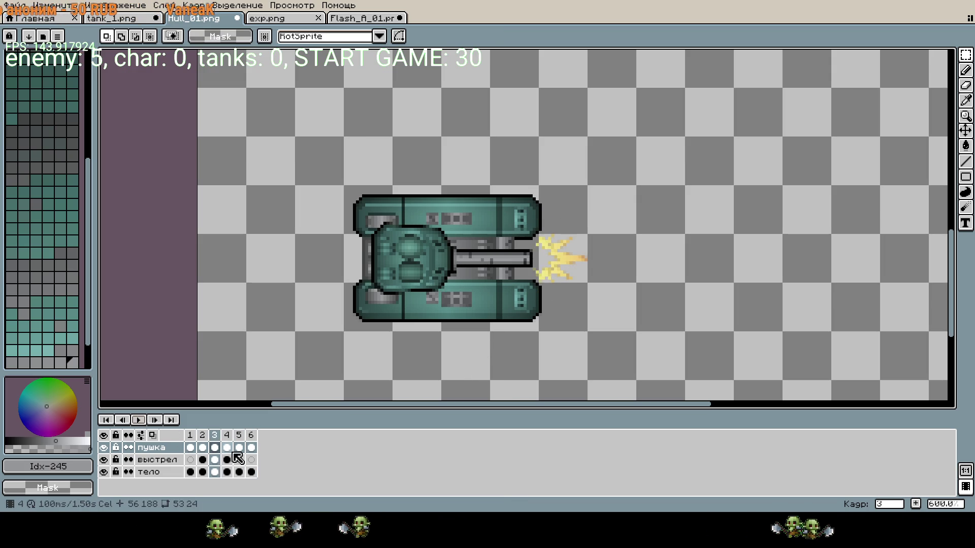
{"action": "scroll", "coordinate": [488, 304], "scroll_direction": "up", "scroll_amount": 3}
{"action": "scroll", "coordinate": [305, 228], "scroll_direction": "down", "scroll_amount": 3}
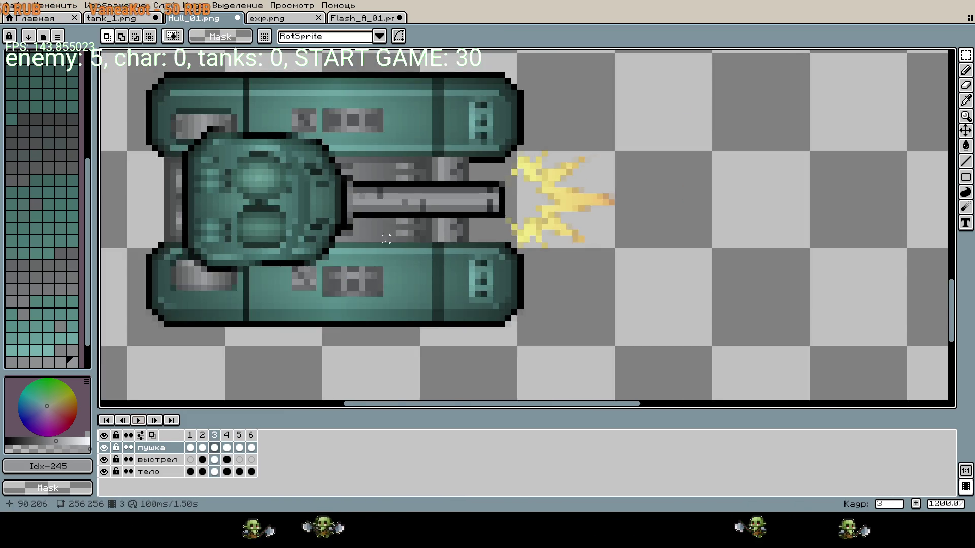
{"action": "left_click_drag", "start_coordinate": [176, 124], "coordinate": [549, 294]}
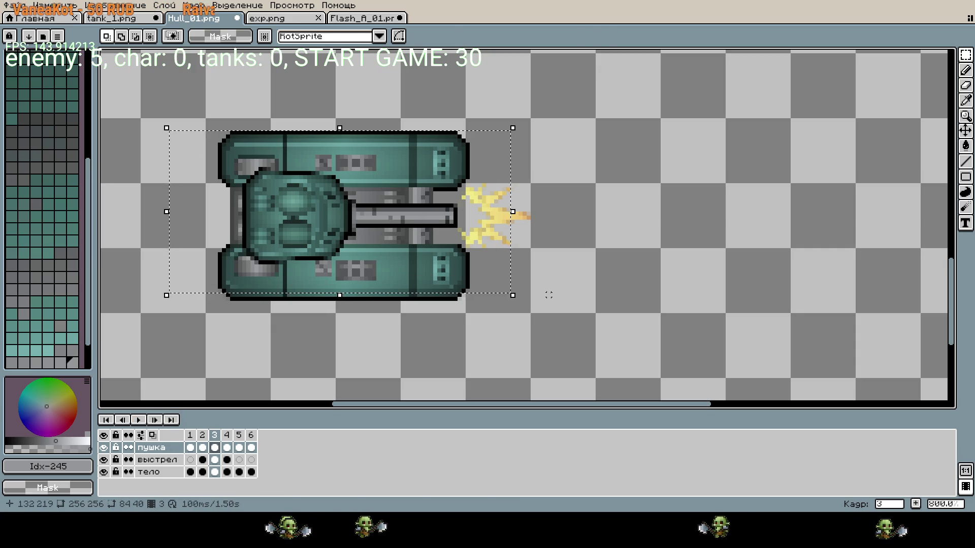
{"action": "left_click", "coordinate": [515, 342]}
{"action": "left_click", "coordinate": [228, 437]}
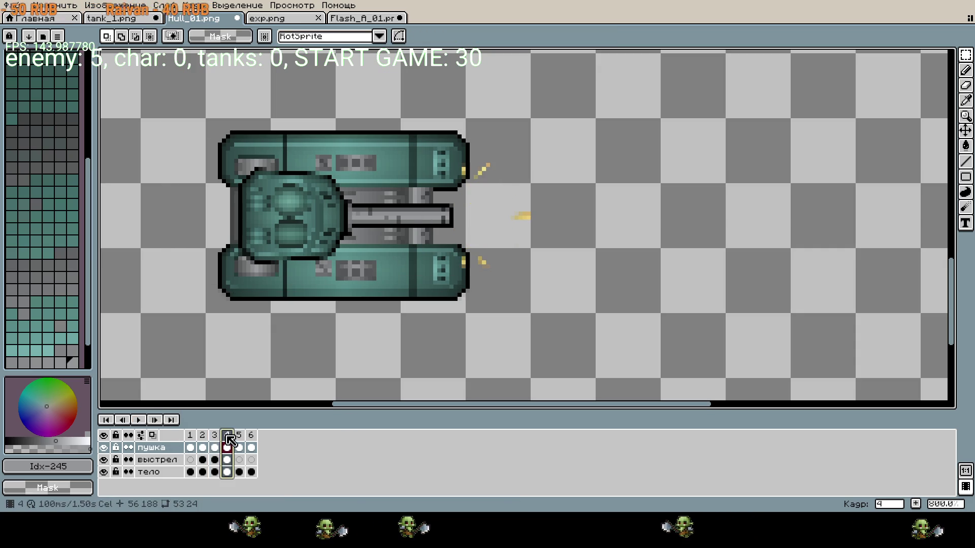
{"action": "left_click_drag", "start_coordinate": [175, 124], "coordinate": [544, 293]}
- From frame 5, add a sixth frame and play the firing animation
{"action": "left_click", "coordinate": [496, 370]}
{"action": "left_click", "coordinate": [239, 437]}
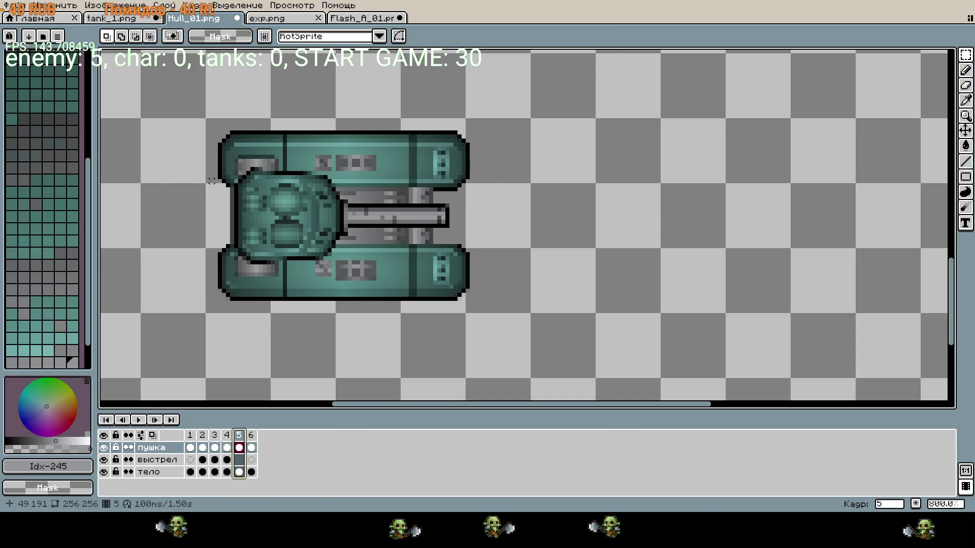
{"action": "left_click", "coordinate": [255, 436]}
{"action": "key", "text": "Return"}
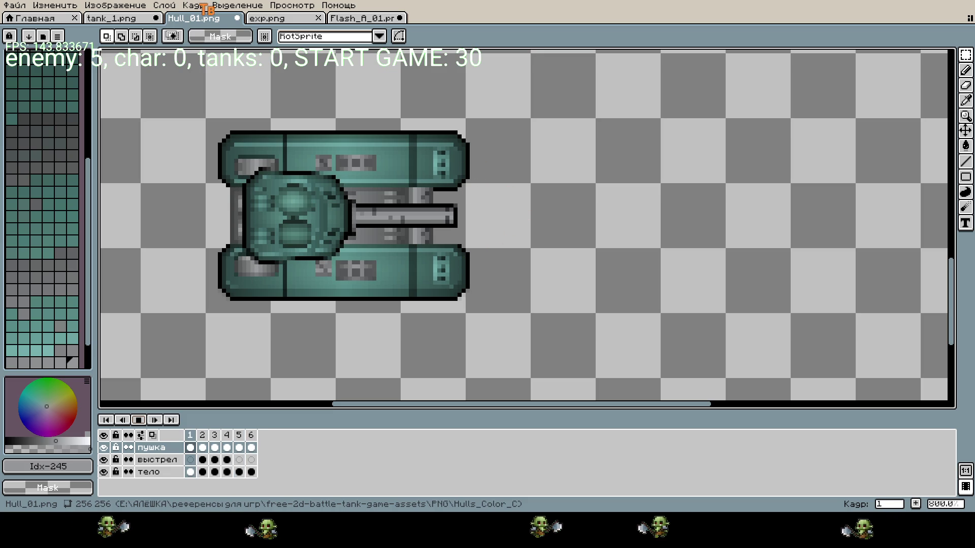
- Zoom out to show the whole Hull_01 sheet and stop playback on frame 5
{"action": "scroll", "coordinate": [620, 306], "scroll_direction": "down", "scroll_amount": 4}
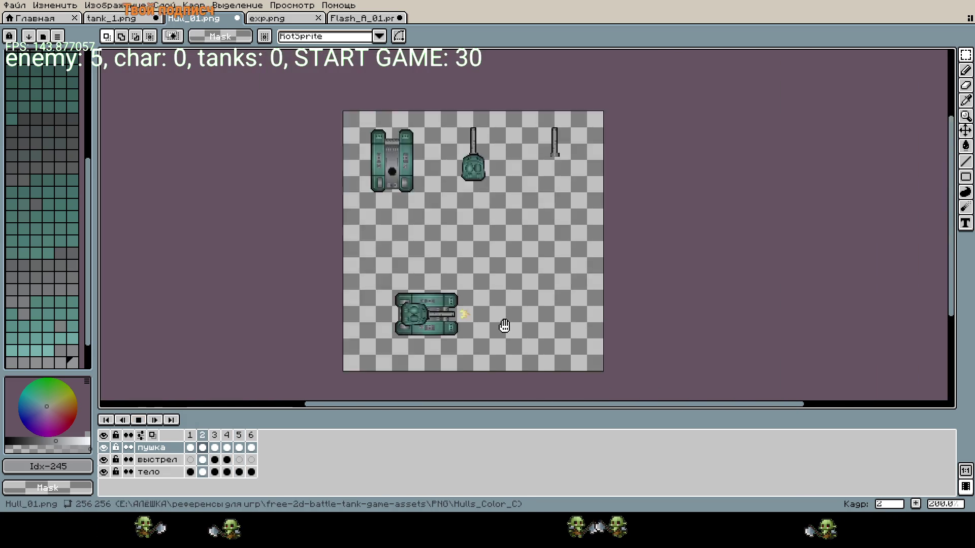
{"action": "scroll", "coordinate": [493, 327], "scroll_direction": "up", "scroll_amount": 1}
{"action": "scroll", "coordinate": [401, 160], "scroll_direction": "down", "scroll_amount": 1}
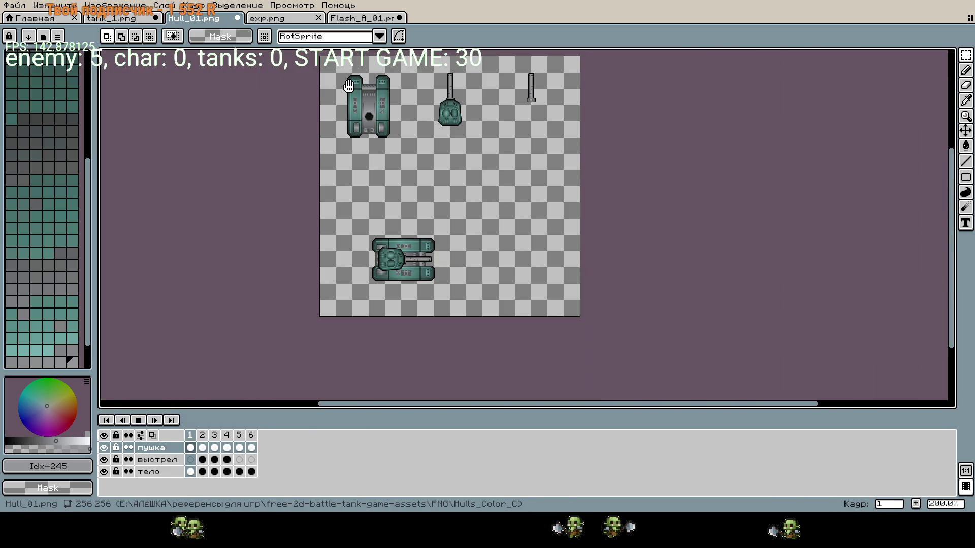
{"action": "key", "text": "Return"}
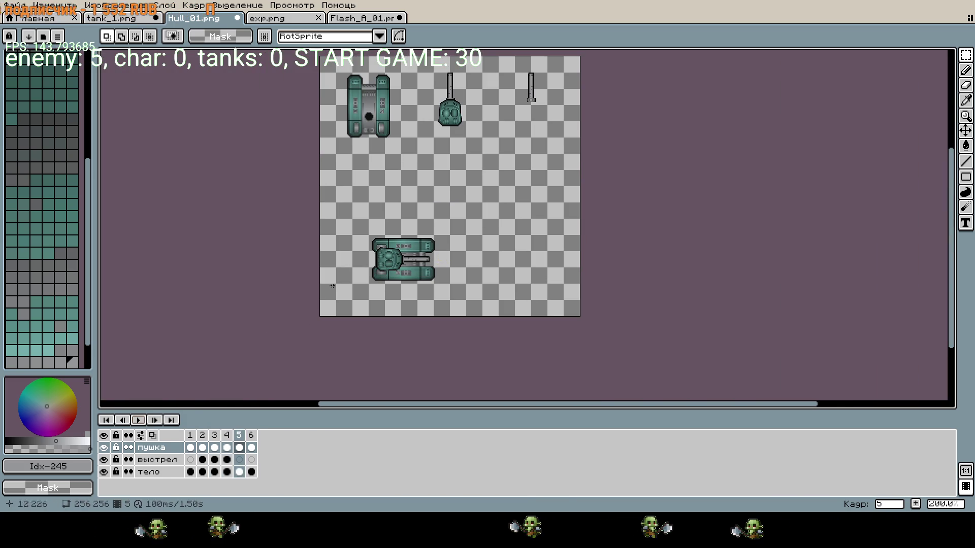
{"action": "key", "text": "b"}
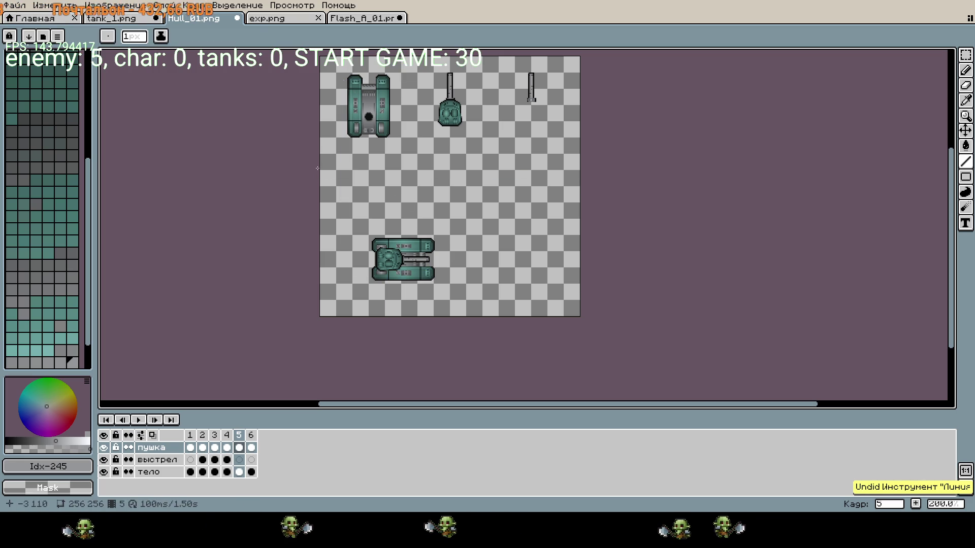
- Marquee-select the 64×64 upright hull in the sheet's top-left corner
{"action": "key", "text": "m"}
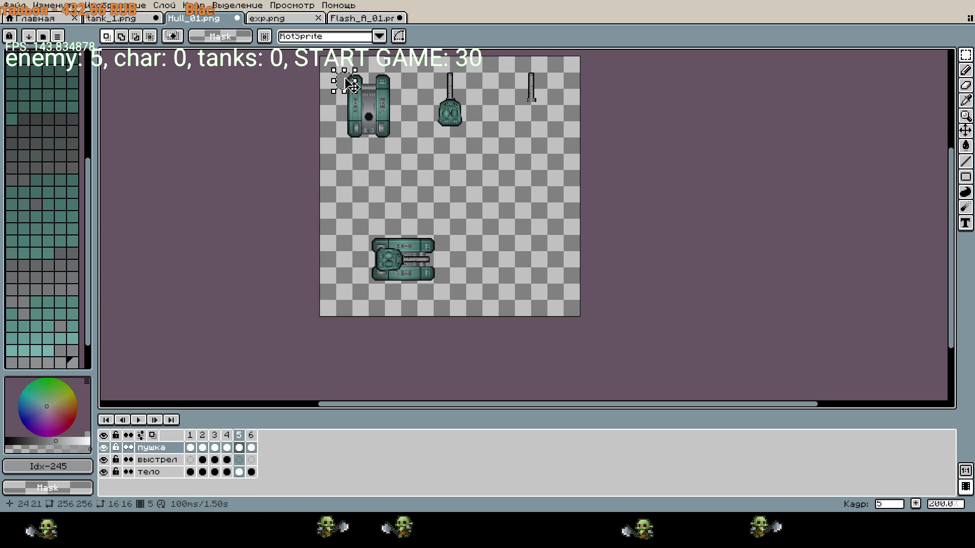
{"action": "scroll", "coordinate": [374, 175], "scroll_direction": "up", "scroll_amount": 5}
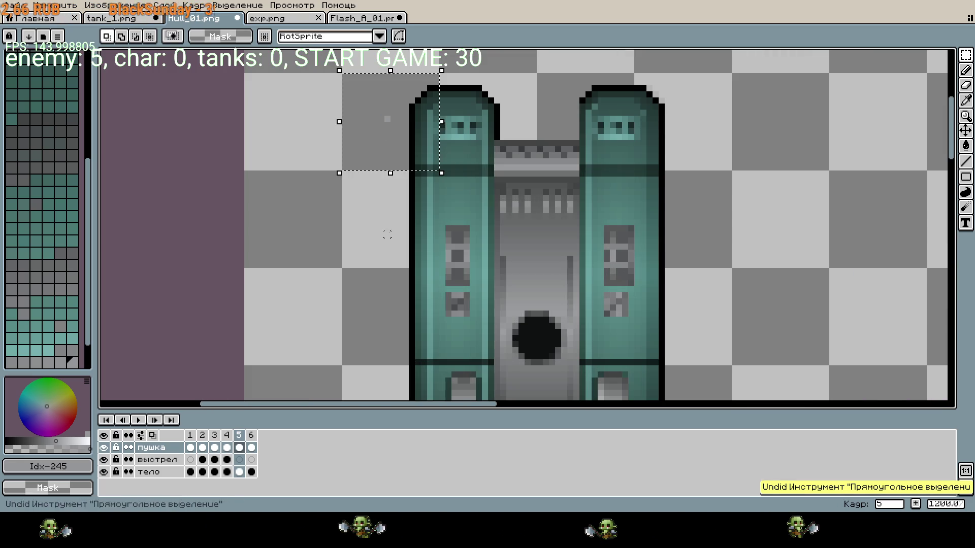
{"action": "scroll", "coordinate": [391, 229], "scroll_direction": "down", "scroll_amount": 2}
{"action": "left_click_drag", "start_coordinate": [365, 152], "coordinate": [561, 347]}
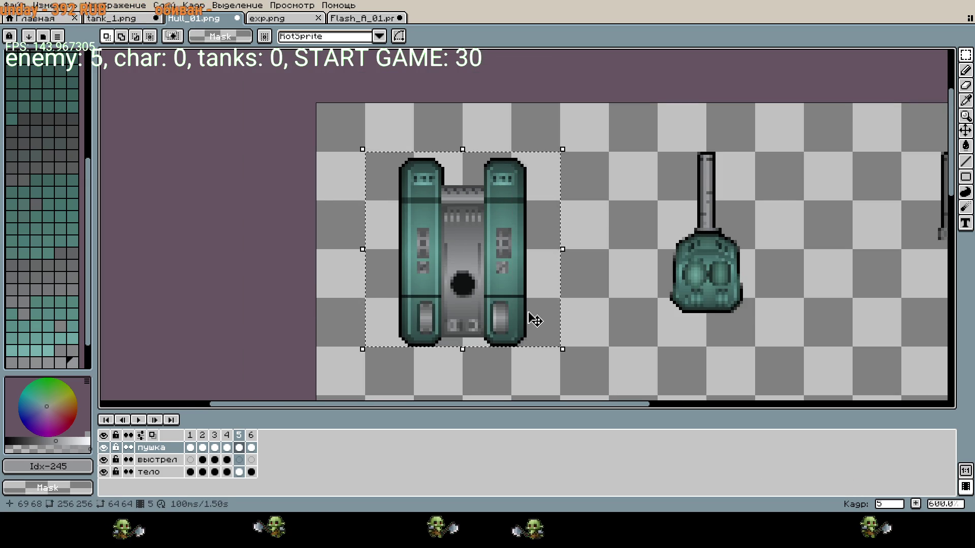
{"action": "left_click_drag", "start_coordinate": [740, 348], "coordinate": [515, 190]}
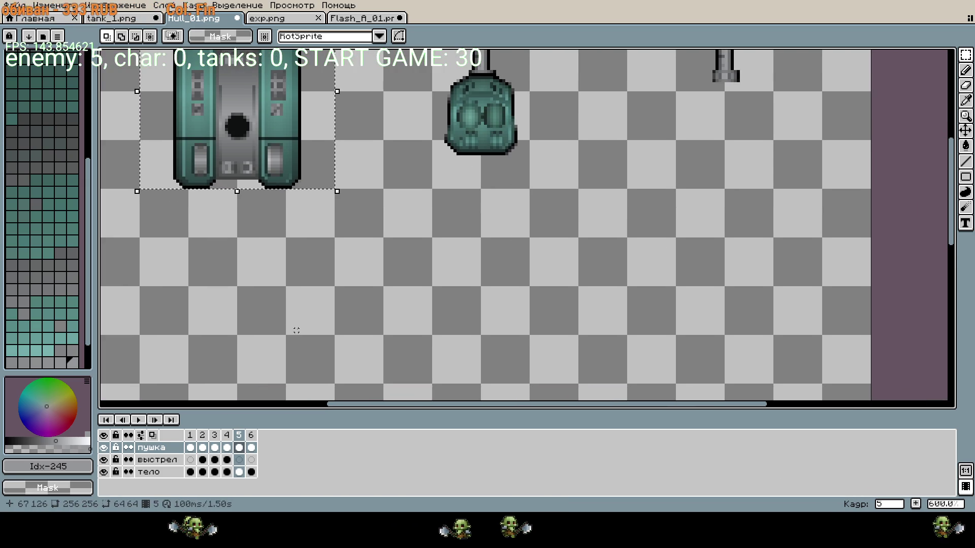
{"action": "scroll", "coordinate": [296, 331], "scroll_direction": "down", "scroll_amount": 7}
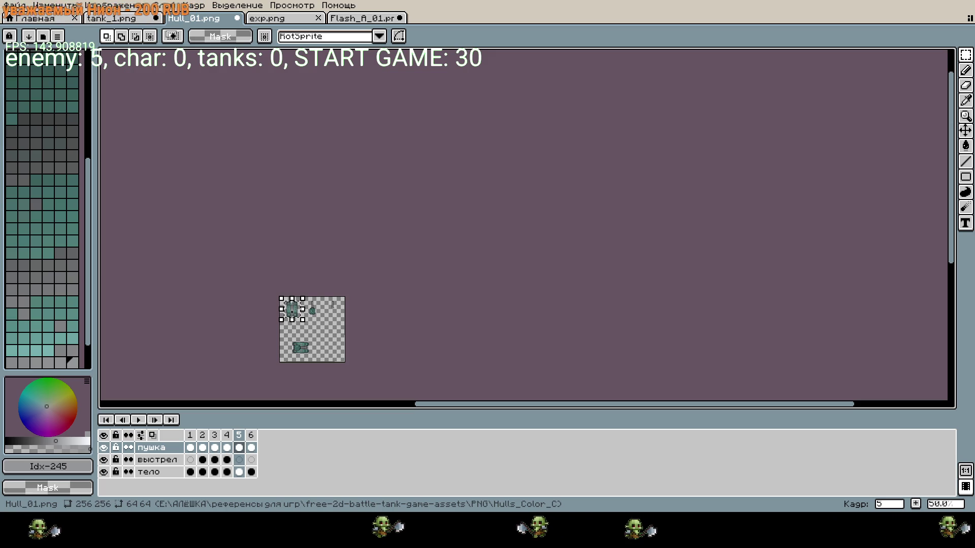
{"action": "scroll", "coordinate": [491, 269], "scroll_direction": "up", "scroll_amount": 3}
- On the тело layer, select the upright hull and drag a copy to the lower right
{"action": "scroll", "coordinate": [380, 337], "scroll_direction": "down", "scroll_amount": 1}
{"action": "left_click", "coordinate": [165, 472]}
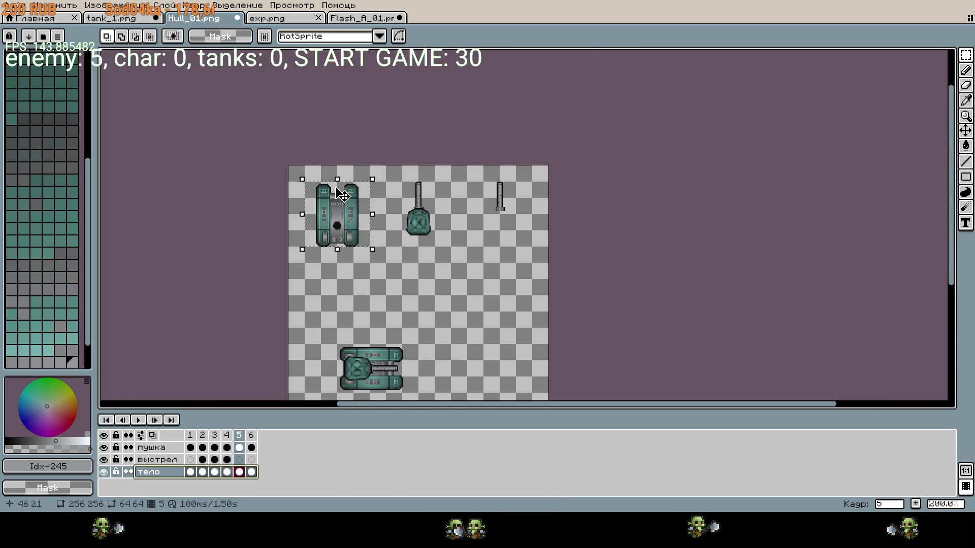
{"action": "left_click", "coordinate": [319, 209]}
{"action": "left_click", "coordinate": [319, 209]}
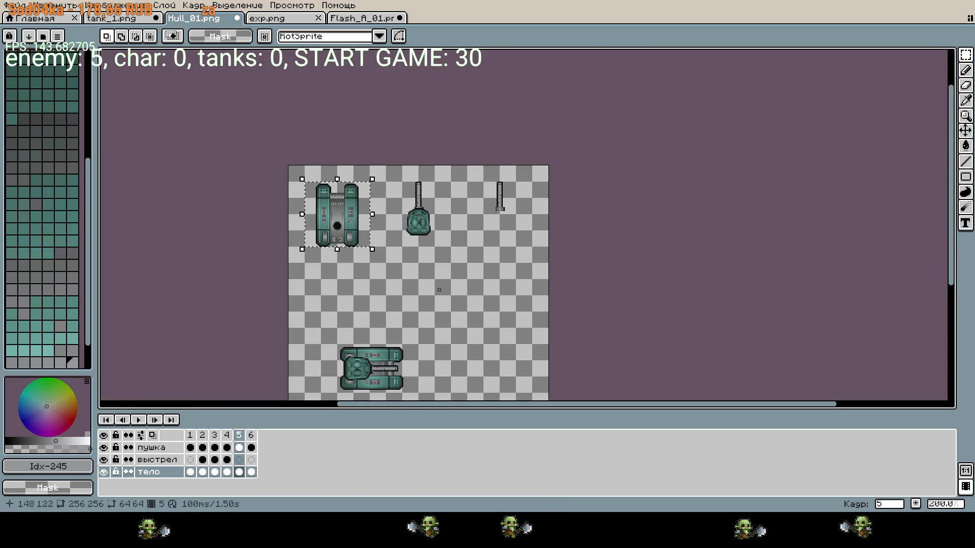
{"action": "left_click_drag", "start_coordinate": [460, 312], "coordinate": [450, 235]}
{"action": "key", "text": "ctrl+t"}
{"action": "mouse_move", "coordinate": [358, 155]}
{"action": "left_mouse_down"}
{"action": "mouse_move", "coordinate": [369, 166]}
{"action": "mouse_move", "coordinate": [536, 187]}
{"action": "mouse_move", "coordinate": [537, 301]}
{"action": "left_mouse_up"}
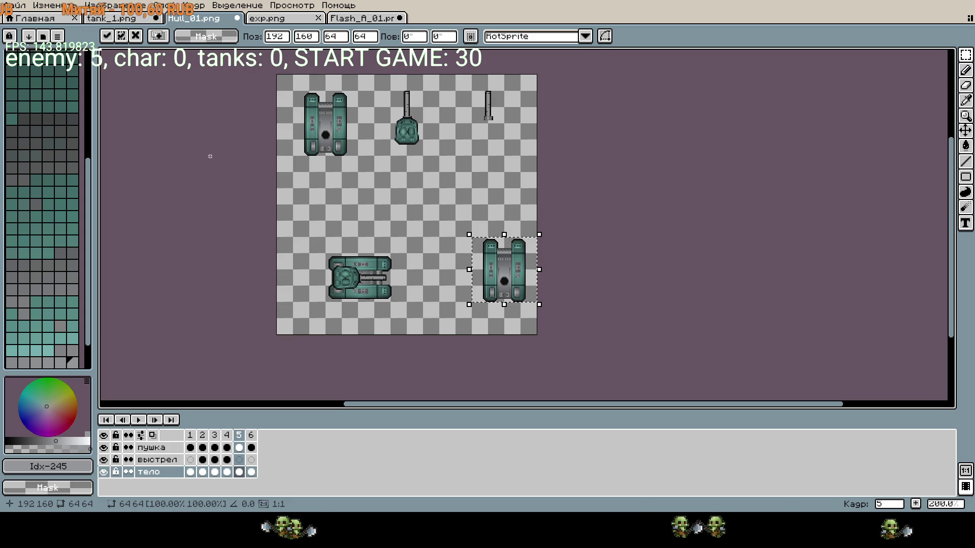
- Nudge the hull copy down and left, commit, then slide it left onto the tank
{"action": "scroll", "coordinate": [377, 282], "scroll_direction": "up", "scroll_amount": 1}
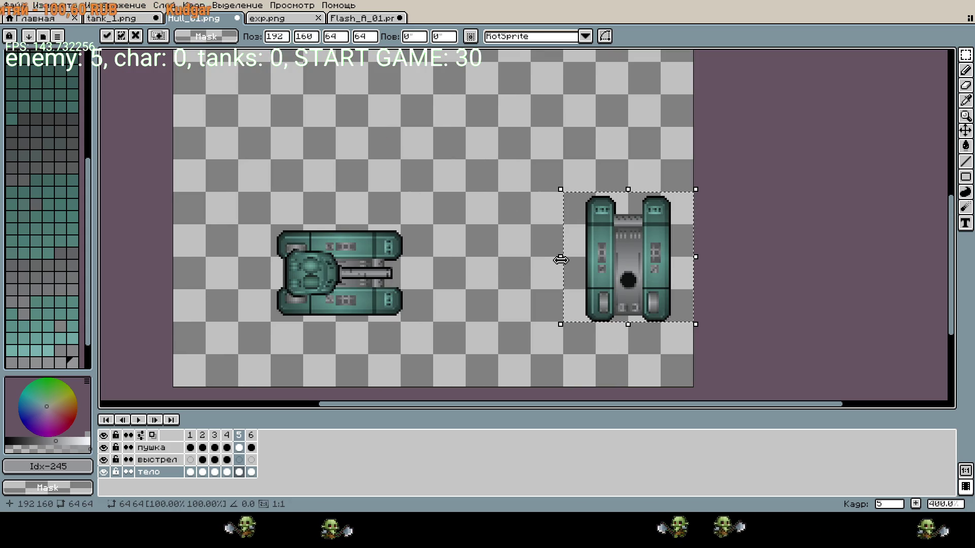
{"action": "key", "text": "Down"}
{"action": "key", "text": "Down"}
{"action": "key", "text": "Down"}
{"action": "key", "text": "Down"}
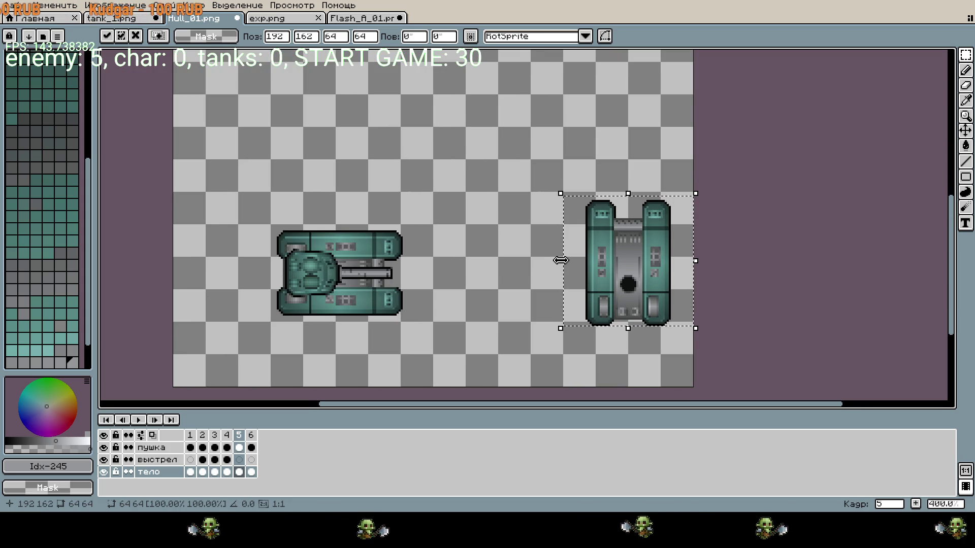
{"action": "key", "text": "Down"}
{"action": "key", "text": "Down"}
{"action": "key", "text": "Down"}
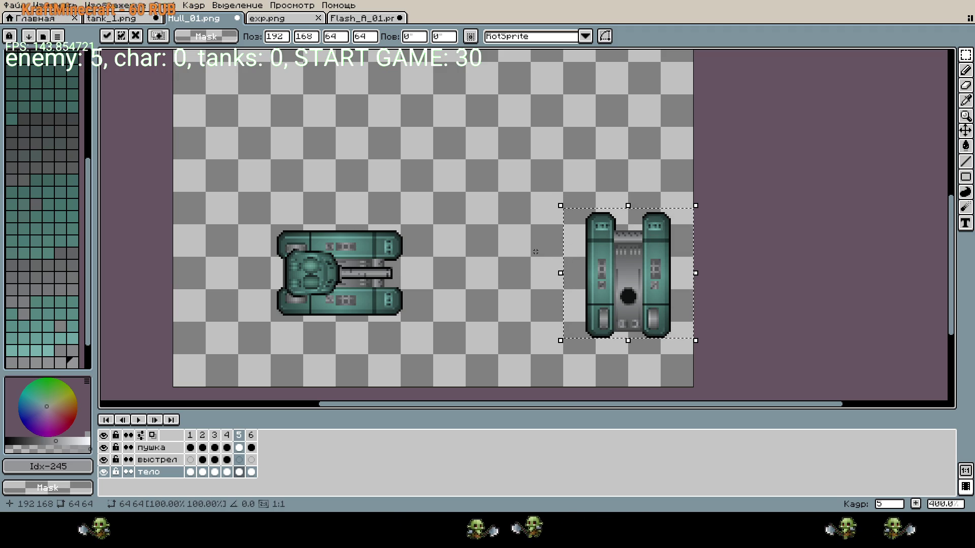
{"action": "key", "text": "Left"}
{"action": "key", "text": "Left"}
{"action": "key", "text": "Left"}
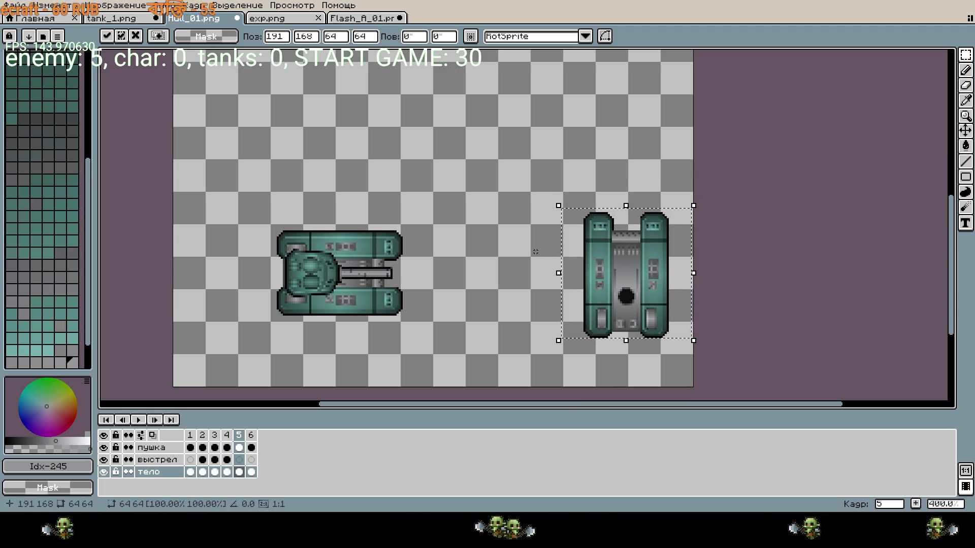
{"action": "key", "text": "Left"}
{"action": "key", "text": "Left"}
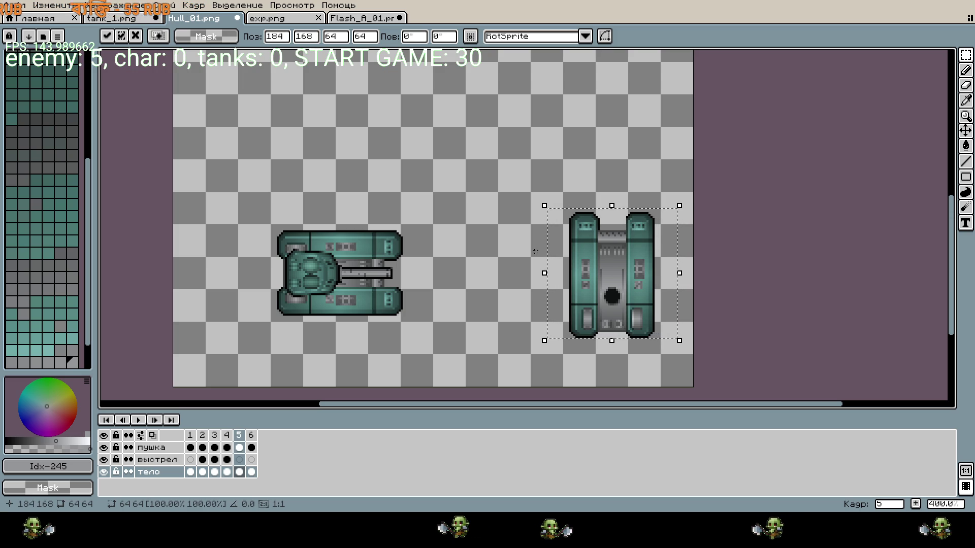
{"action": "key", "text": "Return"}
{"action": "mouse_move", "coordinate": [530, 192]}
{"action": "left_mouse_down"}
{"action": "mouse_move", "coordinate": [661, 294]}
{"action": "mouse_move", "coordinate": [693, 354]}
{"action": "left_mouse_up"}
{"action": "key", "text": "shift+Left"}
{"action": "key", "text": "shift+Left"}
{"action": "key", "text": "shift+Left"}
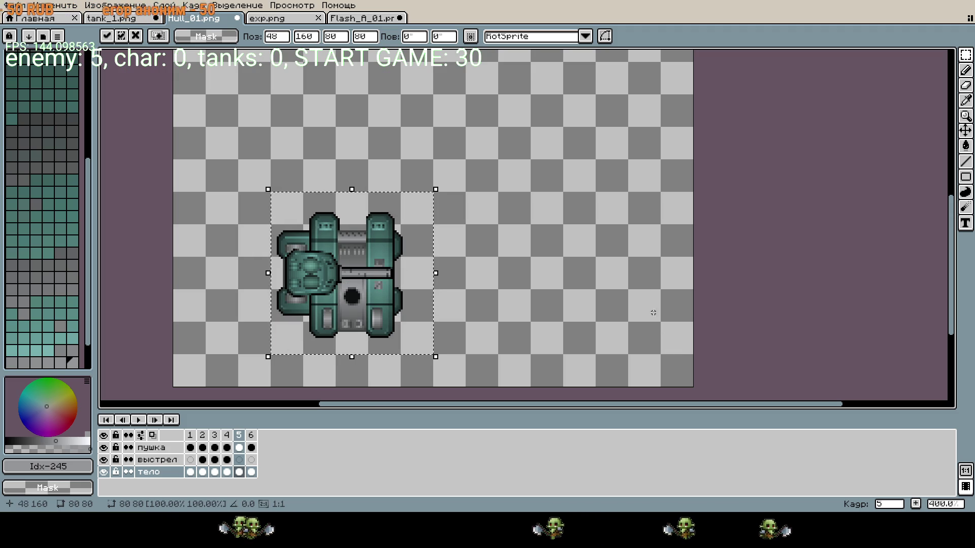
- Undo the hull copy's placement on the tank back to the separate copy
{"action": "key", "text": "Return"}
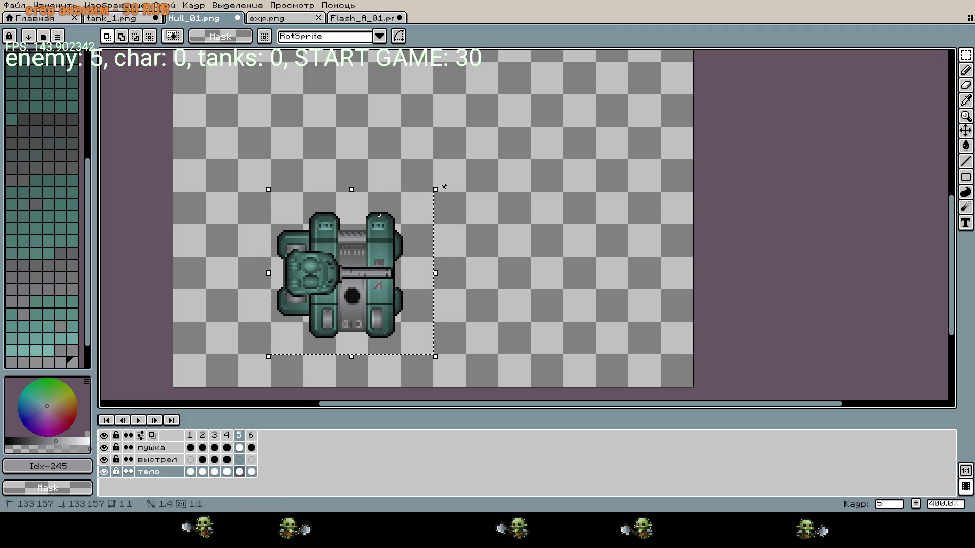
{"action": "key", "text": "ctrl+z"}
{"action": "mouse_move", "coordinate": [441, 186]}
{"action": "left_mouse_down"}
{"action": "mouse_move", "coordinate": [494, 229]}
{"action": "mouse_move", "coordinate": [499, 344]}
{"action": "left_mouse_up"}
{"action": "key", "text": "Escape"}
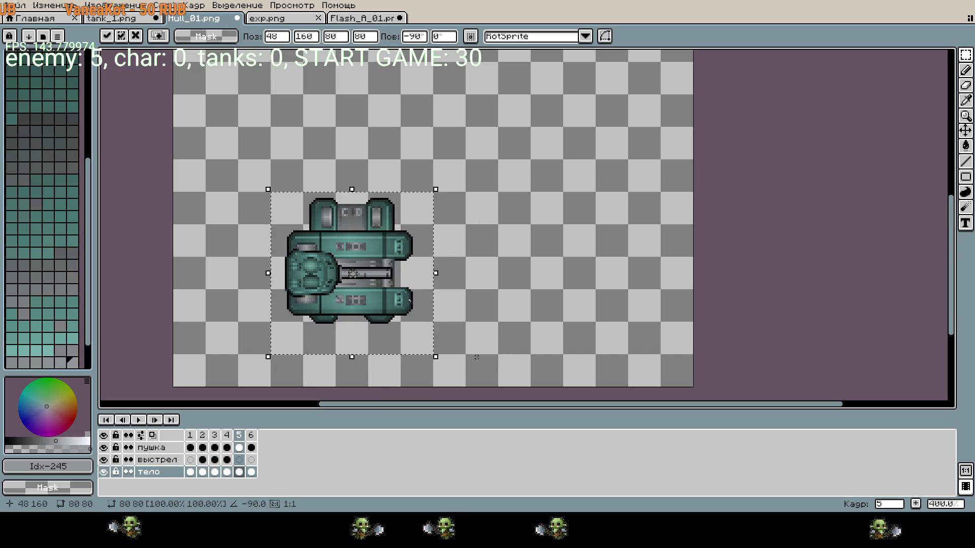
{"action": "key", "text": "ctrl+z"}
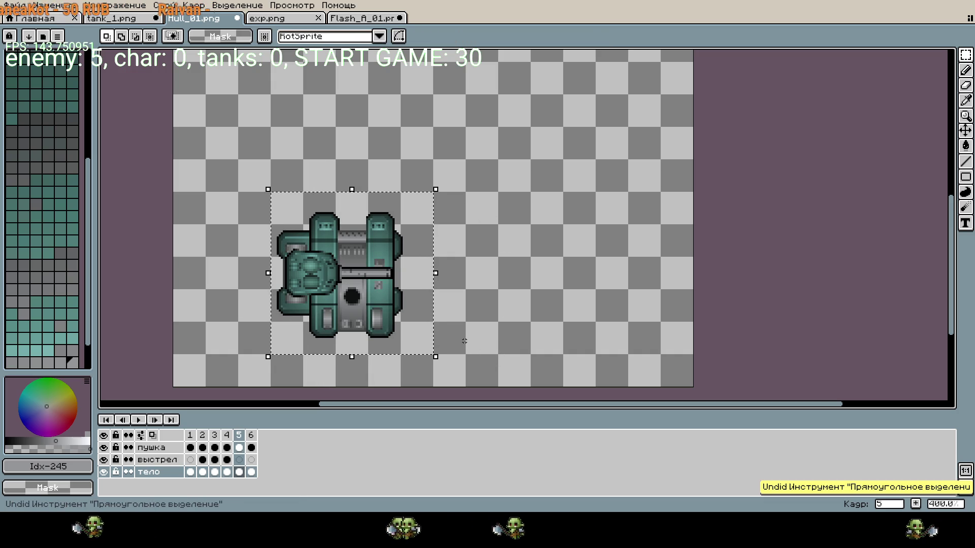
{"action": "key", "text": "ctrl+z"}
{"action": "key", "text": "ctrl+z"}
{"action": "key", "text": "ctrl+z"}
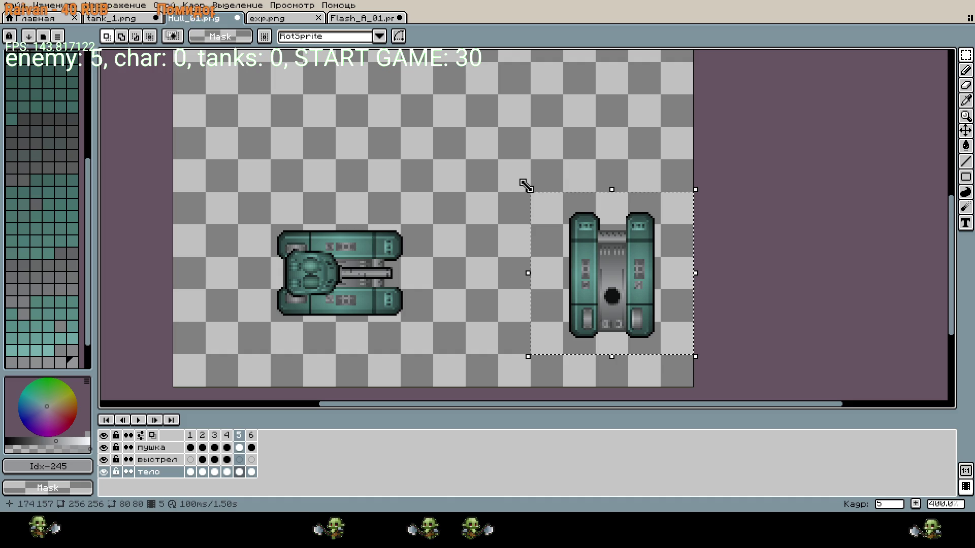
- Rotate the hull copy horizontal and place it beside the tank
{"action": "mouse_move", "coordinate": [522, 181]}
{"action": "left_mouse_down"}
{"action": "mouse_move", "coordinate": [588, 174]}
{"action": "mouse_move", "coordinate": [714, 200]}
{"action": "left_mouse_up"}
{"action": "key", "text": "Left"}
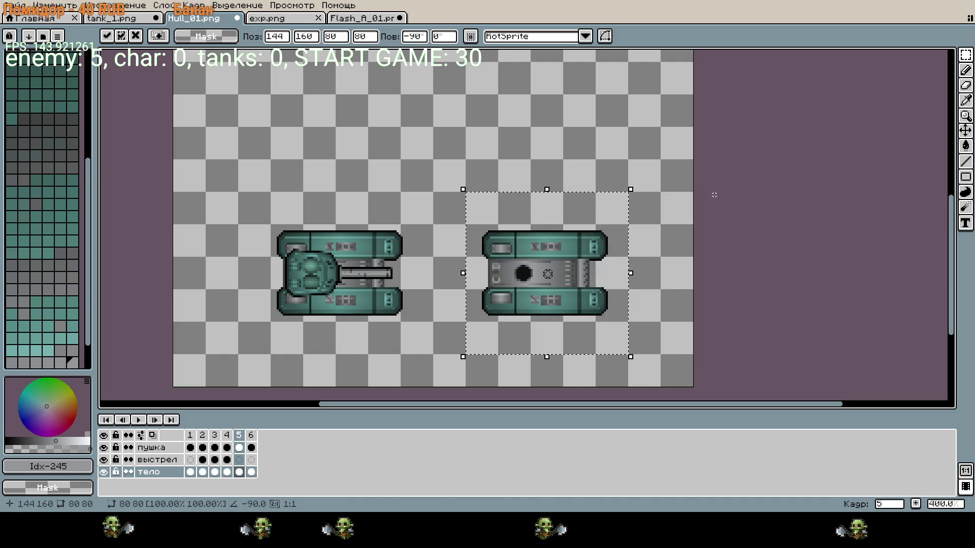
{"action": "key", "text": "Left"}
{"action": "key", "text": "Left"}
{"action": "key", "text": "Left"}
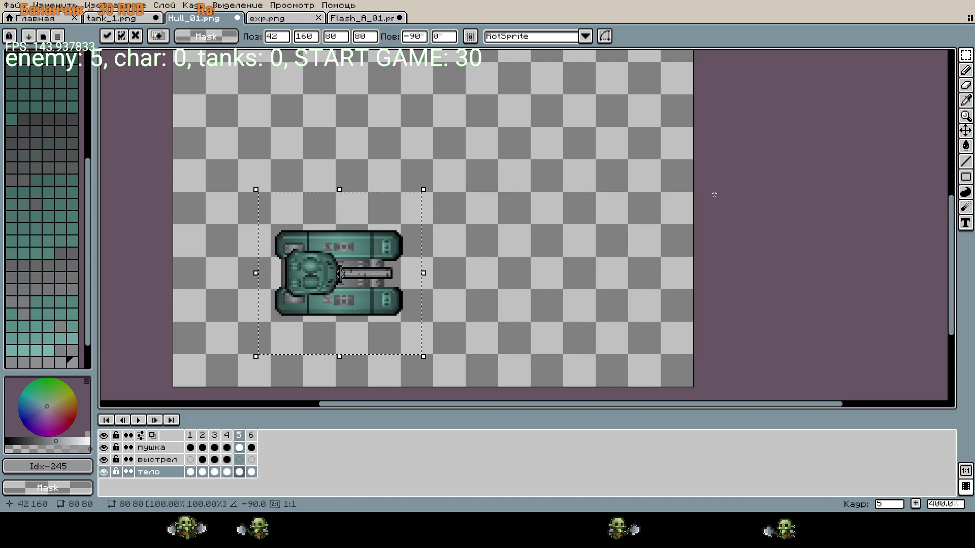
{"action": "key", "text": "Right"}
{"action": "key", "text": "Right"}
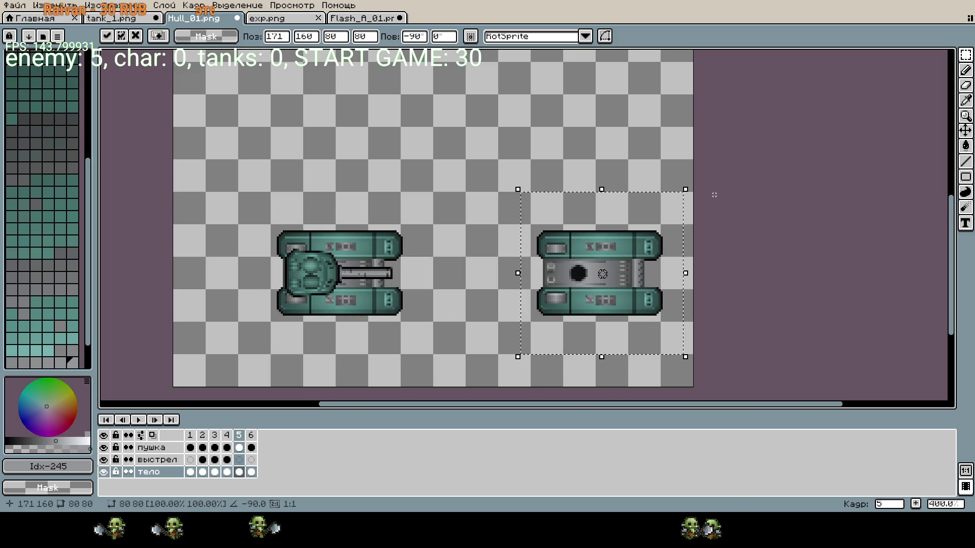
{"action": "left_click", "coordinate": [564, 206]}
- Rotate the hull copy 90° back upright, standing at 176,160
{"action": "left_click_drag", "start_coordinate": [528, 189], "coordinate": [696, 357]}
{"action": "mouse_move", "coordinate": [711, 193]}
{"action": "left_mouse_down"}
{"action": "mouse_move", "coordinate": [668, 163]}
{"action": "mouse_move", "coordinate": [535, 144]}
{"action": "mouse_move", "coordinate": [516, 155]}
{"action": "left_mouse_up"}
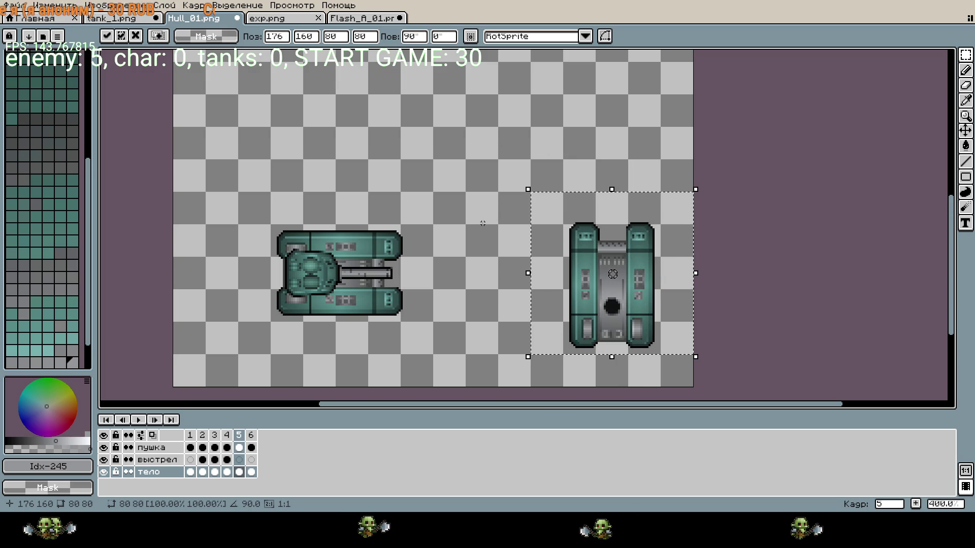
{"action": "left_click", "coordinate": [573, 249]}
{"action": "scroll", "coordinate": [696, 239], "scroll_direction": "down", "scroll_amount": 2}
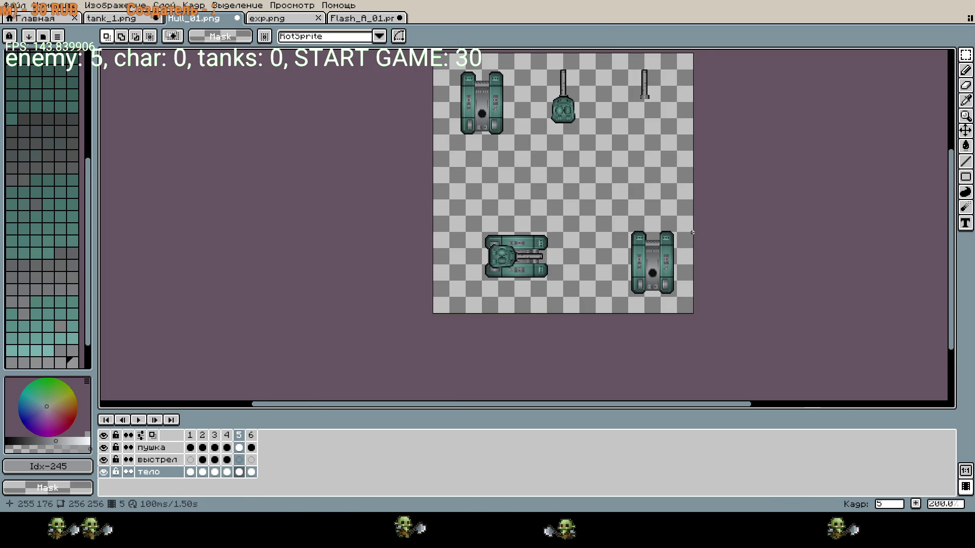
- Widen the canvas rightward to 376 px, then correct it to 368×256
{"action": "scroll", "coordinate": [662, 219], "scroll_direction": "up", "scroll_amount": 1}
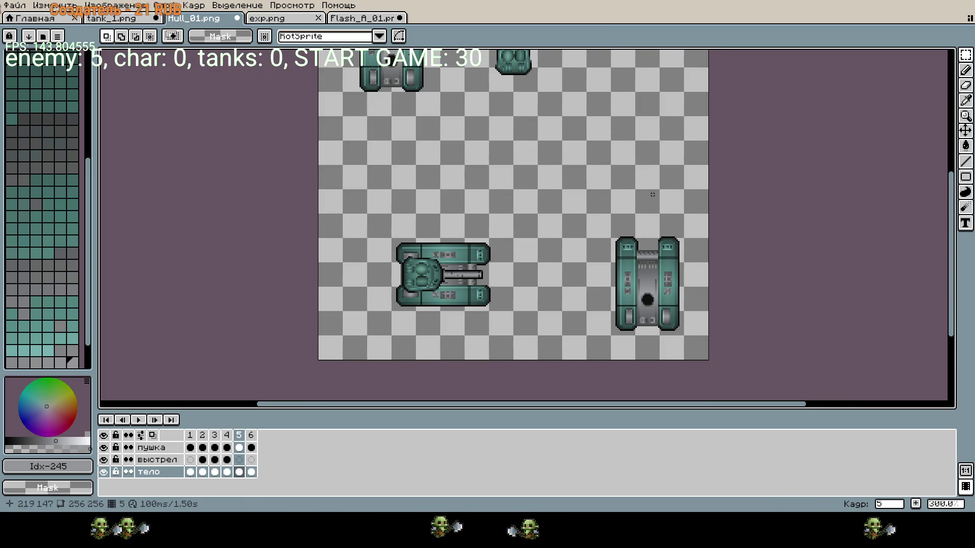
{"action": "key", "text": "ctrl+alt+c"}
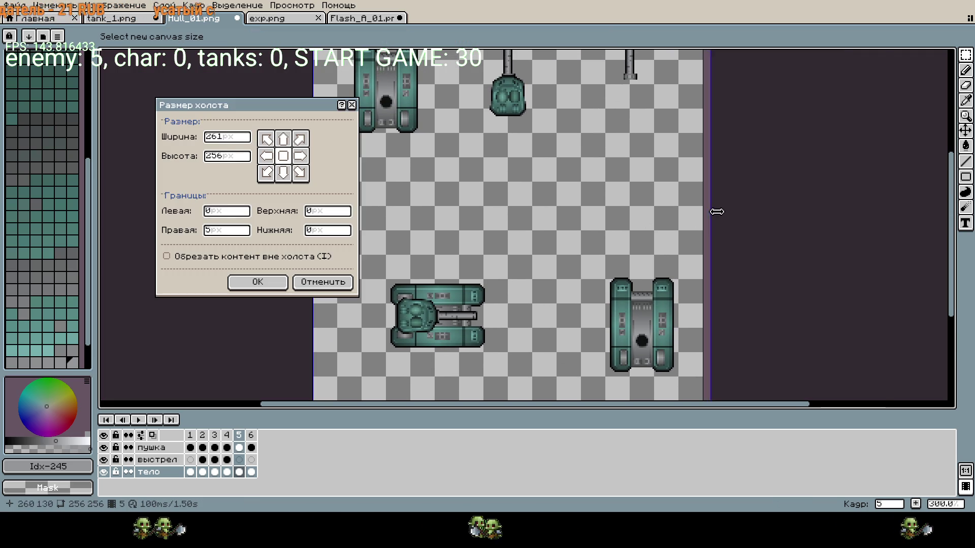
{"action": "left_click_drag", "start_coordinate": [709, 210], "coordinate": [892, 212]}
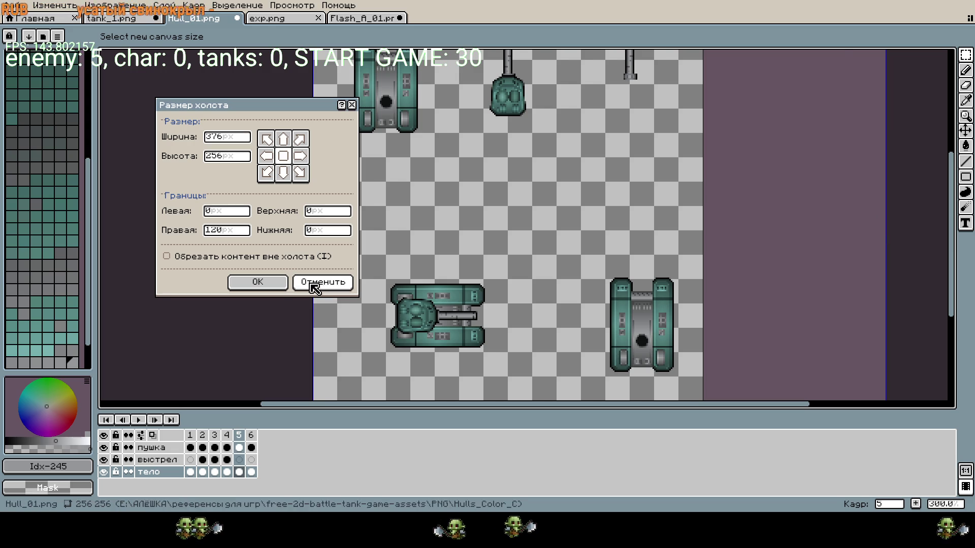
{"action": "key", "text": "Return"}
{"action": "key", "text": "ctrl+alt+c"}
{"action": "left_click_drag", "start_coordinate": [855, 222], "coordinate": [844, 222]}
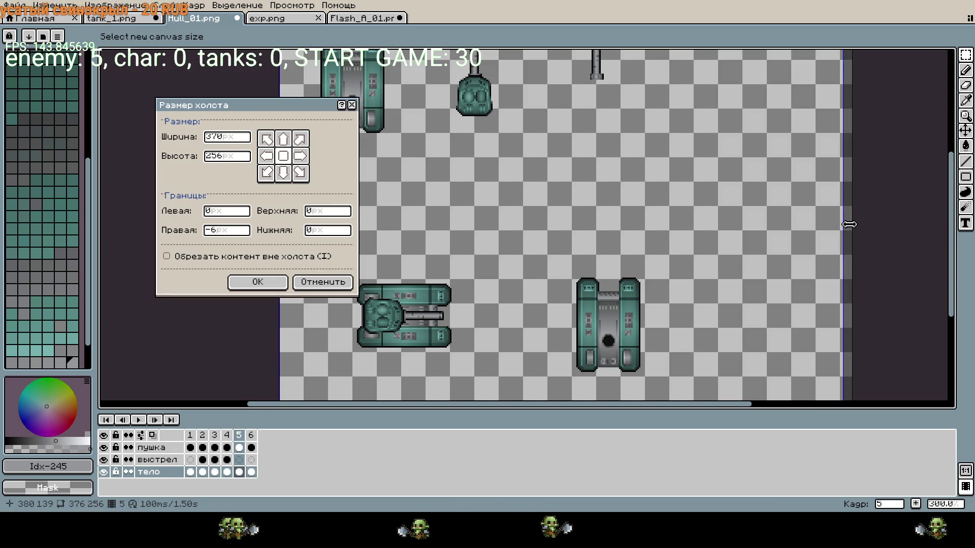
{"action": "left_click", "coordinate": [272, 283]}
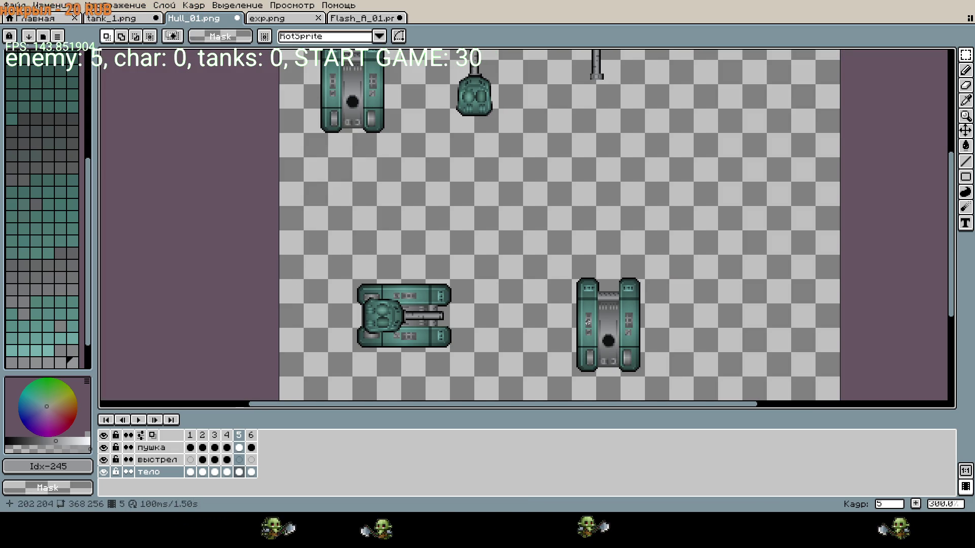
- Select the upright hull copy at lower right and shift it right into the new canvas space
{"action": "left_click_drag", "start_coordinate": [562, 266], "coordinate": [659, 369]}
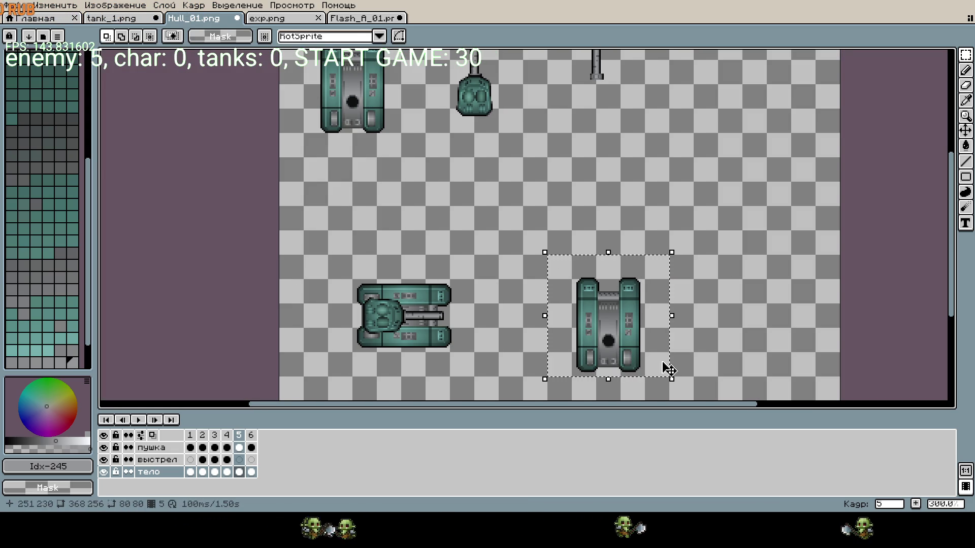
{"action": "key", "text": "Right"}
{"action": "key", "text": "Right"}
{"action": "key", "text": "Right"}
{"action": "key", "text": "Right"}
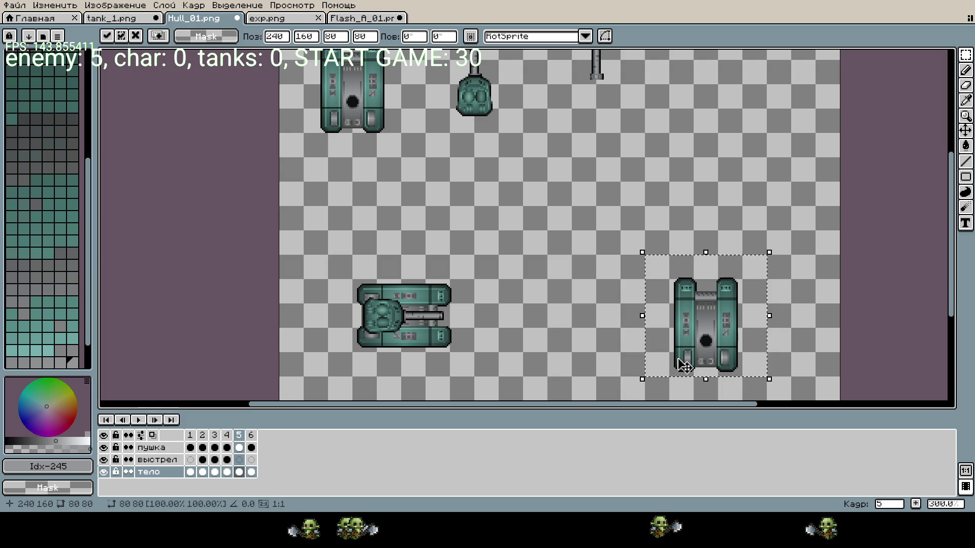
{"action": "key", "text": "Return"}
- Step through frames 1 to 5 to check the moved hull and muzzle flash
{"action": "left_click", "coordinate": [140, 420]}
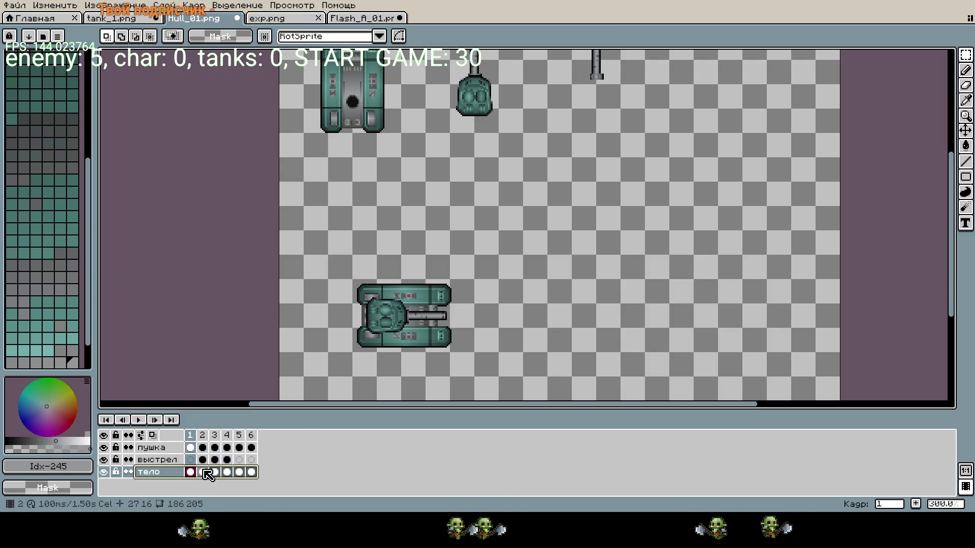
{"action": "left_click", "coordinate": [202, 473]}
{"action": "left_click", "coordinate": [214, 472]}
{"action": "left_click", "coordinate": [226, 472]}
{"action": "left_click", "coordinate": [239, 473]}
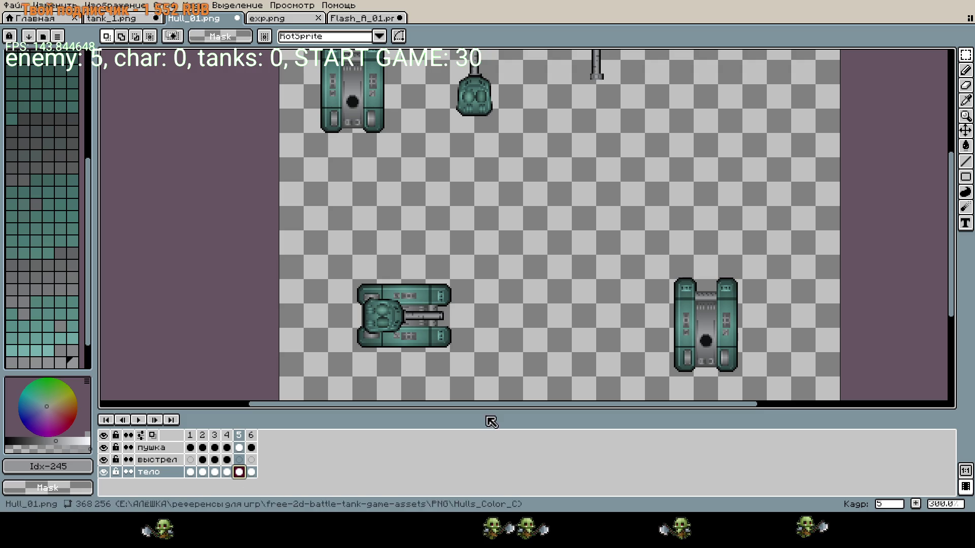
- Reselect the area around the right hull, then step back from frame 6 to frame 1
{"action": "left_click_drag", "start_coordinate": [648, 267], "coordinate": [755, 380]}
{"action": "left_click", "coordinate": [735, 329]}
{"action": "left_click_drag", "start_coordinate": [655, 266], "coordinate": [768, 377]}
{"action": "left_click", "coordinate": [251, 472]}
{"action": "left_click", "coordinate": [239, 472]}
{"action": "left_click", "coordinate": [227, 473]}
{"action": "left_click", "coordinate": [214, 472]}
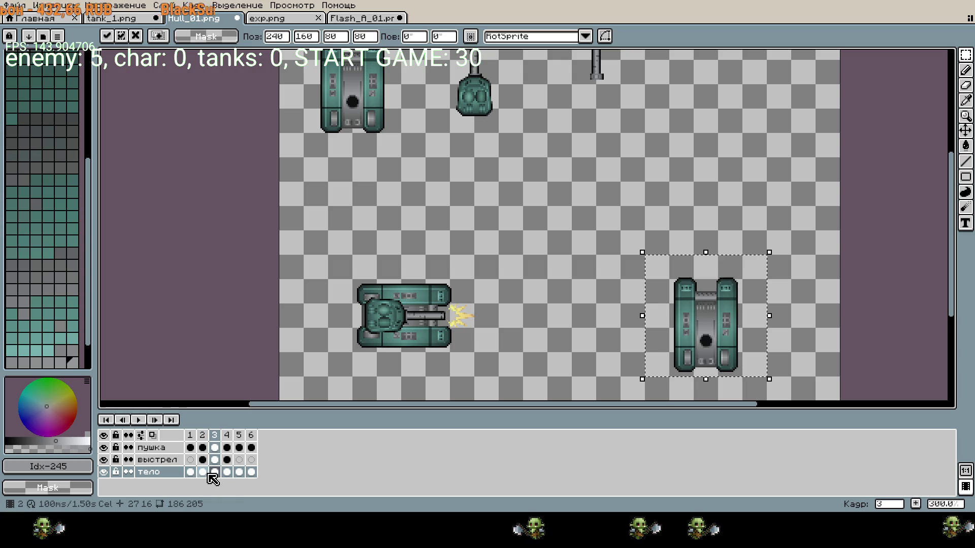
{"action": "left_click", "coordinate": [191, 472]}
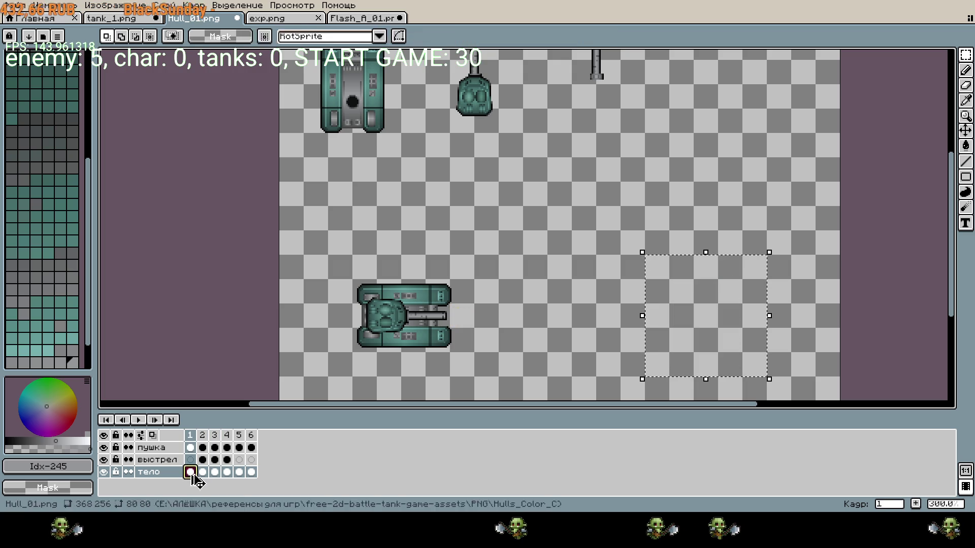
- Play and stop the firing animation, then view frame 3's muzzle flash
{"action": "left_click", "coordinate": [138, 420]}
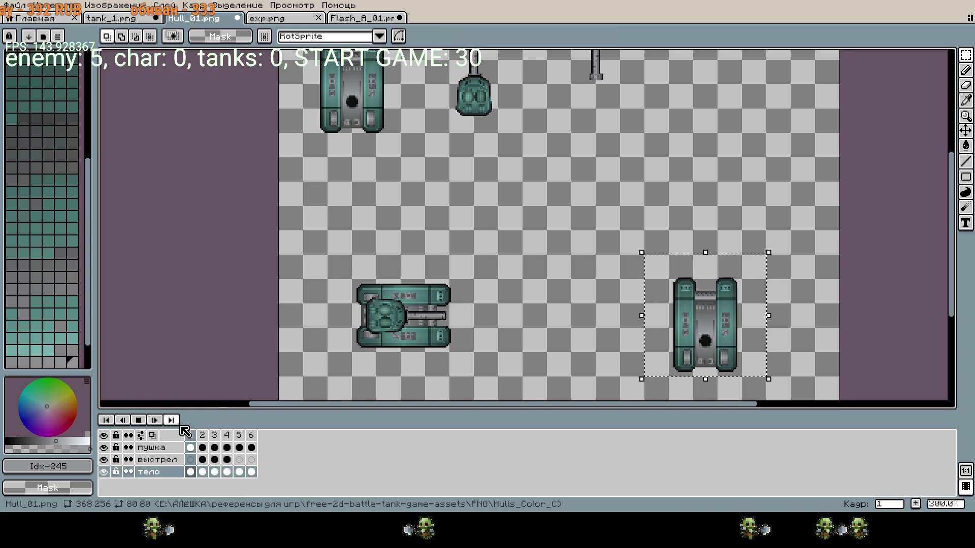
{"action": "left_click", "coordinate": [140, 420]}
{"action": "left_click", "coordinate": [215, 473]}
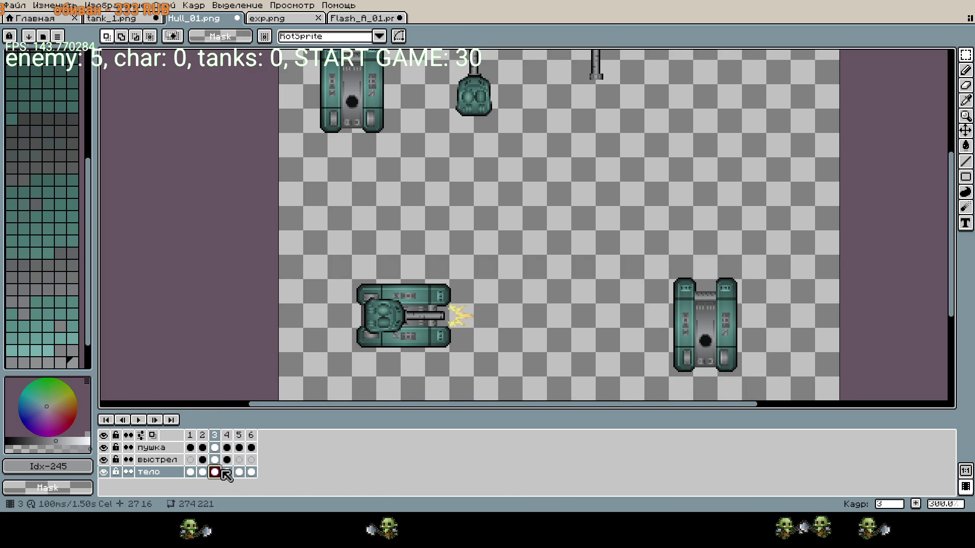
- Pick the выстрел layer's frame 4 cel and open the Flash_A_04 flame sprite
{"action": "scroll", "coordinate": [456, 340], "scroll_direction": "up", "scroll_amount": 2}
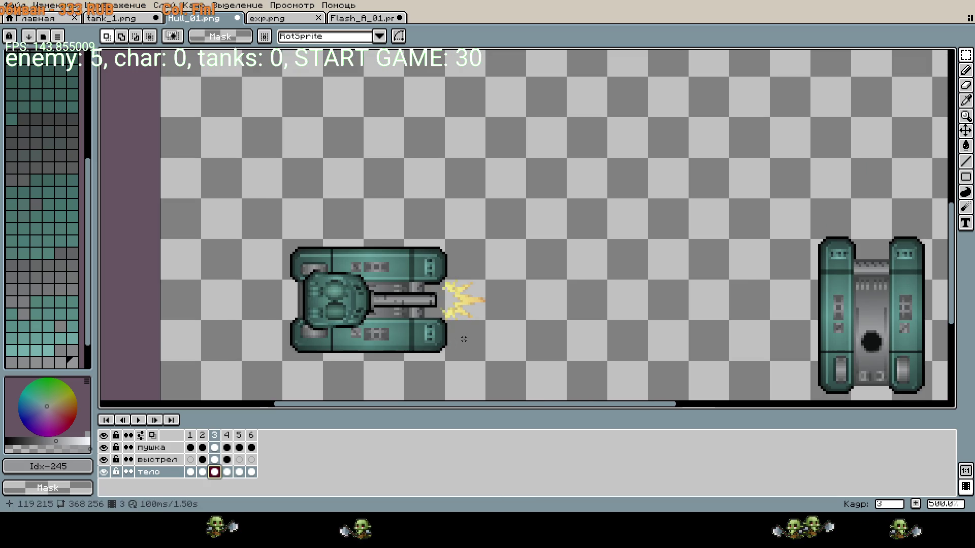
{"action": "left_click", "coordinate": [228, 460]}
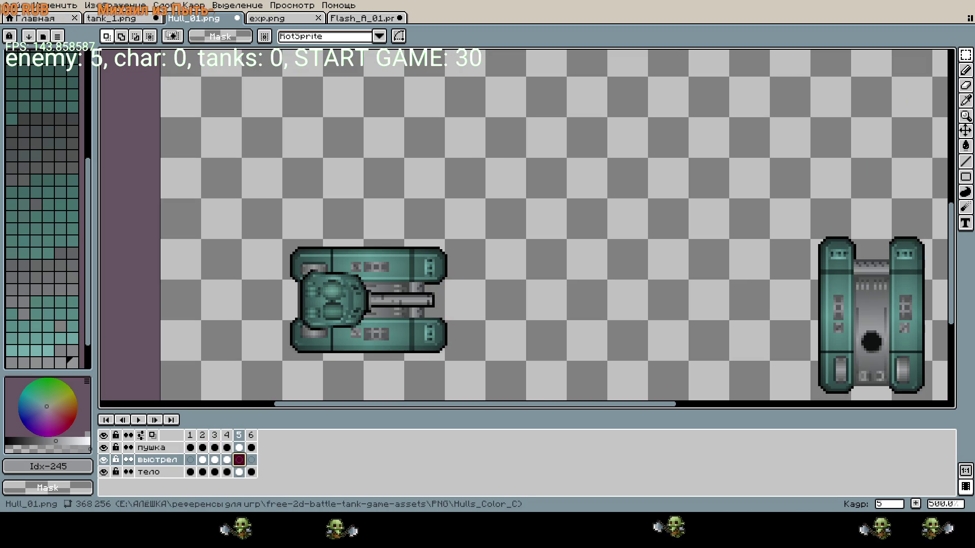
{"action": "left_click", "coordinate": [458, 332]}
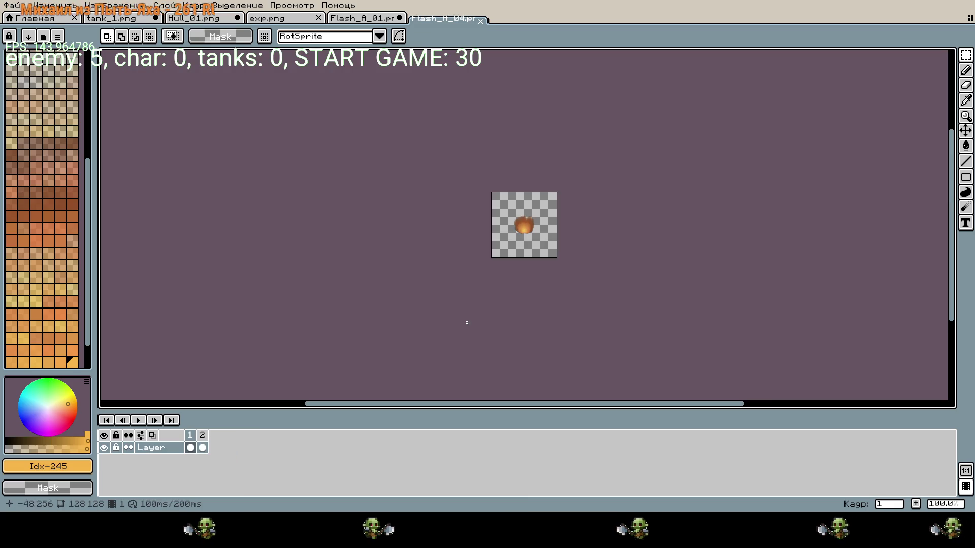
- Scale the whole first-frame flame down to 32×32 at the canvas centre
{"action": "scroll", "coordinate": [529, 225], "scroll_direction": "up", "scroll_amount": 3}
{"action": "left_click_drag", "start_coordinate": [396, 93], "coordinate": [659, 355]}
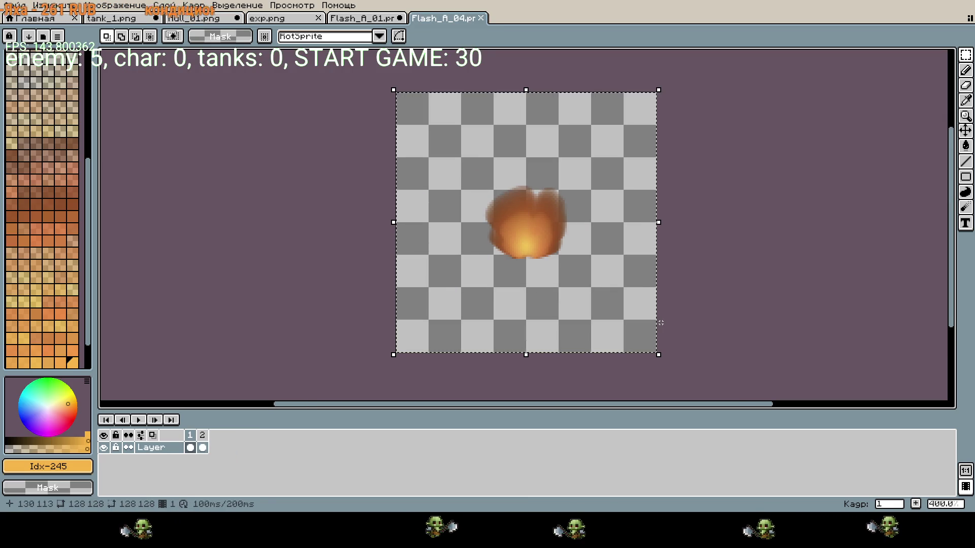
{"action": "left_click", "coordinate": [559, 291]}
{"action": "type", "text": "32"}
{"action": "key", "text": "Tab"}
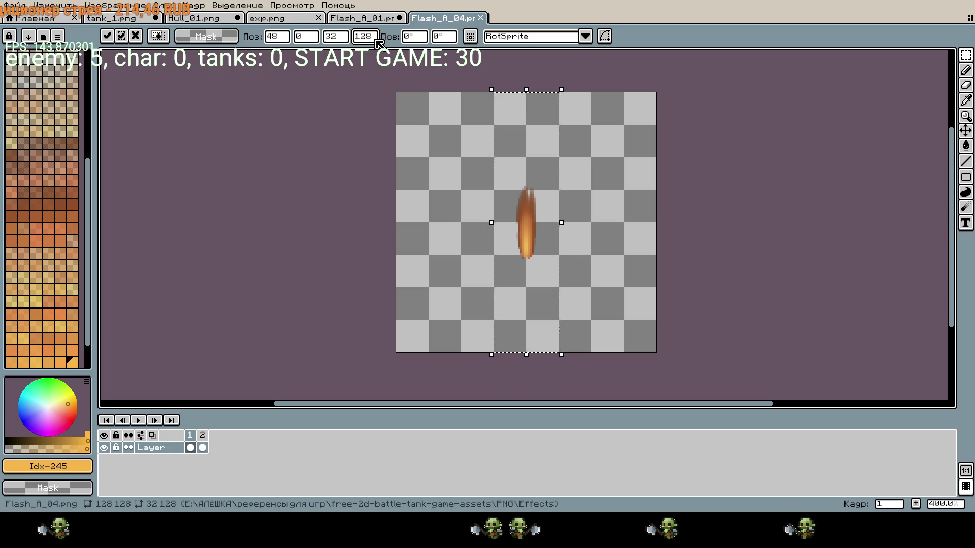
{"action": "type", "text": "32"}
{"action": "key", "text": "Return"}
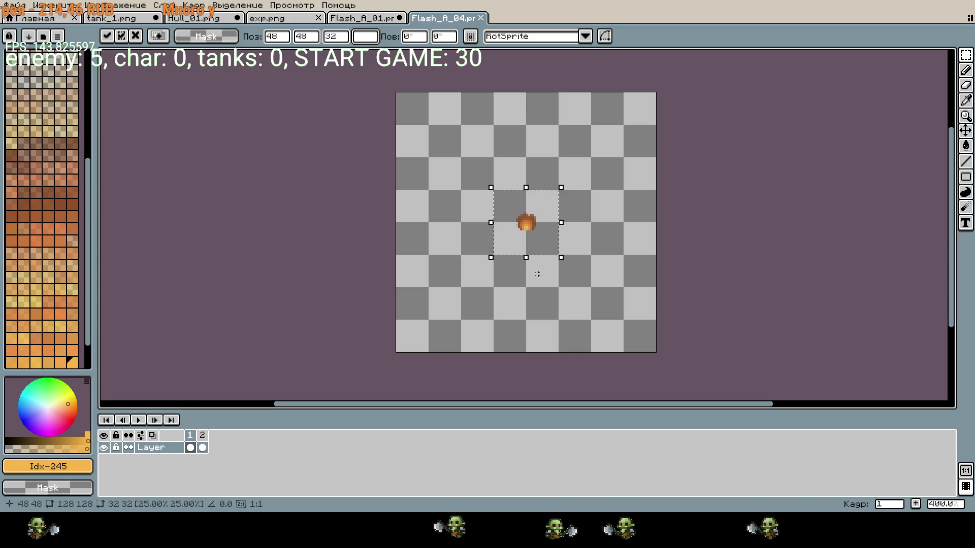
{"action": "left_click", "coordinate": [541, 274]}
{"action": "key", "text": "ctrl+z"}
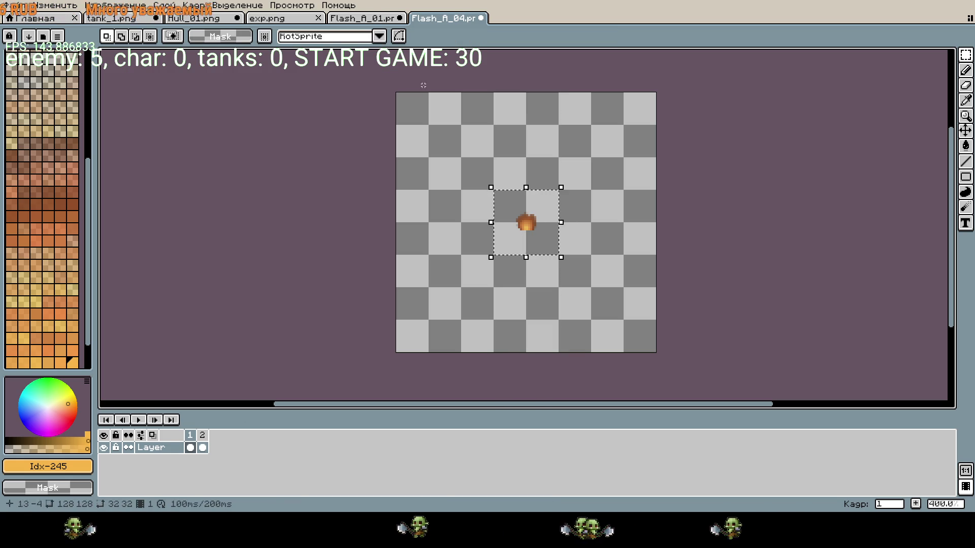
- Switch over to the Hull_01 tank sheet, then back to Flash_A_04
{"action": "left_click", "coordinate": [365, 20]}
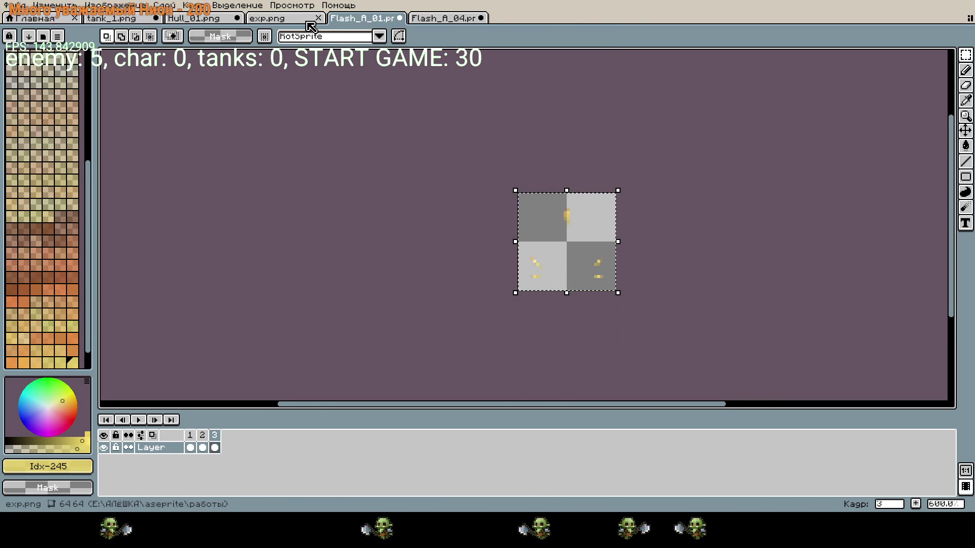
{"action": "key", "text": "ctrl+shift+Tab"}
{"action": "key", "text": "ctrl+shift+Tab"}
{"action": "scroll", "coordinate": [552, 265], "scroll_direction": "right", "scroll_amount": 5}
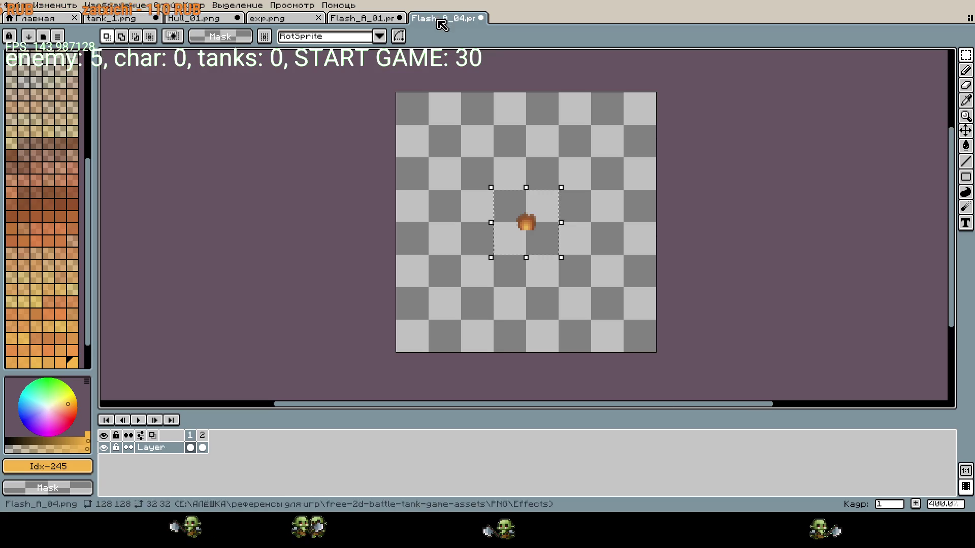
{"action": "left_click", "coordinate": [443, 19]}
- On frame 2, scale the whole spark burst to 32×32 (128/4), then return to frame 1
{"action": "left_click", "coordinate": [202, 447]}
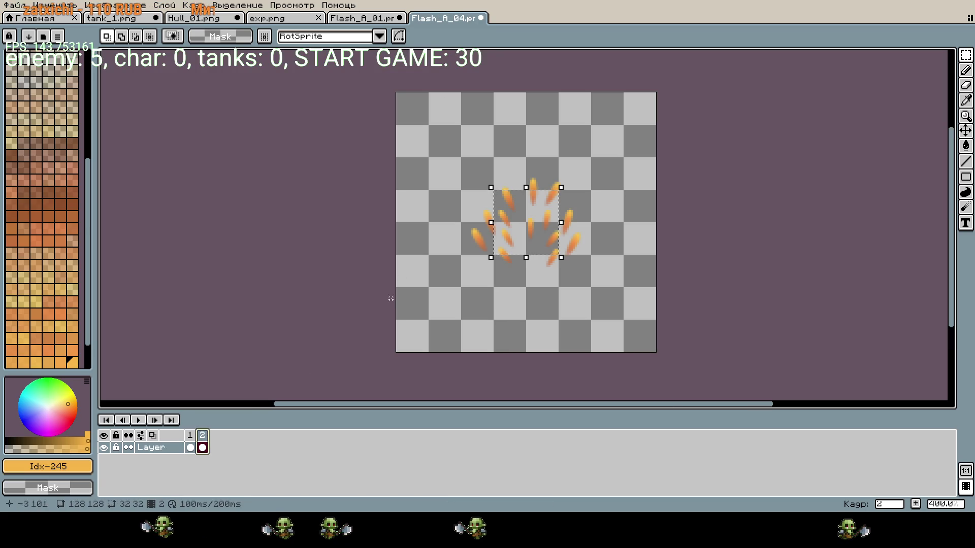
{"action": "mouse_move", "coordinate": [397, 94]}
{"action": "left_mouse_down"}
{"action": "mouse_move", "coordinate": [558, 285]}
{"action": "mouse_move", "coordinate": [650, 350]}
{"action": "left_mouse_up"}
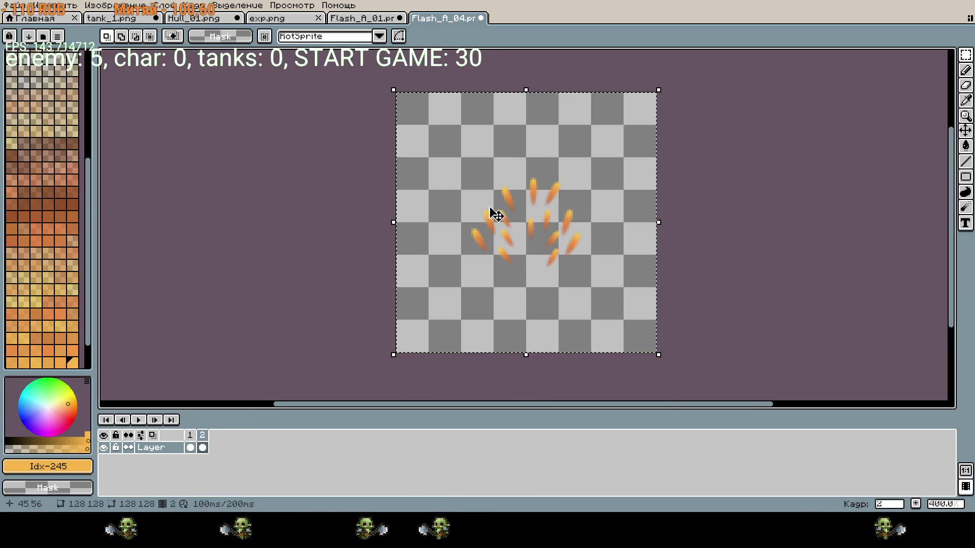
{"action": "left_click", "coordinate": [524, 255]}
{"action": "left_click", "coordinate": [374, 36]}
{"action": "type", "text": "/4"}
{"action": "key", "text": "Return"}
{"action": "key", "text": "shift+Tab"}
{"action": "type", "text": "128/4"}
{"action": "key", "text": "Return"}
{"action": "left_click", "coordinate": [629, 270]}
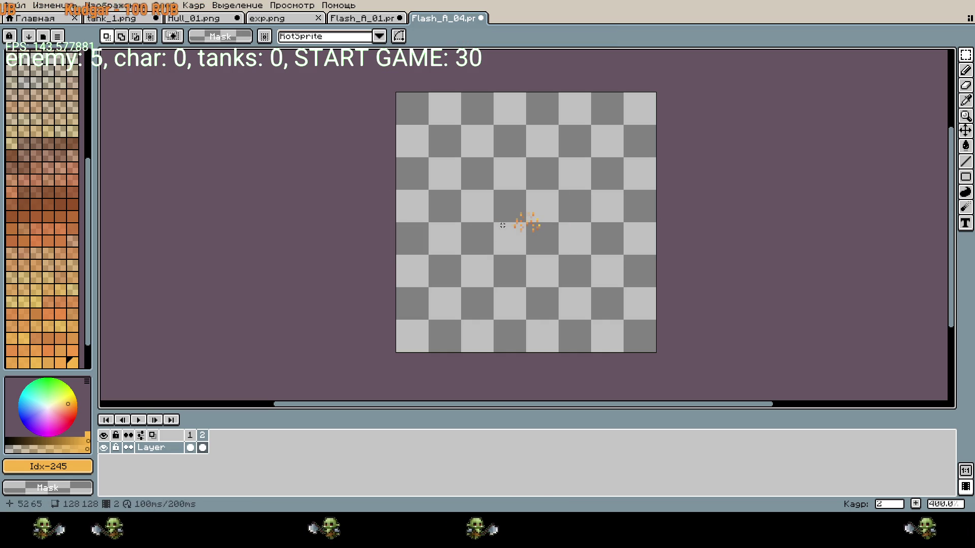
{"action": "left_click", "coordinate": [134, 419]}
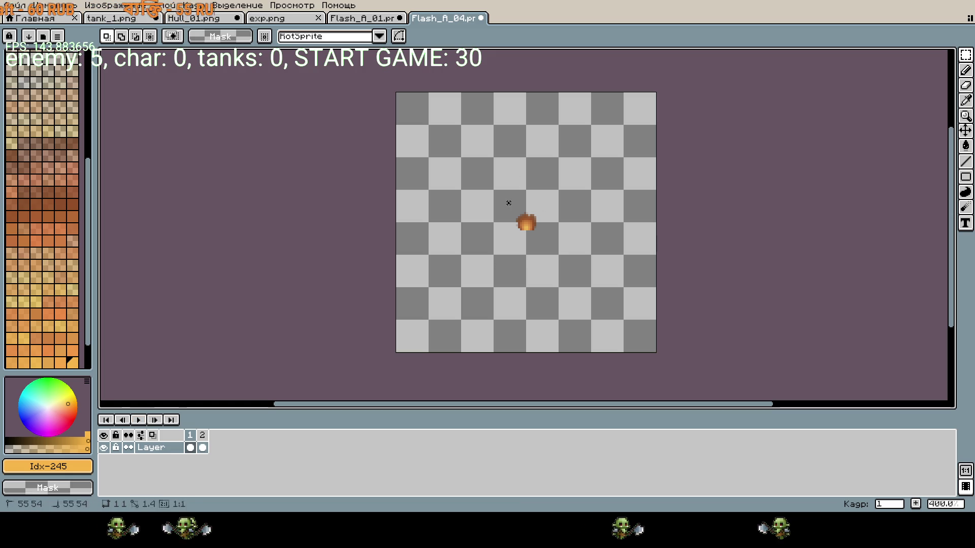
- Paste the copied flame into Hull_01 on frame 5 and nudge it right and up
{"action": "key", "text": "ctrl+shift+Tab"}
{"action": "key", "text": "ctrl+shift+Tab"}
{"action": "key", "text": "ctrl+shift+Tab"}
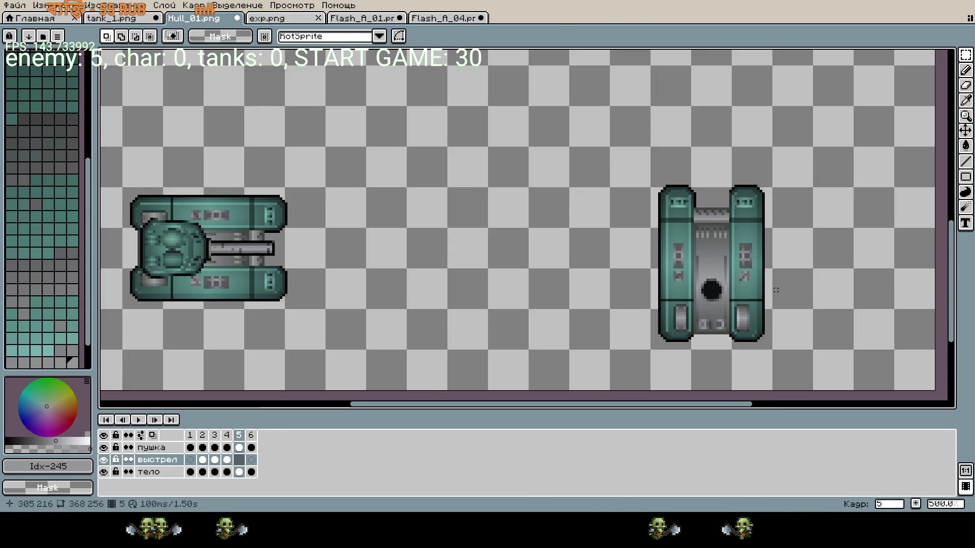
{"action": "scroll", "coordinate": [679, 244], "scroll_direction": "up", "scroll_amount": 1}
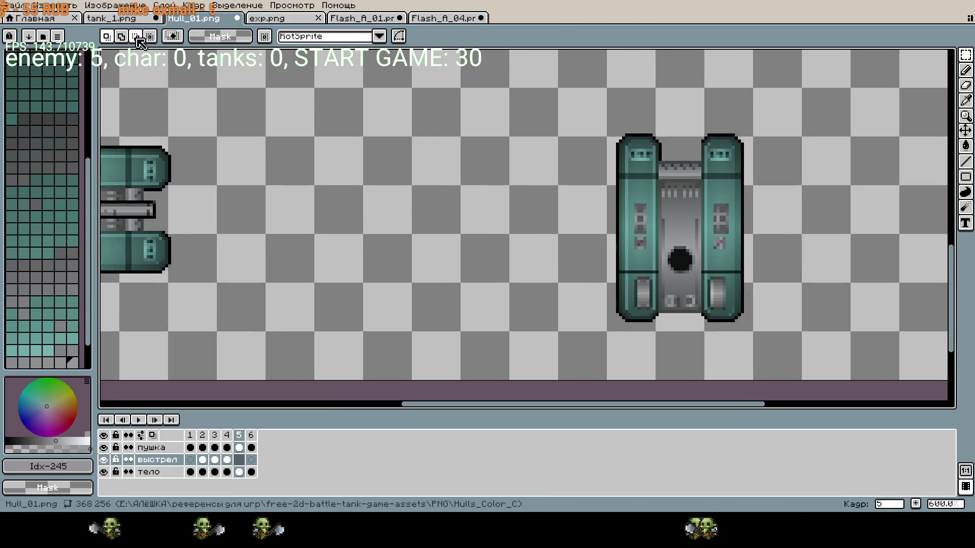
{"action": "left_click", "coordinate": [111, 18]}
{"action": "left_click", "coordinate": [194, 19]}
{"action": "scroll", "coordinate": [718, 198], "scroll_direction": "left", "scroll_amount": 2}
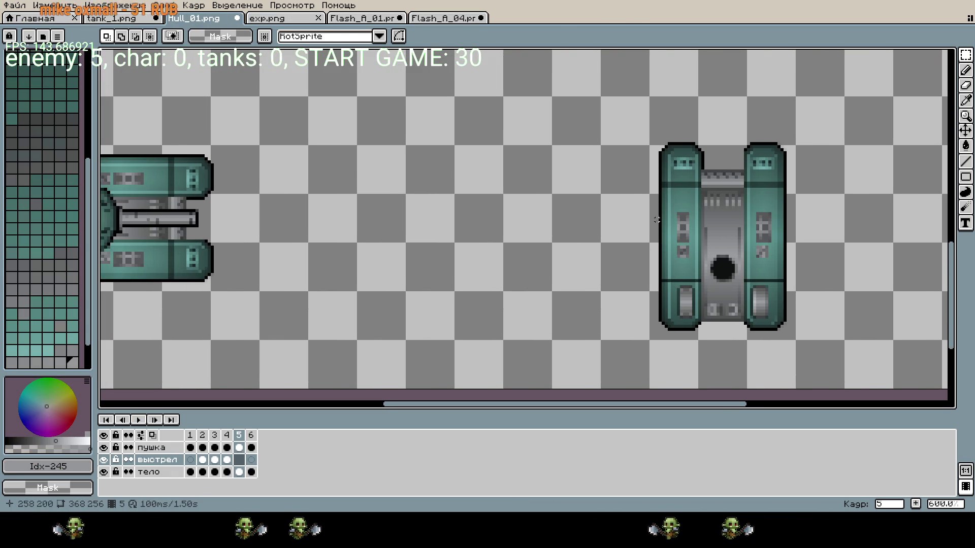
{"action": "key", "text": "ctrl+v"}
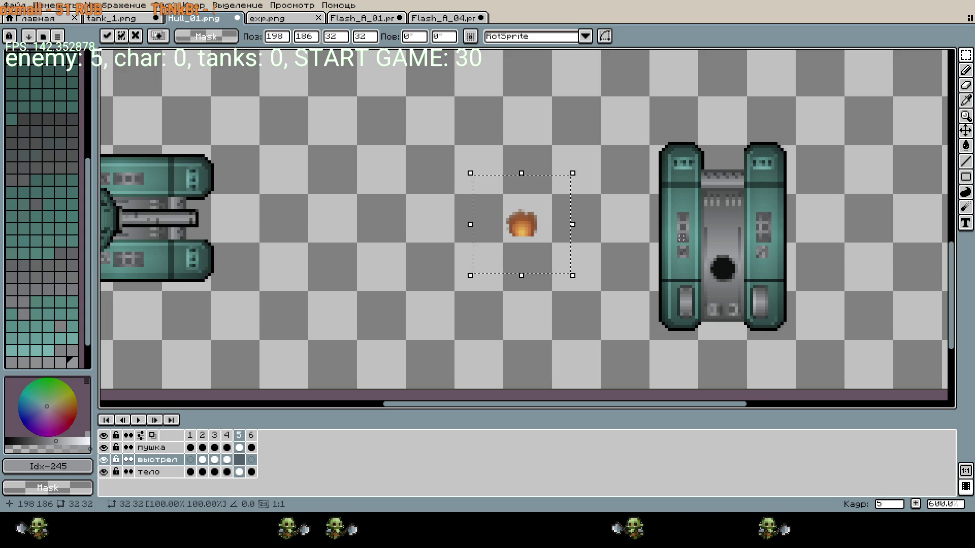
{"action": "key", "text": "Right"}
{"action": "key", "text": "Right"}
{"action": "key", "text": "Up"}
{"action": "key", "text": "Up"}
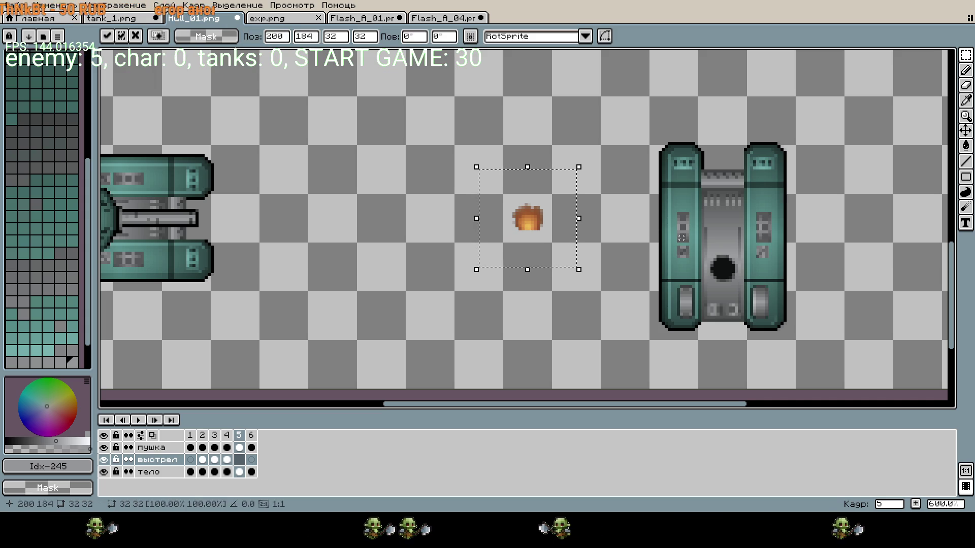
- Shift the flame 32 px right, rotate it −90°, nudge 4 px left, and apply beside the hull
{"action": "scroll", "coordinate": [687, 195], "scroll_direction": "up", "scroll_amount": 5}
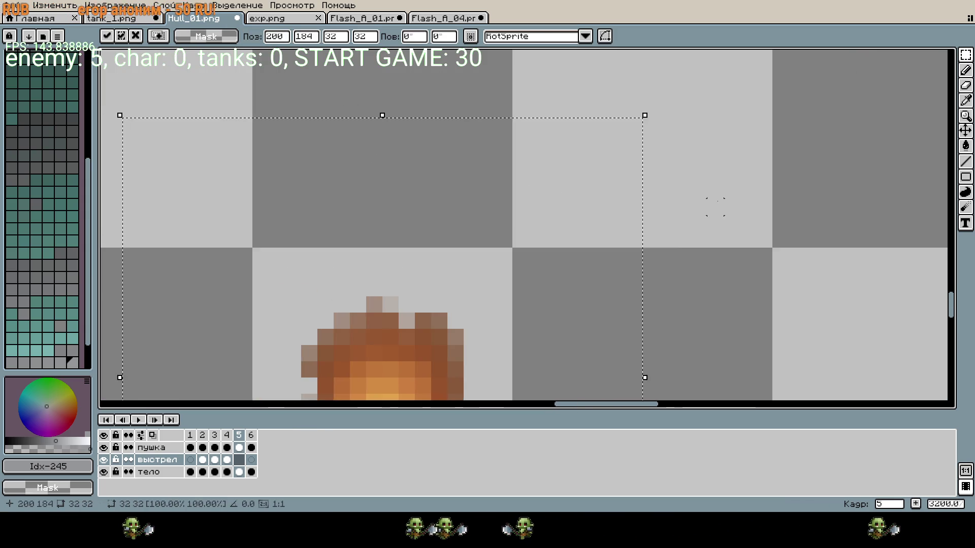
{"action": "scroll", "coordinate": [785, 241], "scroll_direction": "down", "scroll_amount": 3}
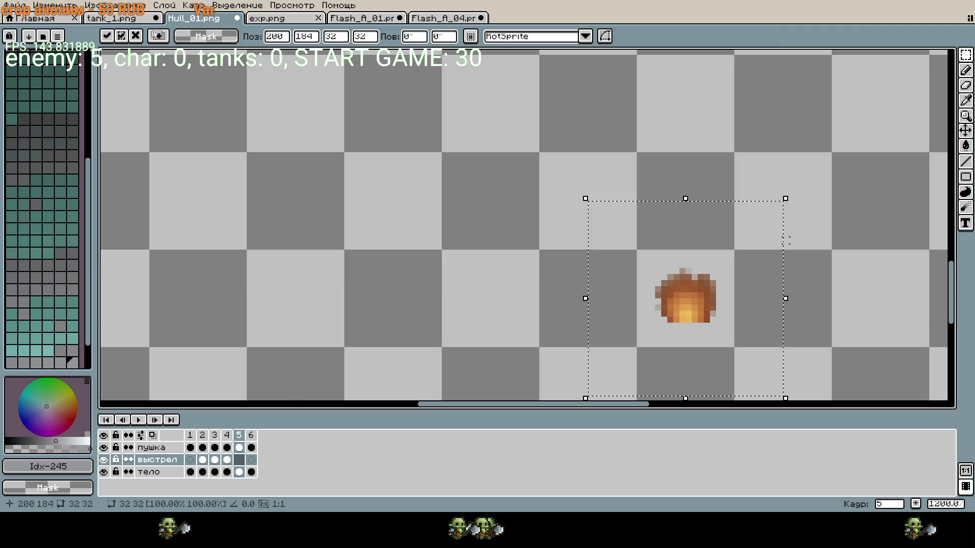
{"action": "left_click_drag", "start_coordinate": [841, 296], "coordinate": [544, 196]}
{"action": "key", "text": "shift+Right"}
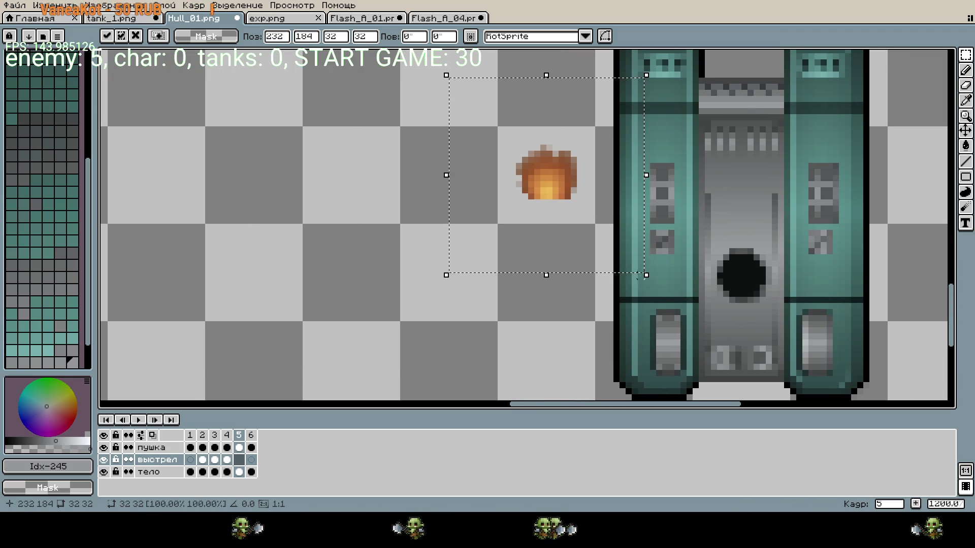
{"action": "mouse_move", "coordinate": [662, 290]}
{"action": "left_mouse_down"}
{"action": "mouse_move", "coordinate": [507, 276]}
{"action": "mouse_move", "coordinate": [359, 230]}
{"action": "mouse_move", "coordinate": [605, 298]}
{"action": "mouse_move", "coordinate": [364, 250]}
{"action": "mouse_move", "coordinate": [465, 272]}
{"action": "mouse_move", "coordinate": [635, 264]}
{"action": "mouse_move", "coordinate": [641, 250]}
{"action": "left_mouse_up"}
{"action": "key", "text": "Left"}
{"action": "key", "text": "Left"}
{"action": "key", "text": "Left"}
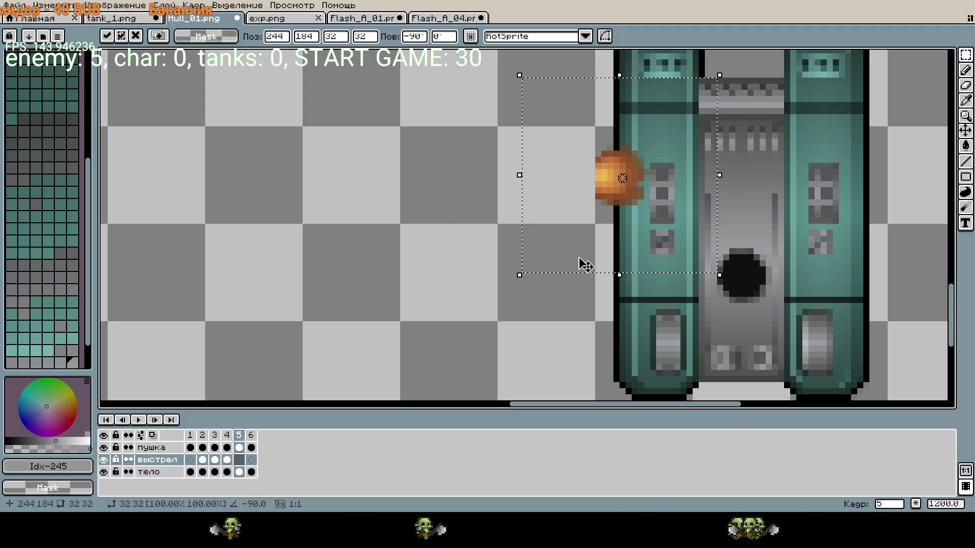
{"action": "key", "text": "Return"}
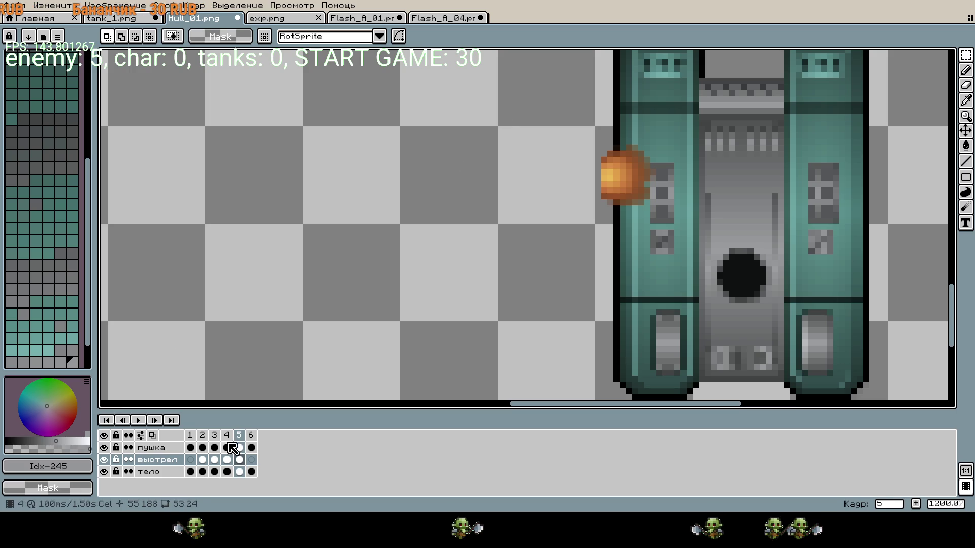
{"action": "left_click", "coordinate": [251, 460]}
- Copy Flash_A_04's frame 2 spark burst and paste it into Hull_01 on frame 6
{"action": "key", "text": "ctrl+Tab"}
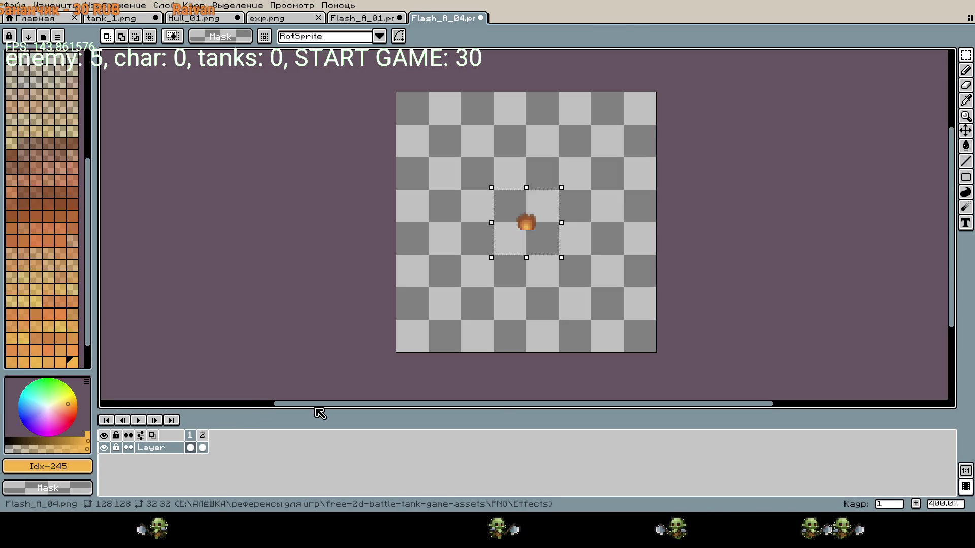
{"action": "left_click", "coordinate": [203, 435]}
{"action": "key", "text": "ctrl+c"}
{"action": "key", "text": "ctrl+Tab"}
{"action": "key", "text": "ctrl+v"}
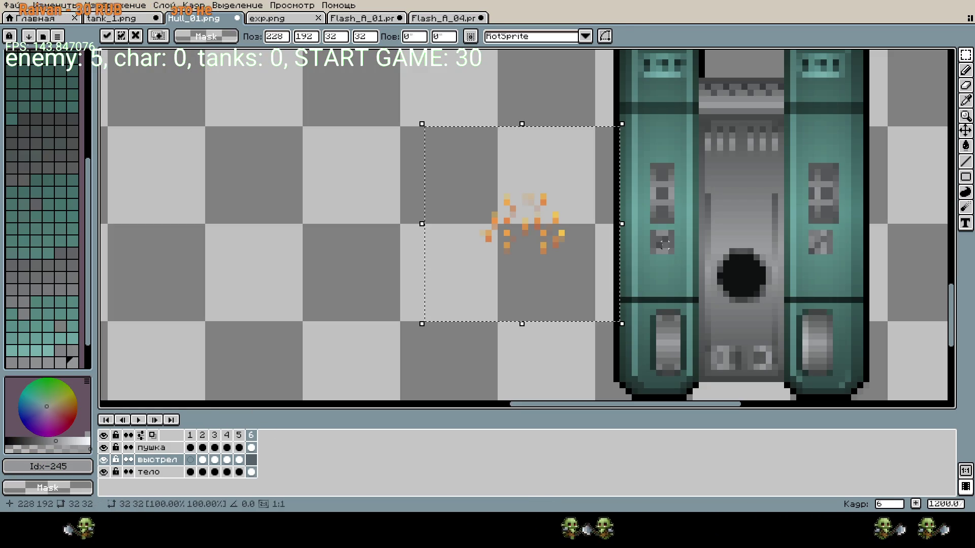
- Nudge the pasted sparks 16 px up, 6 px down, 10 px left and 1 px down
{"action": "key", "text": "shift+Up"}
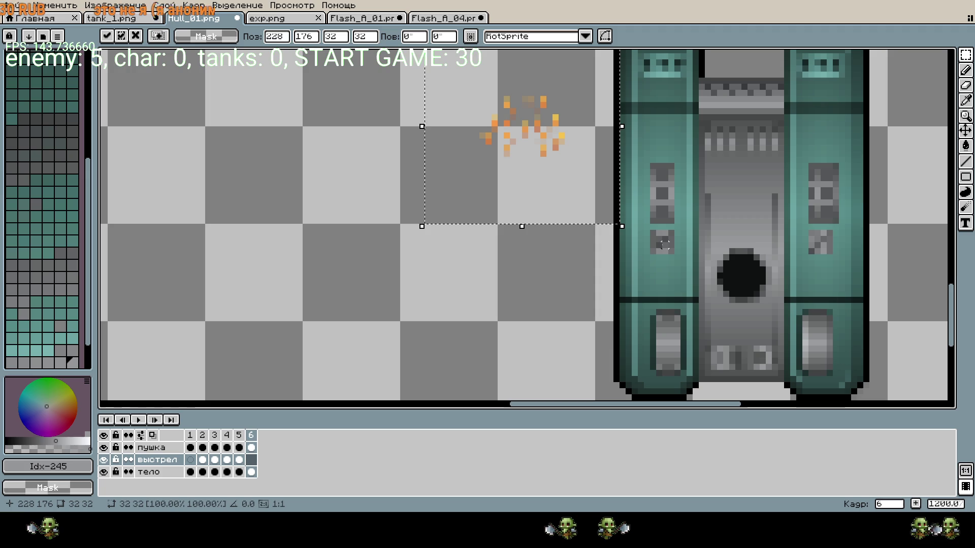
{"action": "key", "text": "Down"}
{"action": "key", "text": "Down"}
{"action": "key", "text": "Down"}
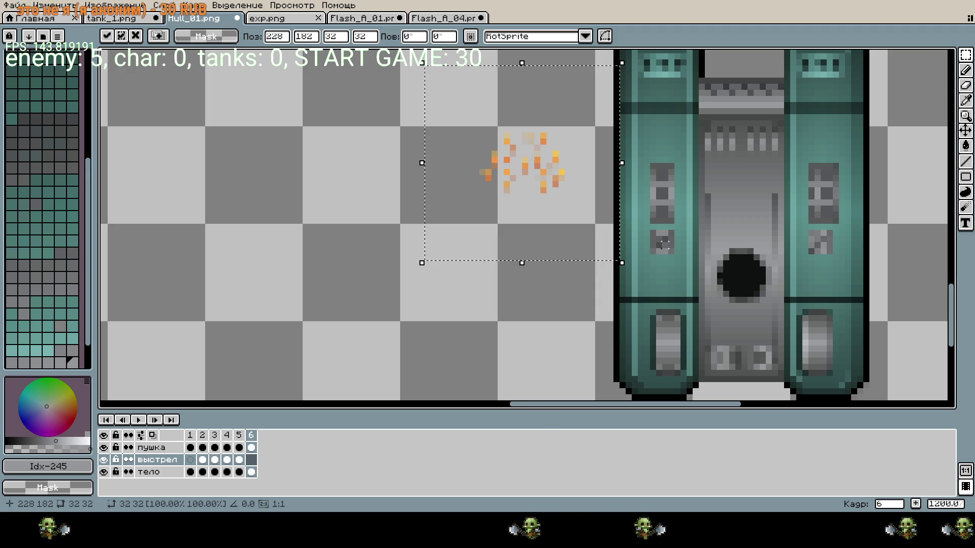
{"action": "key", "text": "Left"}
{"action": "key", "text": "Left"}
{"action": "key", "text": "Left"}
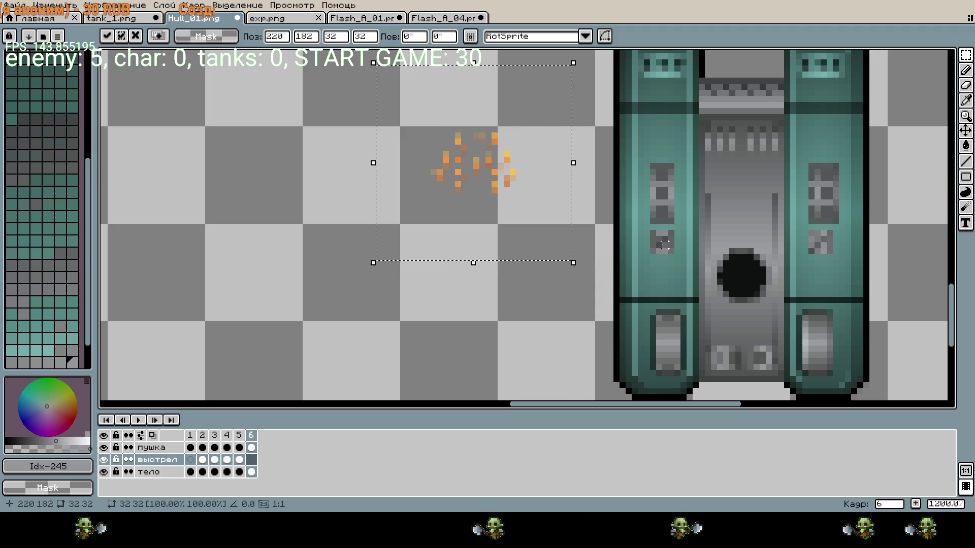
{"action": "key", "text": "Left"}
{"action": "key", "text": "Left"}
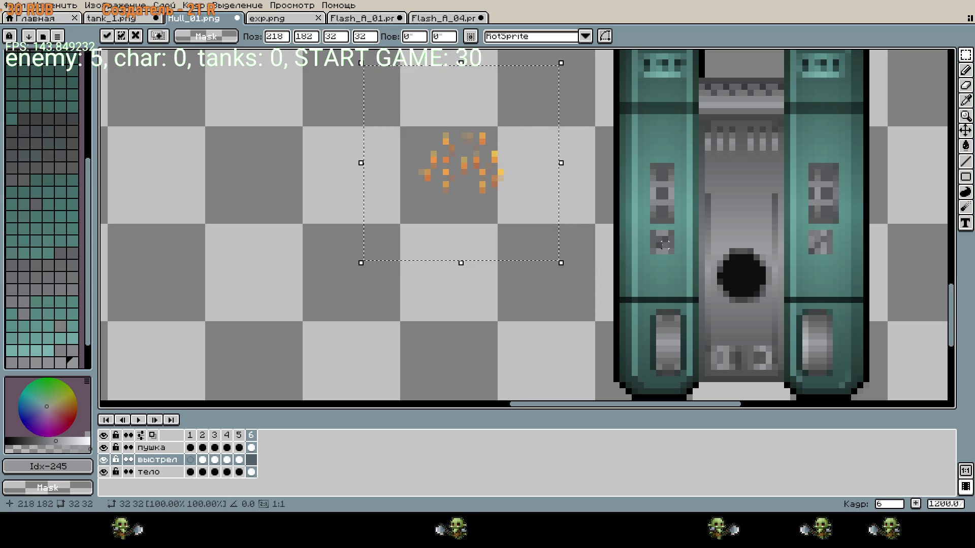
{"action": "key", "text": "Down"}
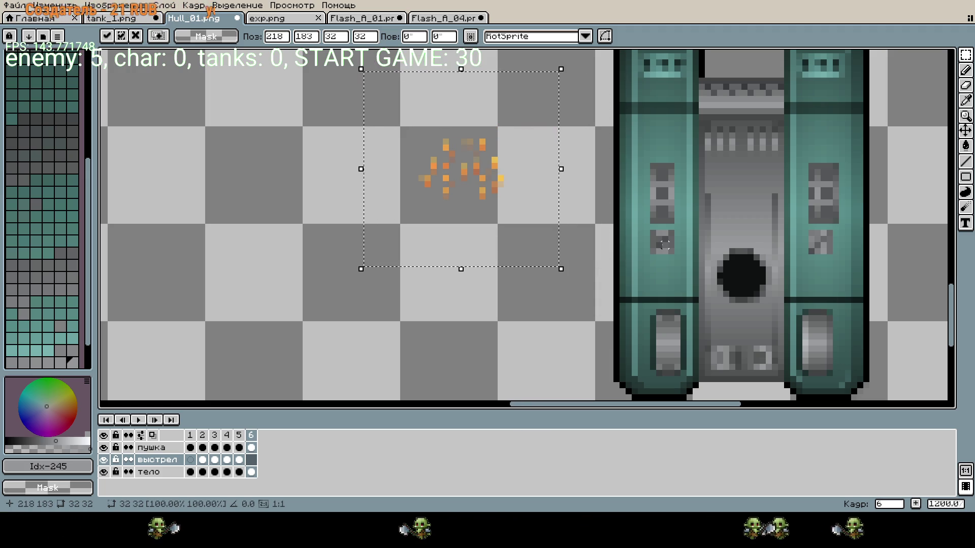
- Fine-tune the sparks 1 px left and down, rotate them −90° onto the hull's left track, and commit
{"action": "left_click", "coordinate": [485, 19]}
{"action": "scroll", "coordinate": [538, 247], "scroll_direction": "up", "scroll_amount": 3}
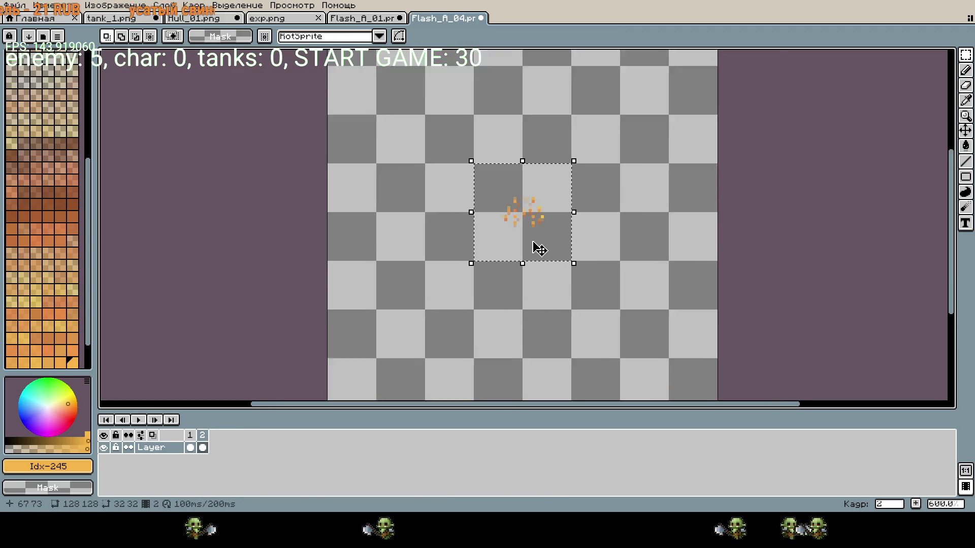
{"action": "left_click", "coordinate": [201, 18]}
{"action": "scroll", "coordinate": [390, 135], "scroll_direction": "up", "scroll_amount": 1}
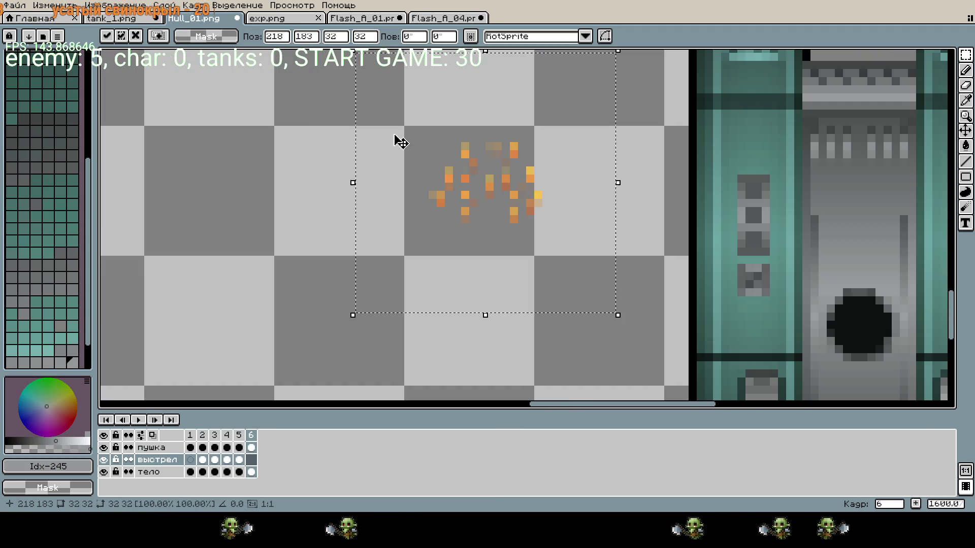
{"action": "key", "text": "Left"}
{"action": "scroll", "coordinate": [542, 148], "scroll_direction": "up", "scroll_amount": 1}
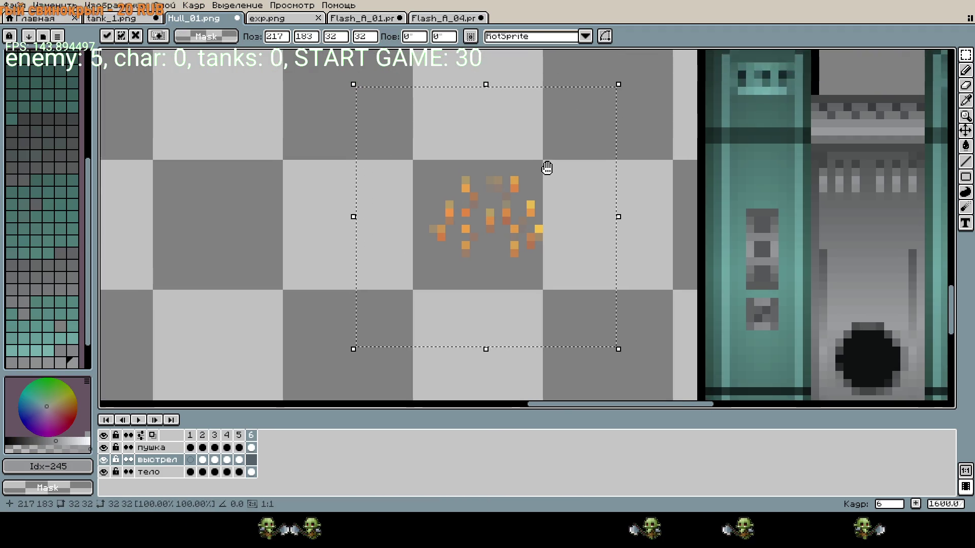
{"action": "scroll", "coordinate": [606, 179], "scroll_direction": "down", "scroll_amount": 1}
{"action": "key", "text": "Down"}
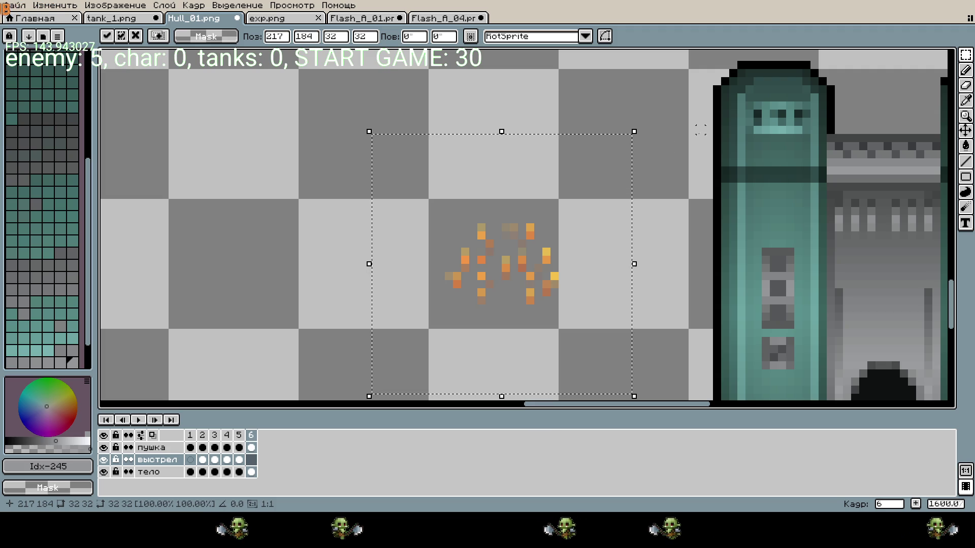
{"action": "left_click_drag", "start_coordinate": [662, 144], "coordinate": [244, 442]}
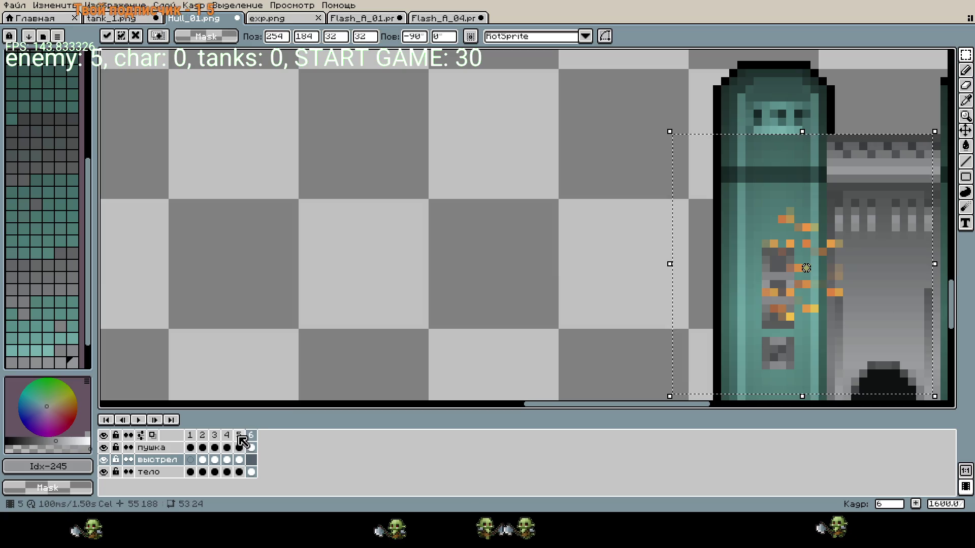
{"action": "left_click", "coordinate": [239, 435]}
{"action": "left_click", "coordinate": [251, 435]}
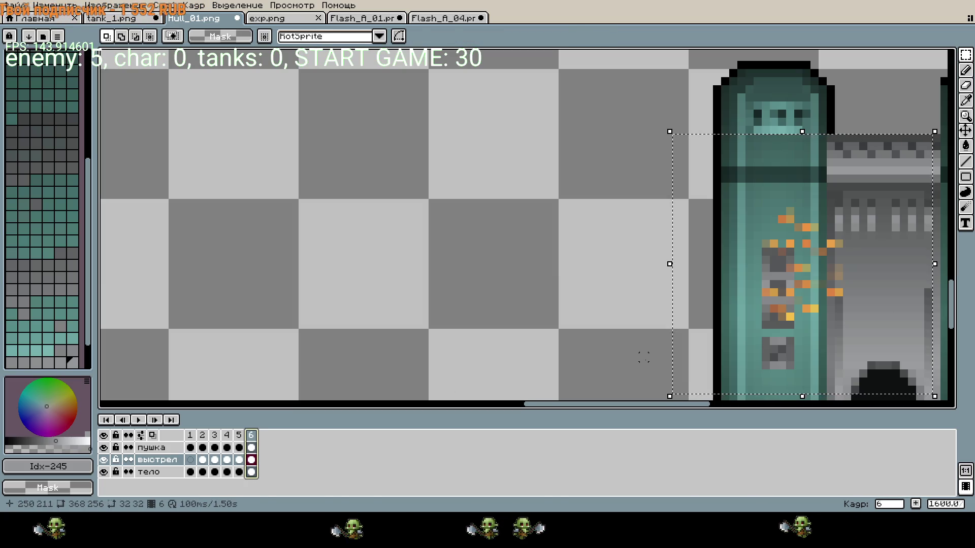
{"action": "left_click", "coordinate": [644, 356]}
- Zoom out and play the six-frame firing animation, stopping on frame 6
{"action": "scroll", "coordinate": [553, 282], "scroll_direction": "down", "scroll_amount": 3}
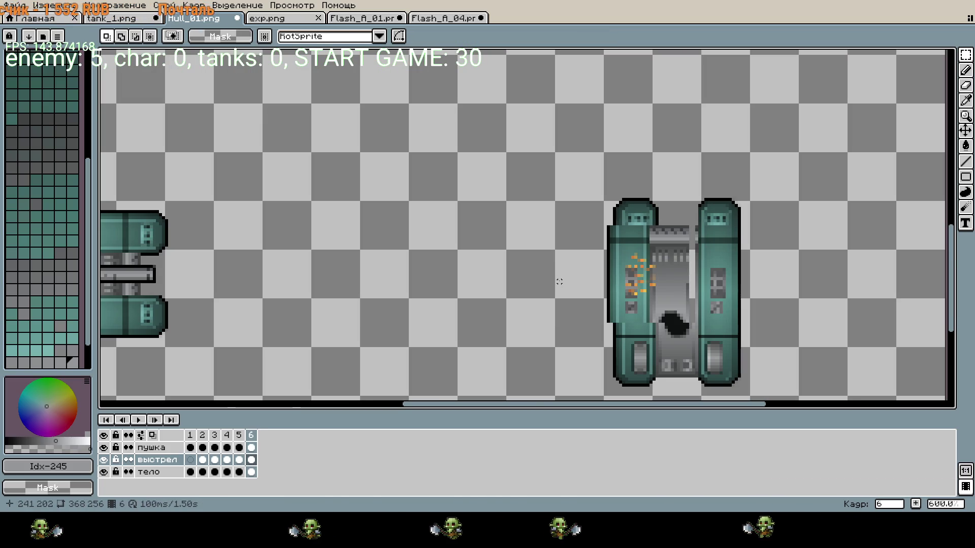
{"action": "scroll", "coordinate": [540, 279], "scroll_direction": "down", "scroll_amount": 1}
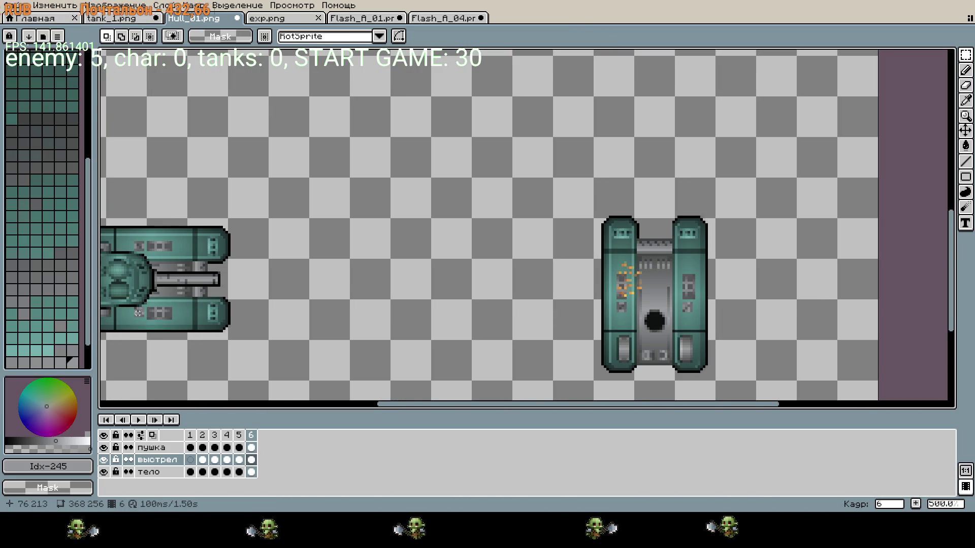
{"action": "scroll", "coordinate": [304, 304], "scroll_direction": "left", "scroll_amount": 3}
{"action": "left_click", "coordinate": [141, 420]}
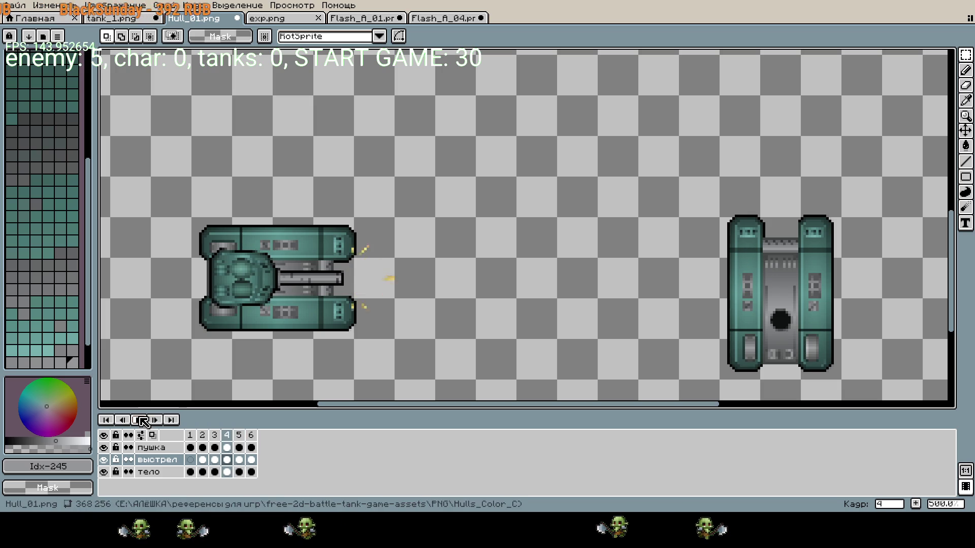
{"action": "left_click", "coordinate": [251, 460]}
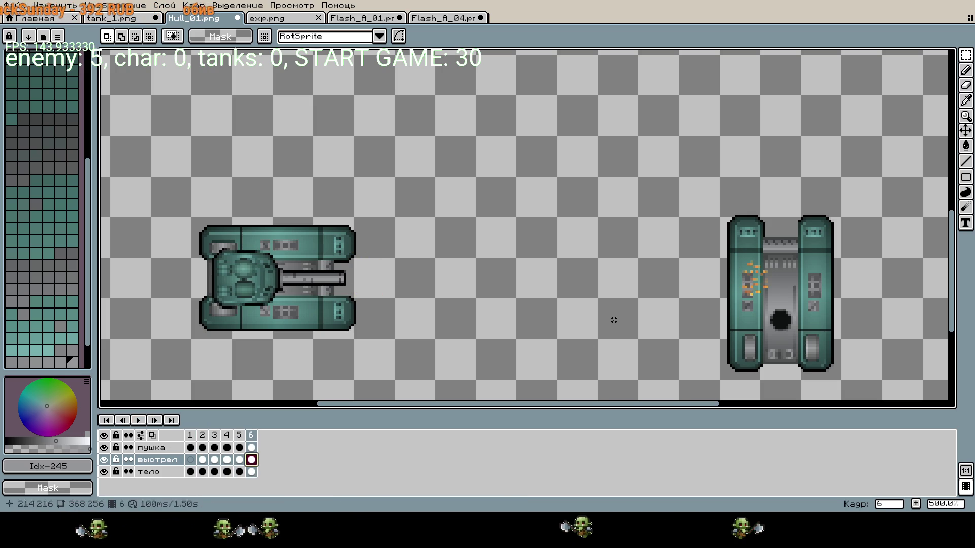
- Make and clear a test selection over the upright hull's left half, then replay the animation
{"action": "left_click_drag", "start_coordinate": [905, 275], "coordinate": [866, 265]}
{"action": "scroll", "coordinate": [866, 264], "scroll_direction": "up", "scroll_amount": 3}
{"action": "left_click_drag", "start_coordinate": [472, 208], "coordinate": [679, 353]}
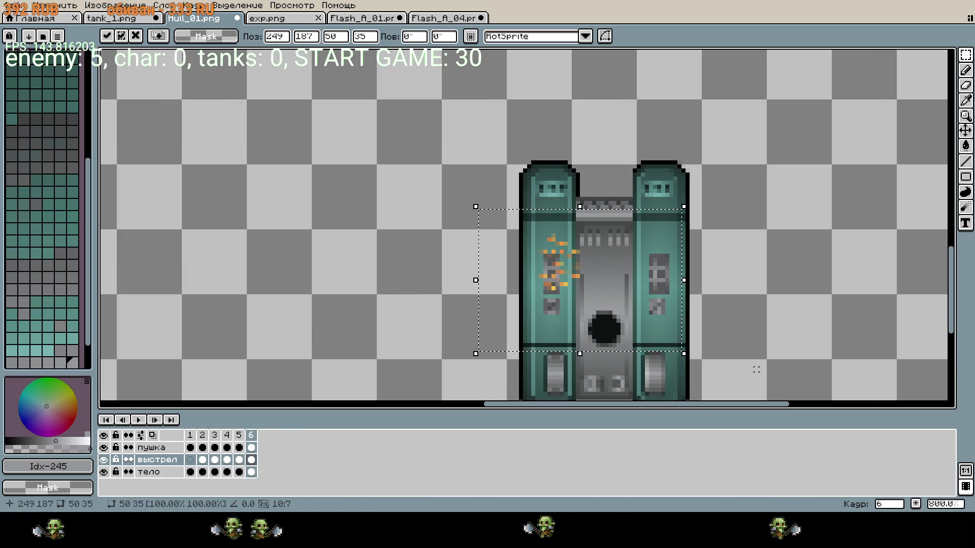
{"action": "left_click", "coordinate": [420, 292]}
{"action": "scroll", "coordinate": [419, 293], "scroll_direction": "down", "scroll_amount": 3}
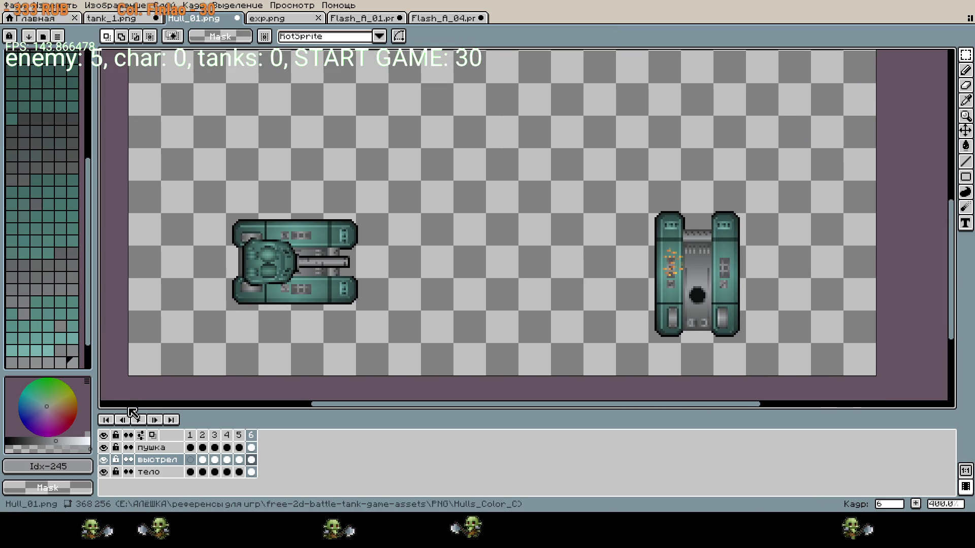
{"action": "left_click", "coordinate": [137, 420]}
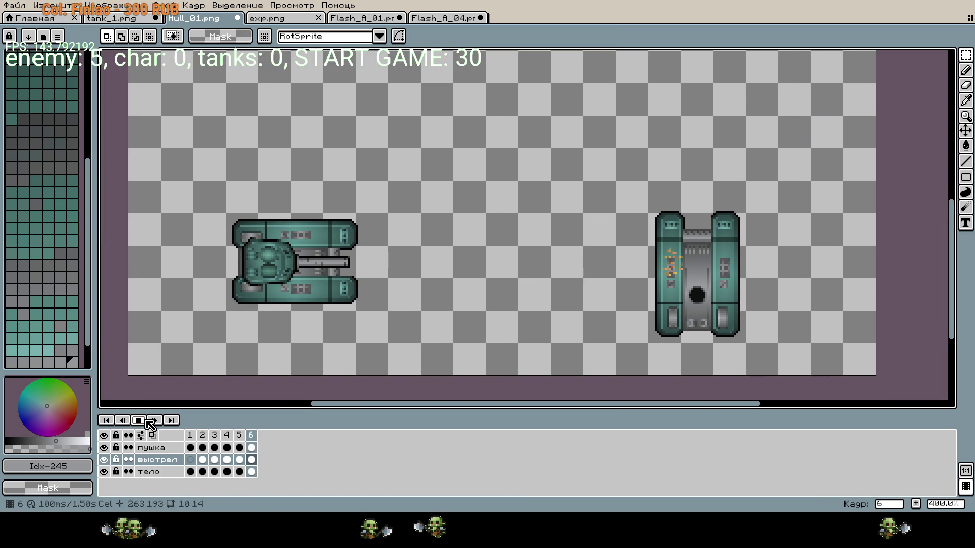
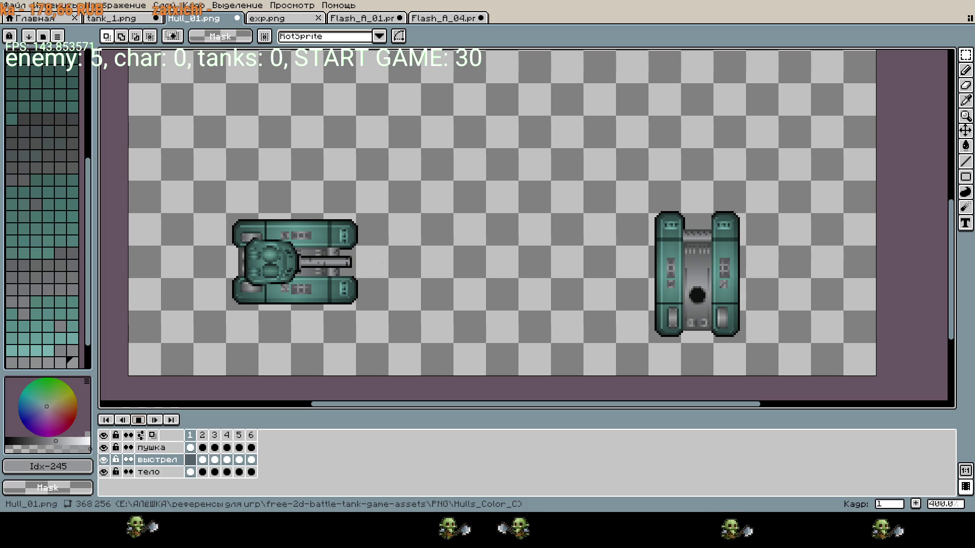
- Stop the Hull_01 animation and step through frames 4, 5 and 6 of the выстрел layer
{"action": "scroll", "coordinate": [685, 264], "scroll_direction": "up", "scroll_amount": 4}
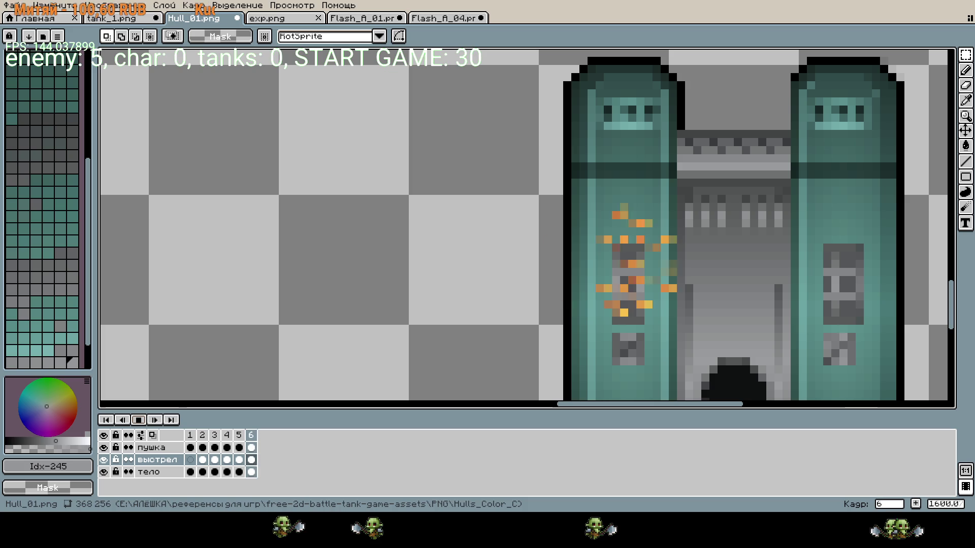
{"action": "scroll", "coordinate": [265, 381], "scroll_direction": "down", "scroll_amount": 3}
{"action": "left_click_drag", "start_coordinate": [154, 337], "coordinate": [264, 380]}
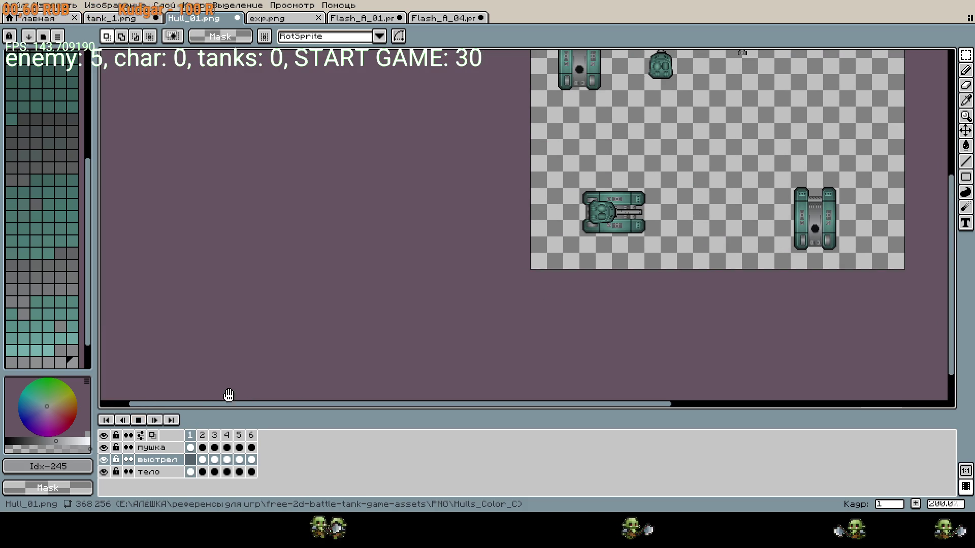
{"action": "left_click", "coordinate": [139, 421]}
{"action": "left_click", "coordinate": [231, 459]}
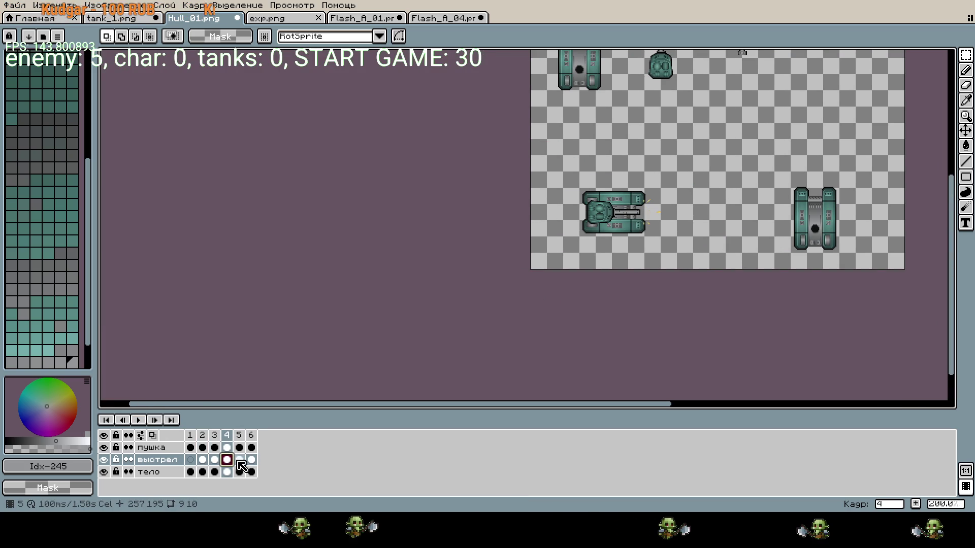
{"action": "left_click", "coordinate": [240, 460]}
{"action": "left_click", "coordinate": [252, 460]}
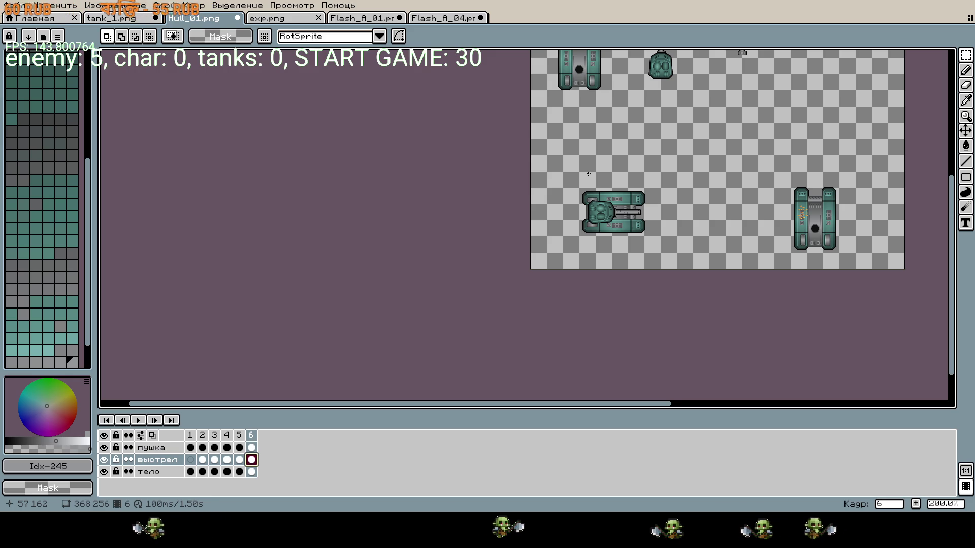
- Return to Aseprite's start page
{"action": "scroll", "coordinate": [585, 175], "scroll_direction": "up", "scroll_amount": 3}
{"action": "scroll", "coordinate": [680, 214], "scroll_direction": "down", "scroll_amount": 1}
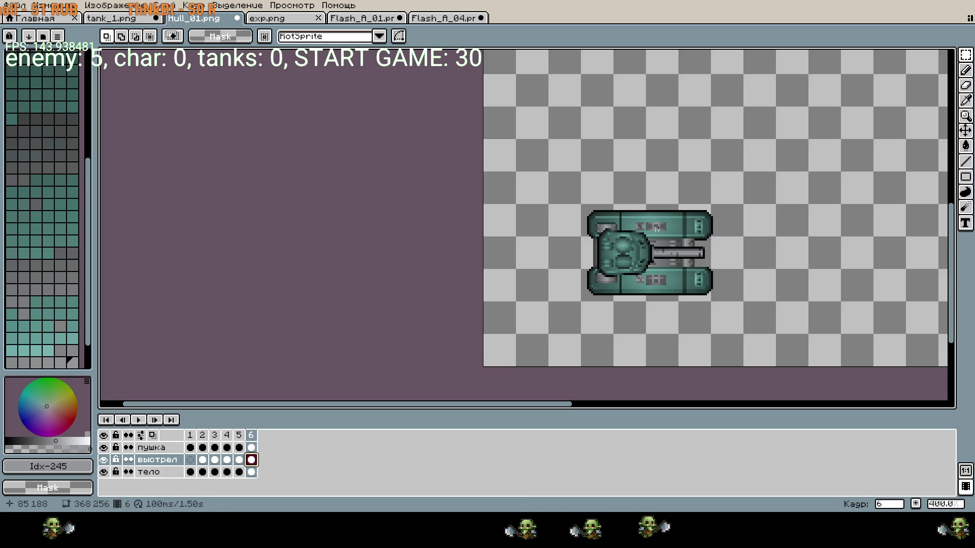
{"action": "left_click", "coordinate": [40, 22]}
- Create a new 80×80 sprite
{"action": "key", "text": "ctrl+n"}
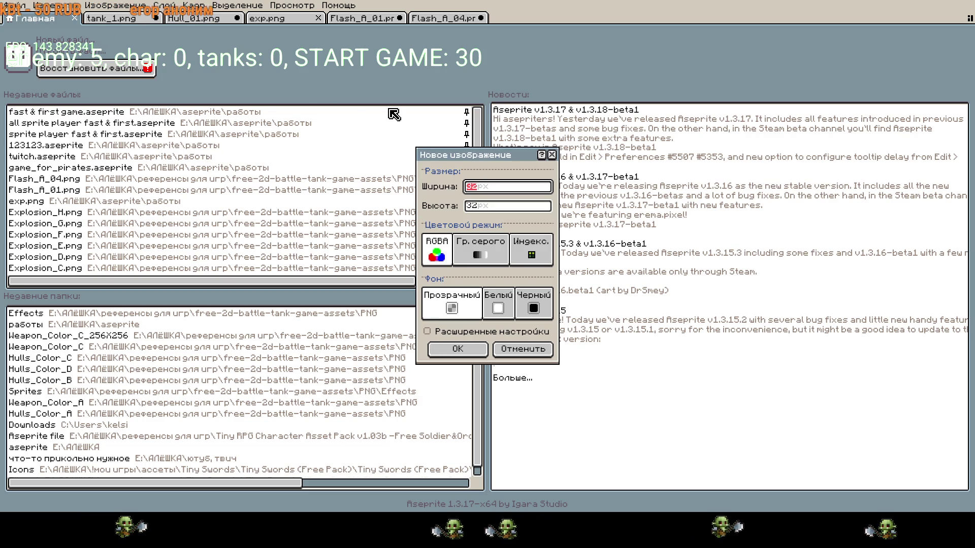
{"action": "type", "text": "80"}
{"action": "key", "text": "Tab"}
{"action": "type", "text": "80"}
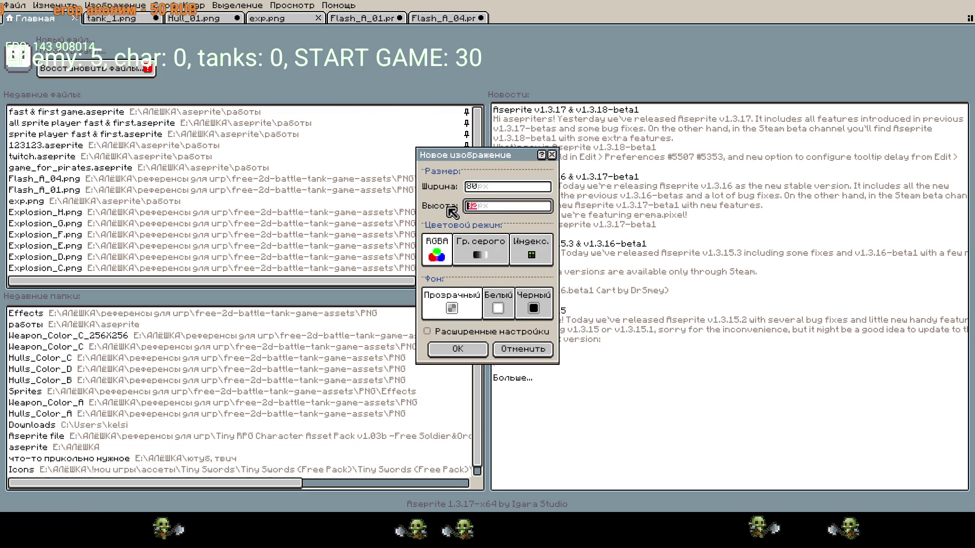
{"action": "left_click", "coordinate": [458, 348]}
{"action": "scroll", "coordinate": [503, 254], "scroll_direction": "up", "scroll_amount": 1}
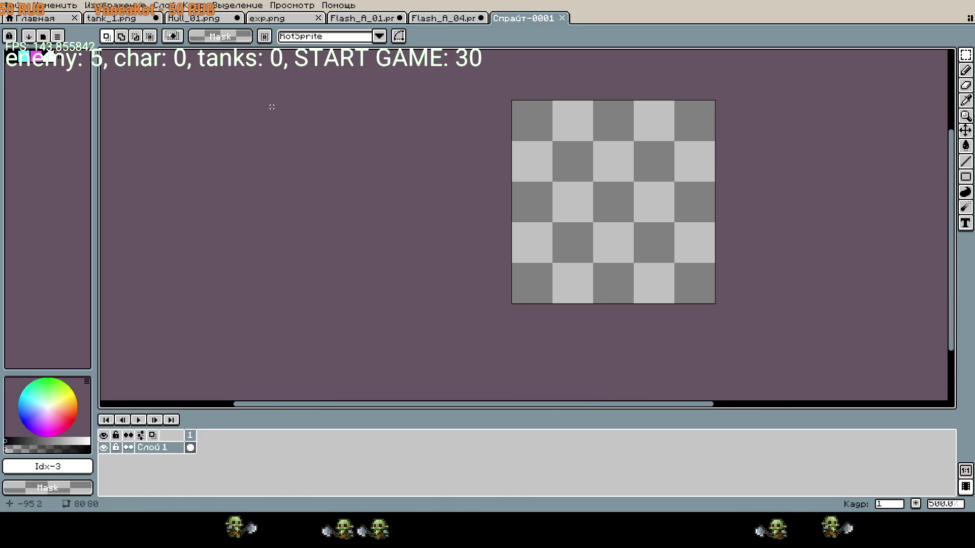
- Select the top row of tank sprites on the Hull_01.png sheet
{"action": "left_click", "coordinate": [198, 18]}
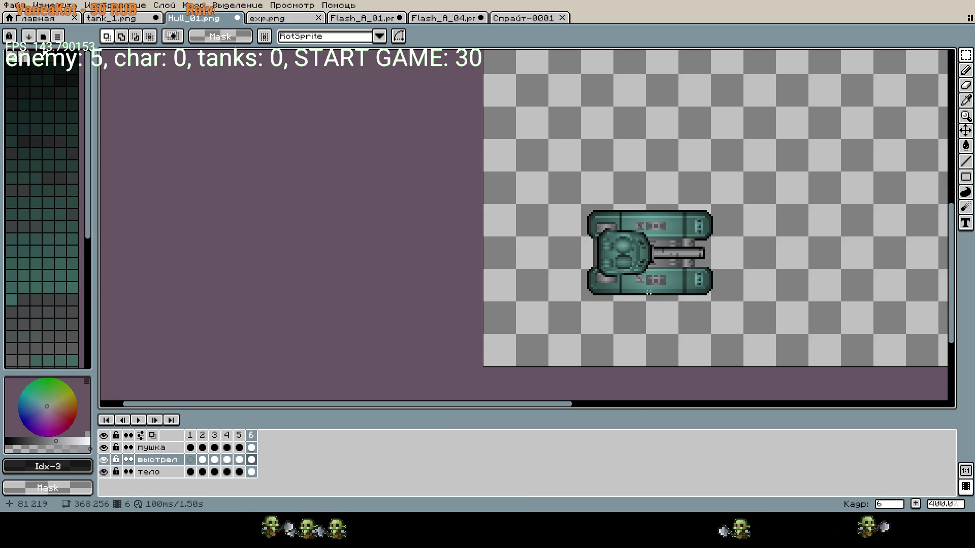
{"action": "scroll", "coordinate": [642, 297], "scroll_direction": "right", "scroll_amount": 3}
{"action": "scroll", "coordinate": [584, 284], "scroll_direction": "down", "scroll_amount": 3}
{"action": "scroll", "coordinate": [560, 278], "scroll_direction": "up", "scroll_amount": 2}
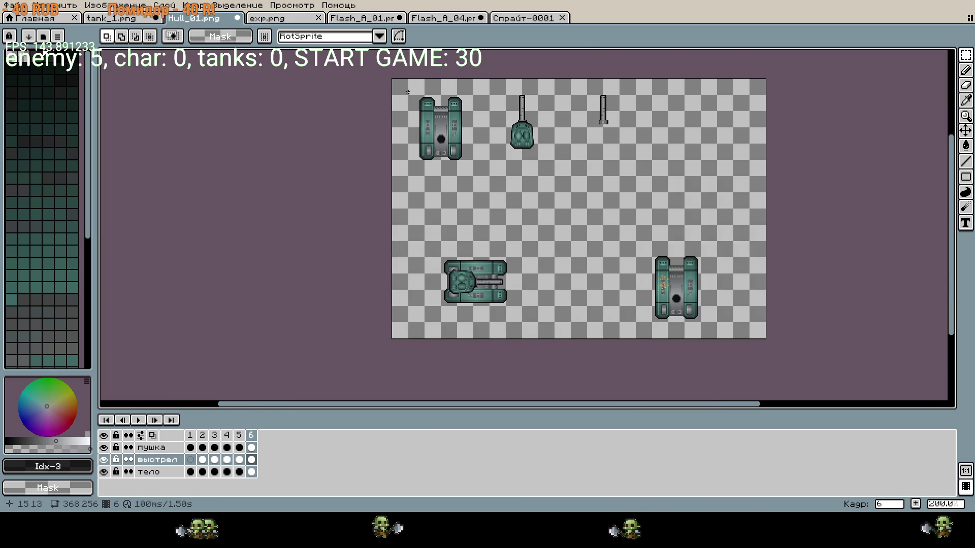
{"action": "left_click_drag", "start_coordinate": [406, 89], "coordinate": [636, 161]}
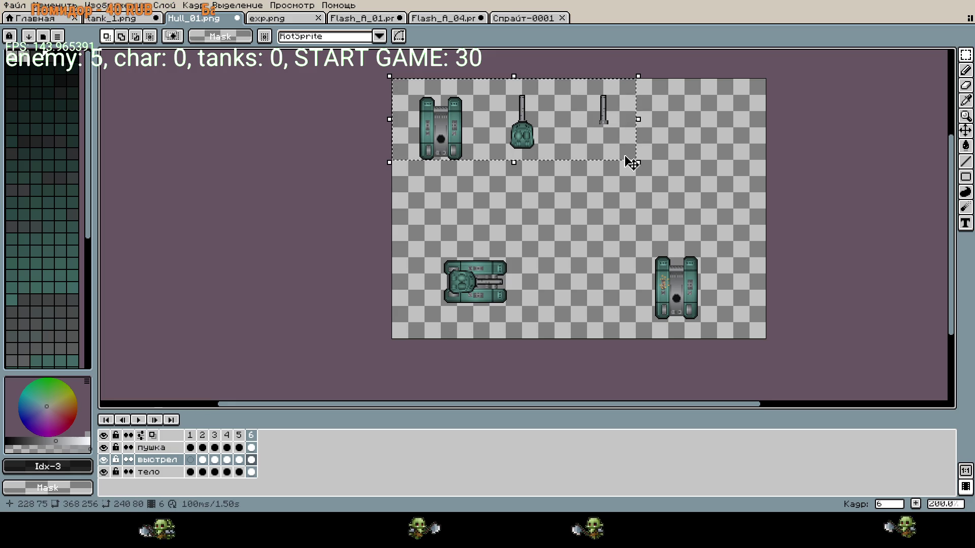
- Enlarge the new sprite's canvas to 800×800 and paste the tank row into it
{"action": "key", "text": "ctrl+Tab"}
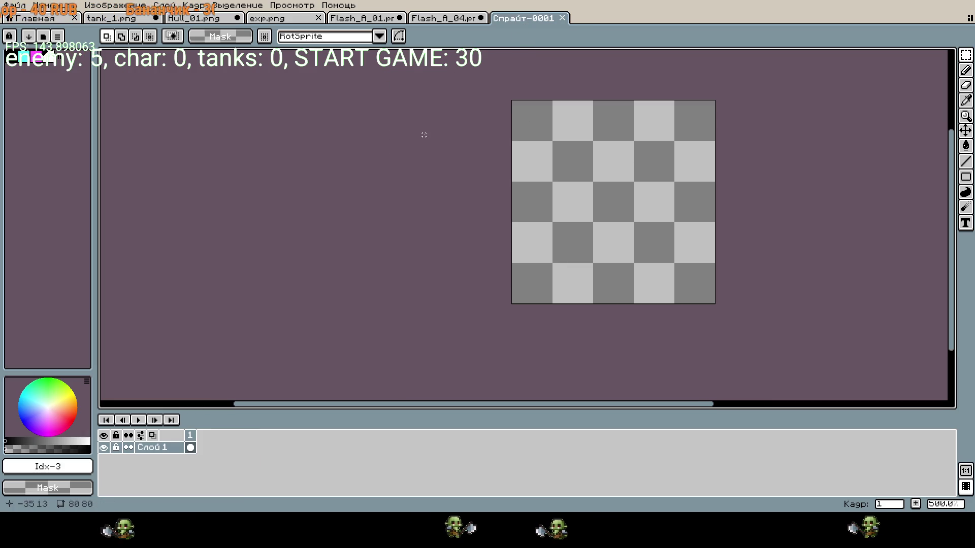
{"action": "key", "text": "ctrl+alt+c"}
{"action": "type", "text": "0"}
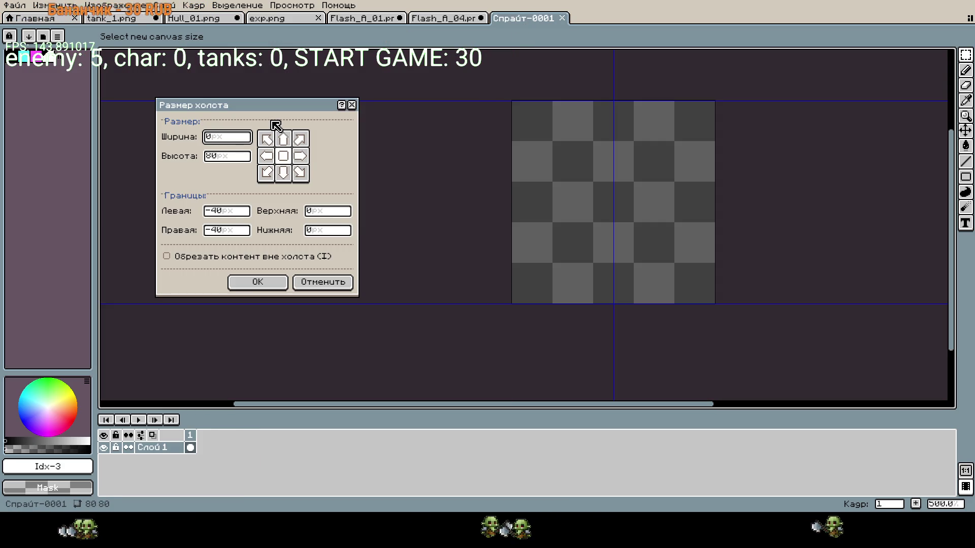
{"action": "type", "text": "800"}
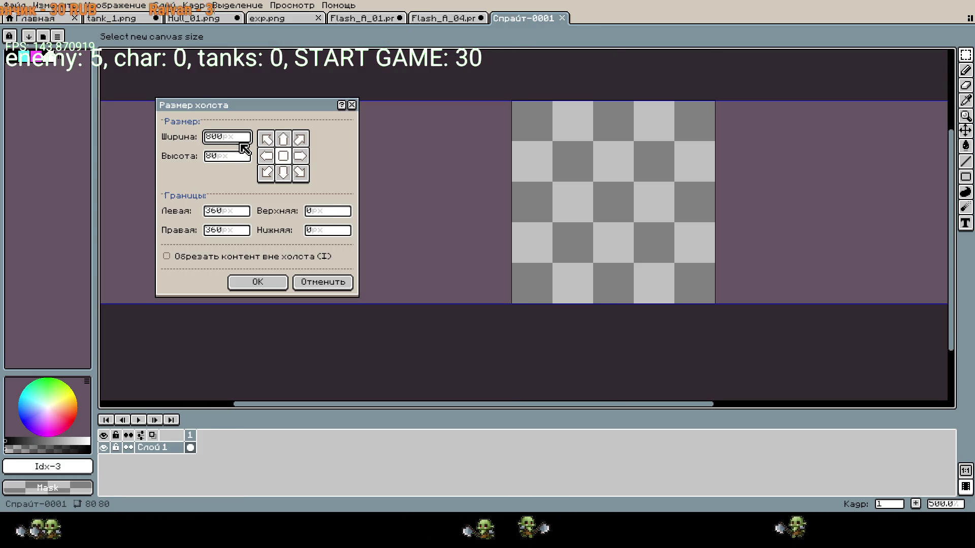
{"action": "key", "text": "Tab"}
{"action": "type", "text": "800"}
{"action": "left_click", "coordinate": [258, 281]}
{"action": "key", "text": "ctrl+v"}
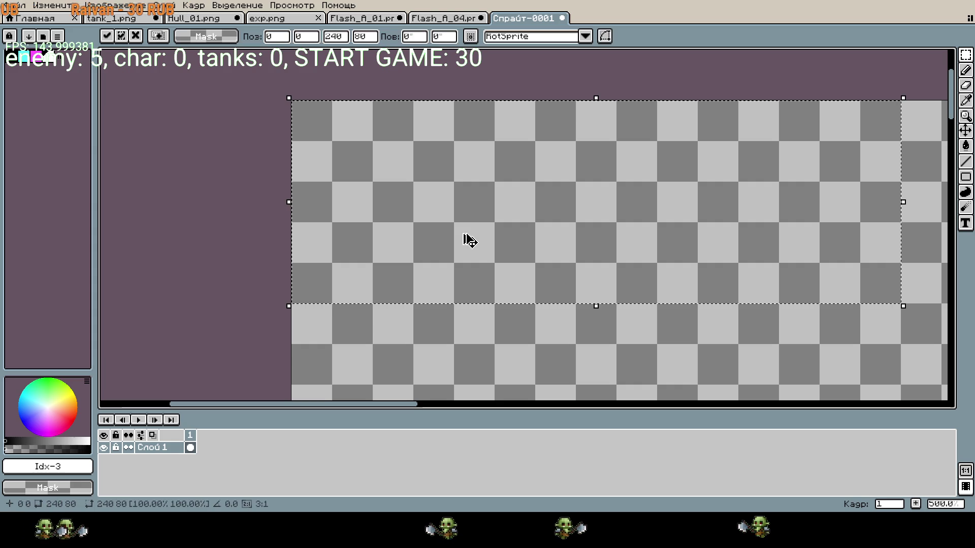
{"action": "scroll", "coordinate": [471, 243], "scroll_direction": "down", "scroll_amount": 3}
{"action": "key", "text": "Return"}
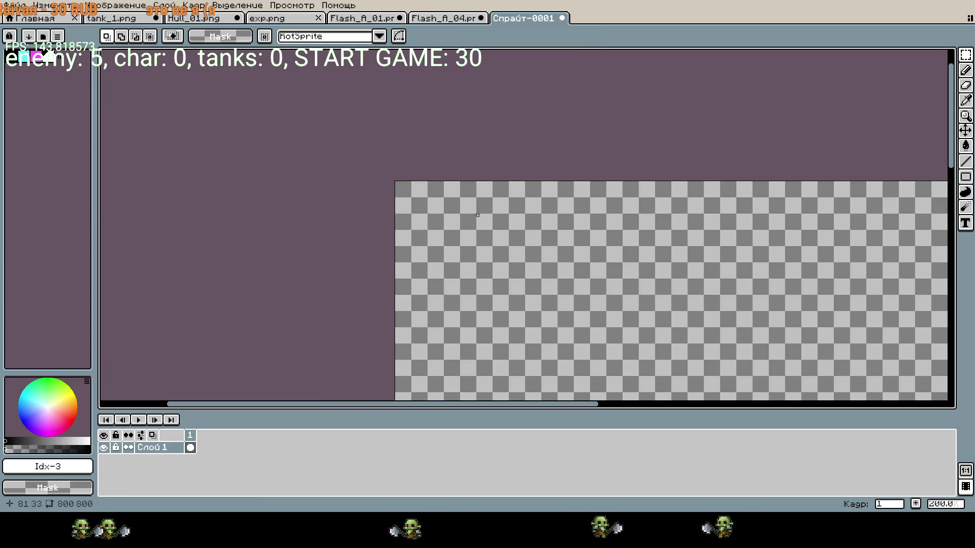
- Copy Hull_01's тело layer with its six frames into Спрайт-0001
{"action": "left_click", "coordinate": [444, 18]}
{"action": "left_click", "coordinate": [175, 20]}
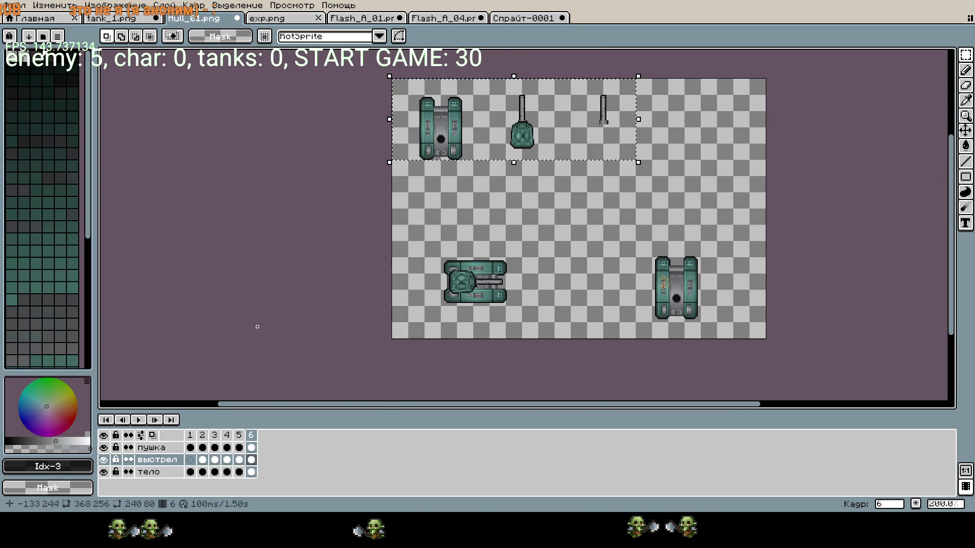
{"action": "left_click", "coordinate": [152, 472]}
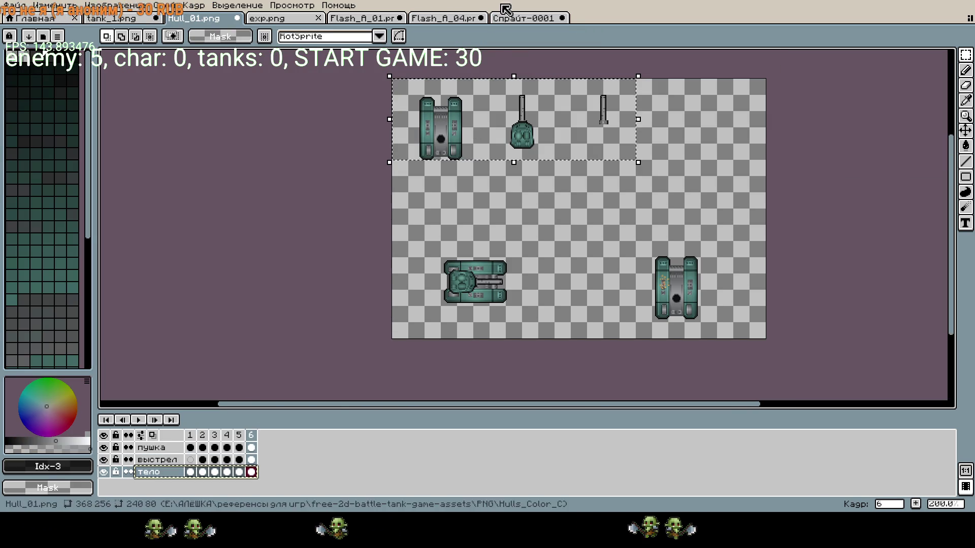
{"action": "left_click", "coordinate": [523, 18]}
{"action": "key", "text": "ctrl+v"}
{"action": "left_click_drag", "start_coordinate": [533, 225], "coordinate": [641, 251]}
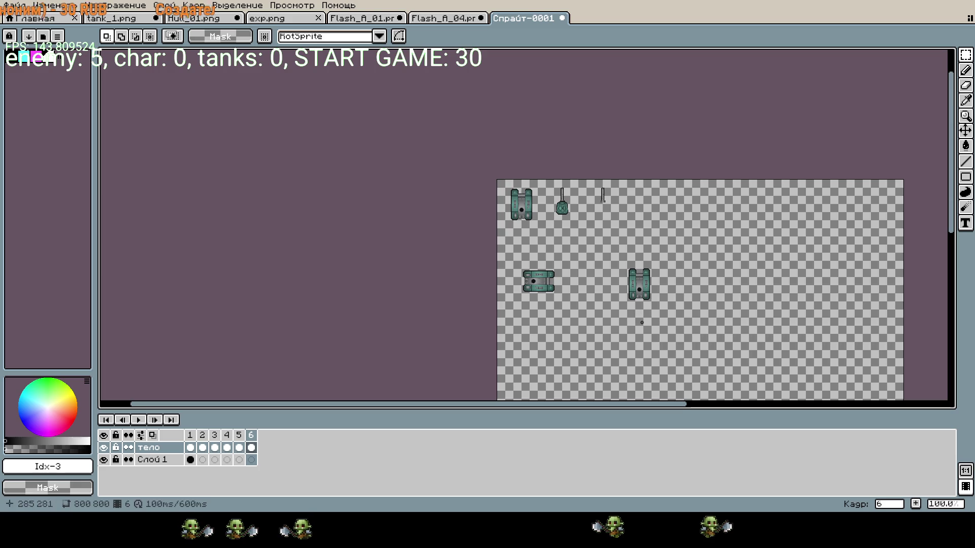
{"action": "scroll", "coordinate": [635, 311], "scroll_direction": "up", "scroll_amount": 1}
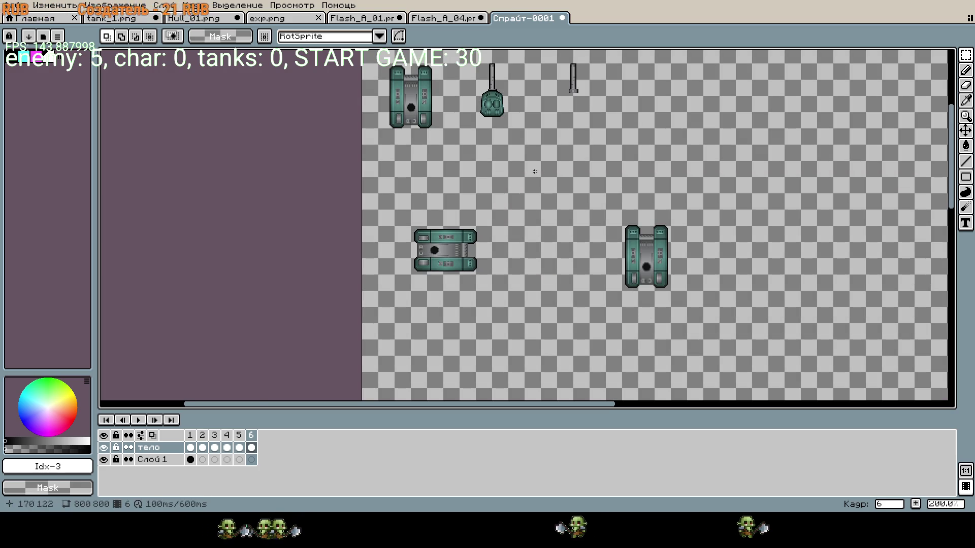
{"action": "left_click", "coordinate": [436, 18]}
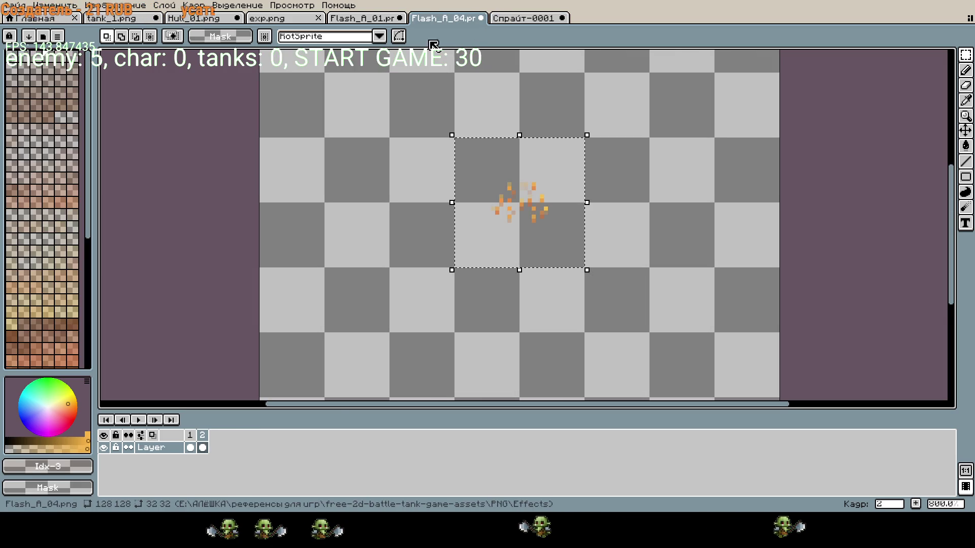
- Crop the Hull_01 canvas to 80×80 around the complete tank
{"action": "key", "text": "ctrl+shift+Tab"}
{"action": "key", "text": "ctrl+shift+Tab"}
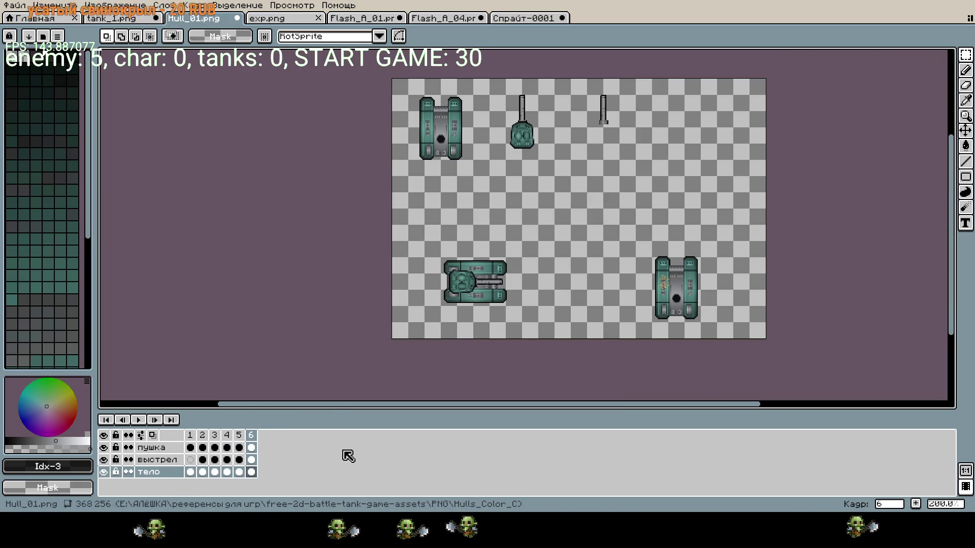
{"action": "key", "text": "ctrl+alt+c"}
{"action": "mouse_move", "coordinate": [391, 77]}
{"action": "left_mouse_down"}
{"action": "mouse_move", "coordinate": [429, 180]}
{"action": "mouse_move", "coordinate": [437, 239]}
{"action": "left_mouse_up"}
{"action": "mouse_move", "coordinate": [763, 339]}
{"action": "left_mouse_down"}
{"action": "mouse_move", "coordinate": [579, 315]}
{"action": "mouse_move", "coordinate": [480, 330]}
{"action": "left_mouse_up"}
{"action": "scroll", "coordinate": [525, 325], "scroll_direction": "up", "scroll_amount": 3}
{"action": "scroll", "coordinate": [526, 328], "scroll_direction": "up", "scroll_amount": 1}
{"action": "scroll", "coordinate": [619, 228], "scroll_direction": "down", "scroll_amount": 2}
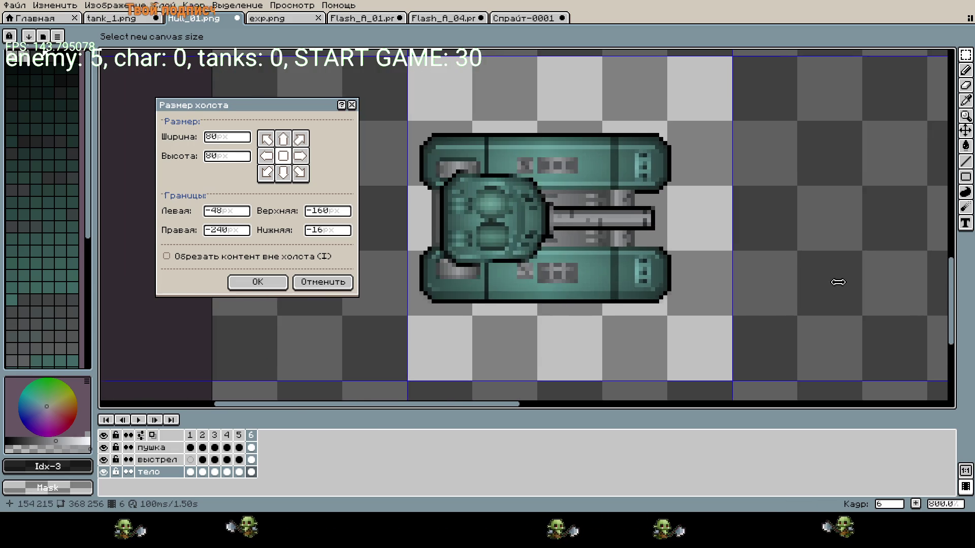
{"action": "left_click", "coordinate": [258, 281]}
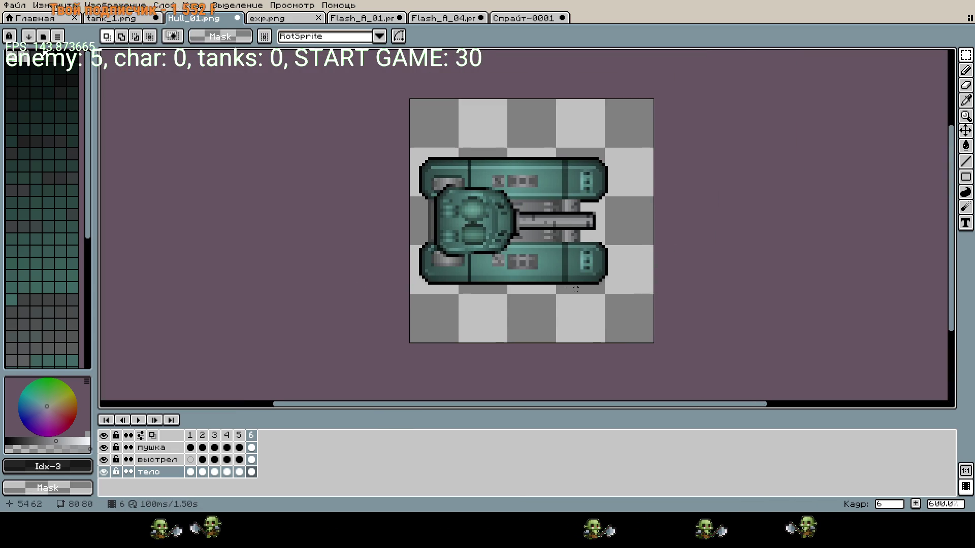
- Preview the cropped tank animation, then save the sprite under a new name
{"action": "left_click", "coordinate": [139, 421]}
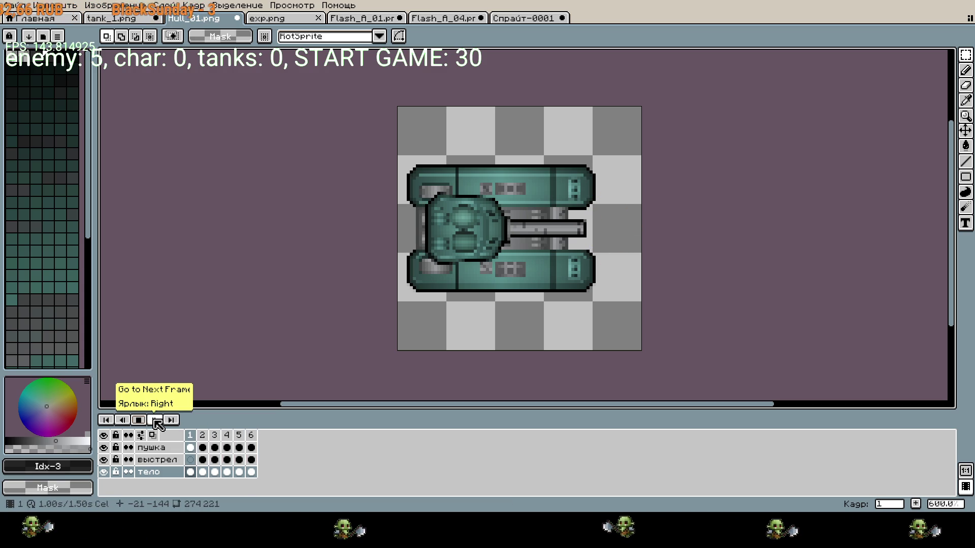
{"action": "left_click", "coordinate": [139, 420]}
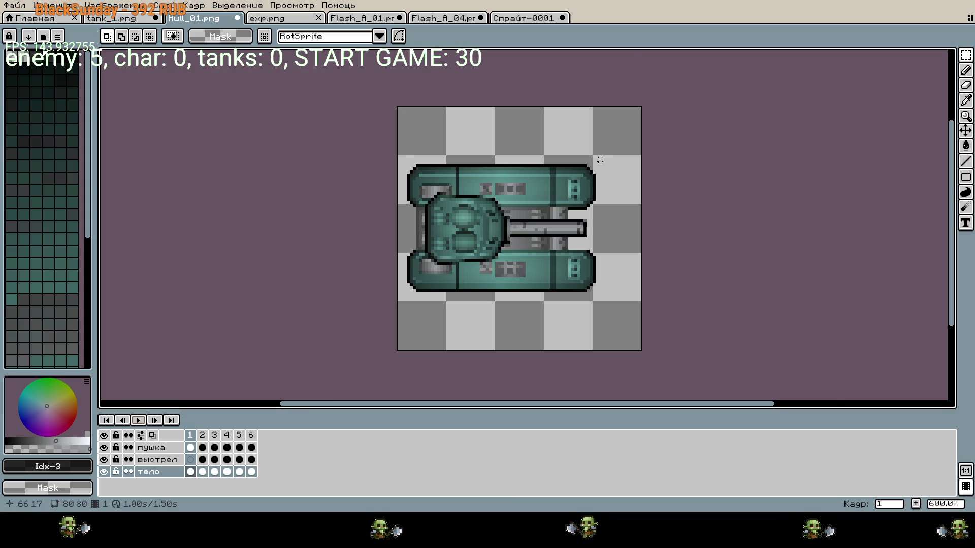
{"action": "left_click_drag", "start_coordinate": [591, 160], "coordinate": [466, 214]}
{"action": "scroll", "coordinate": [518, 137], "scroll_direction": "down", "scroll_amount": 1}
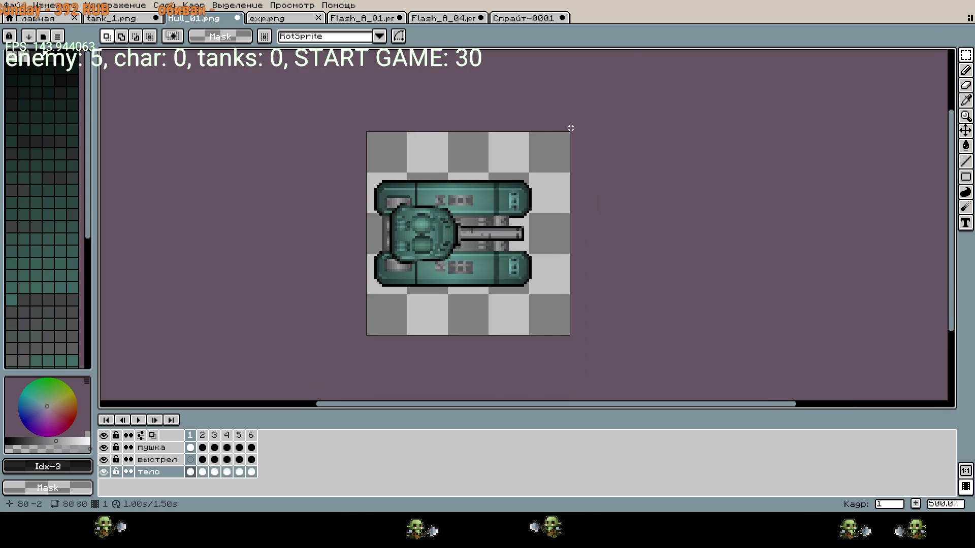
{"action": "key", "text": "ctrl+s"}
- Save the cropped tank sprite as tank_shot.png
{"action": "key", "text": "Return"}
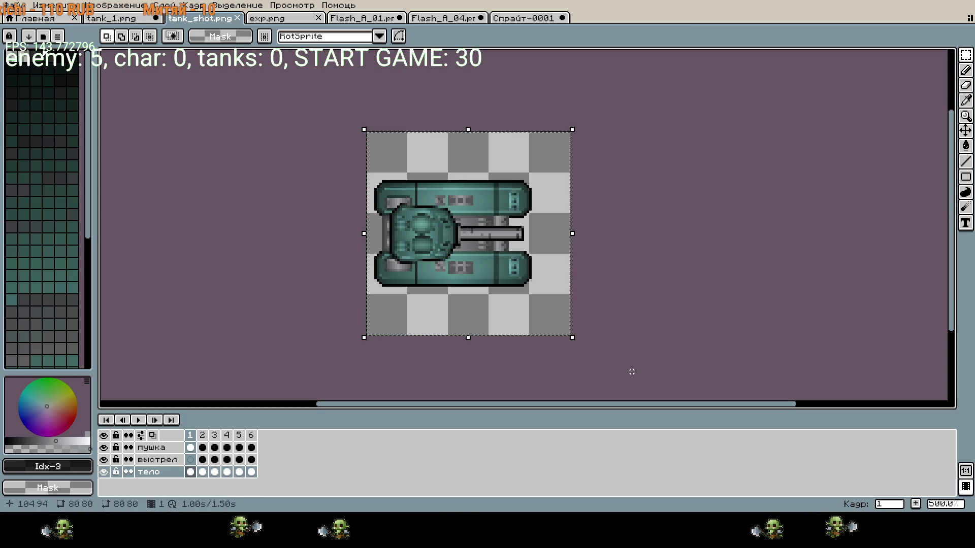
{"action": "scroll", "coordinate": [541, 245], "scroll_direction": "up", "scroll_amount": 5}
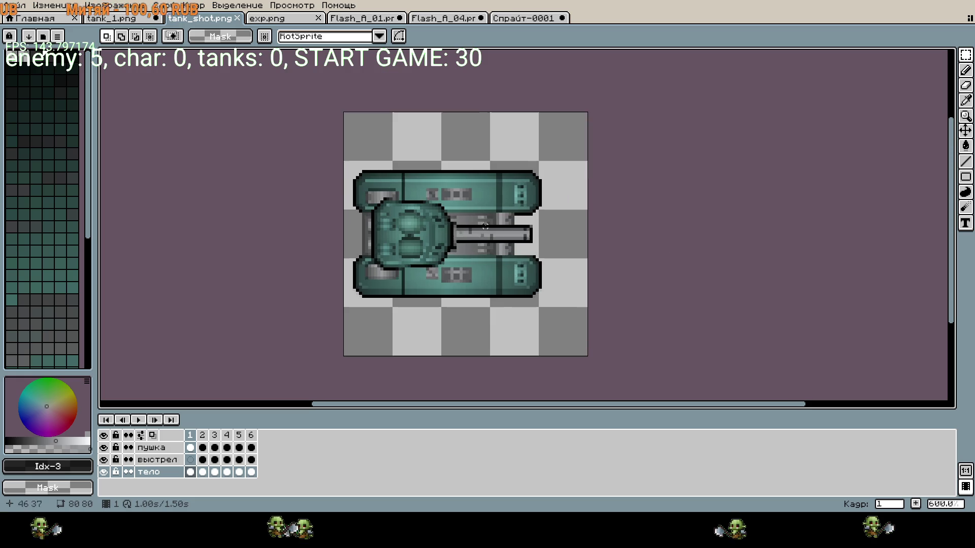
{"action": "scroll", "coordinate": [558, 307], "scroll_direction": "down", "scroll_amount": 5}
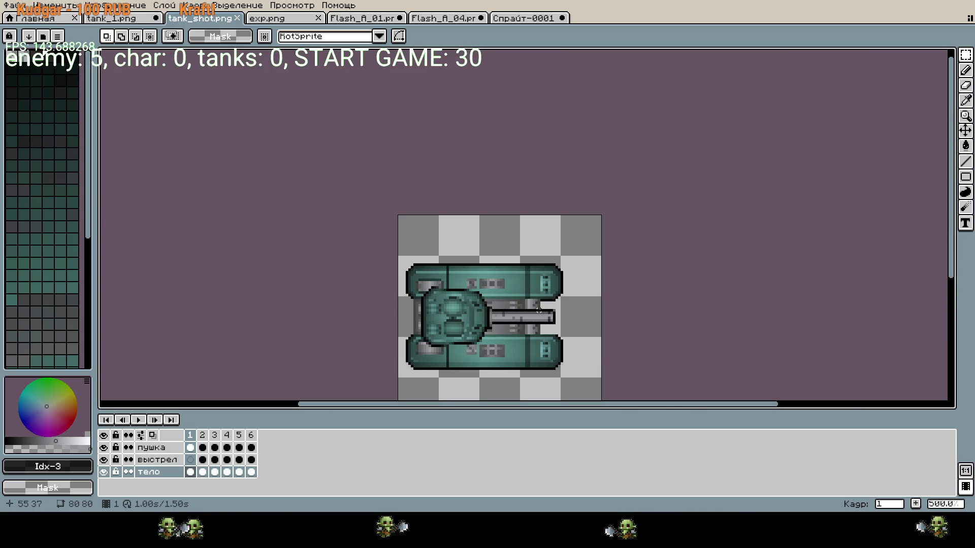
- Close Flash_A_01 without saving its changes
{"action": "left_click", "coordinate": [362, 19]}
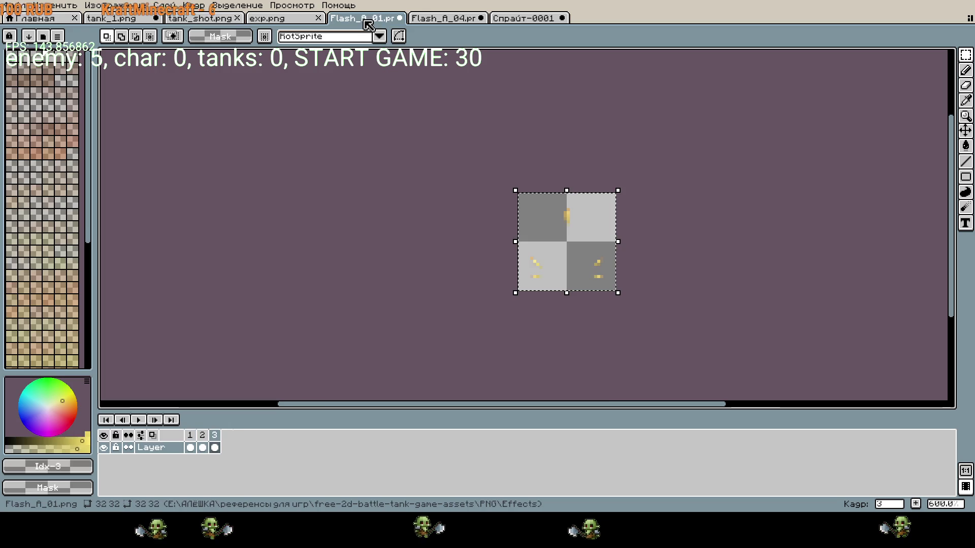
{"action": "key", "text": "ctrl+w"}
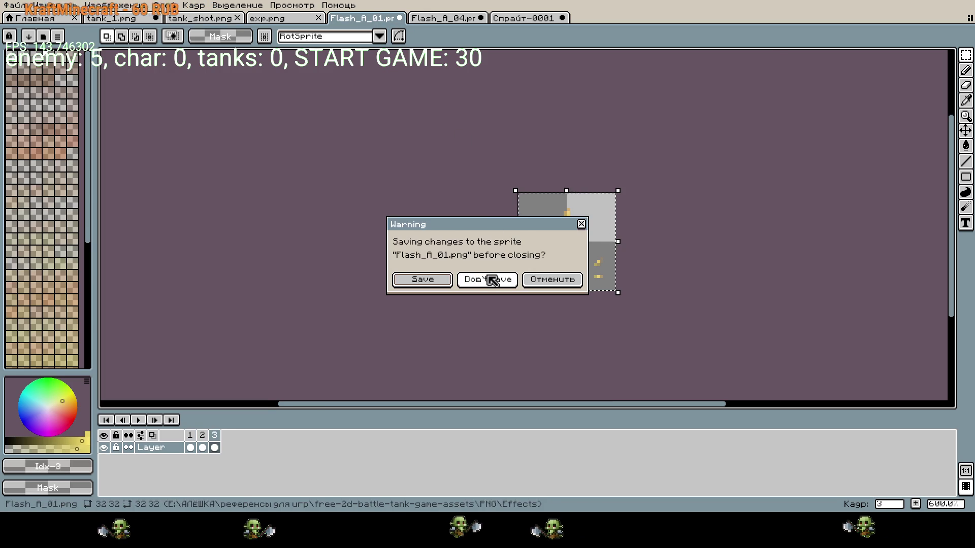
{"action": "left_click", "coordinate": [488, 278]}
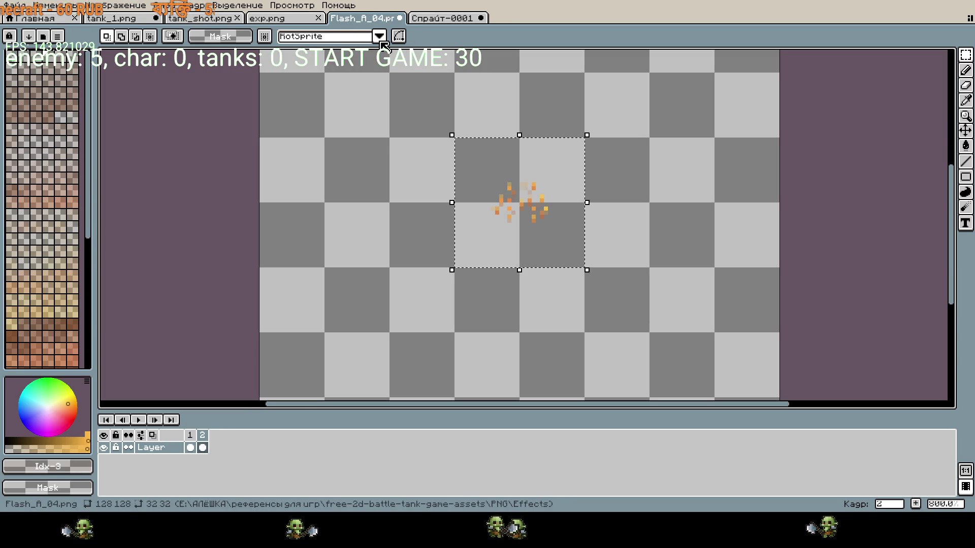
- Move Flash_A_04's frame-2 sprite to the canvas top-left corner
{"action": "scroll", "coordinate": [568, 214], "scroll_direction": "down", "scroll_amount": 3}
{"action": "scroll", "coordinate": [571, 214], "scroll_direction": "up", "scroll_amount": 2}
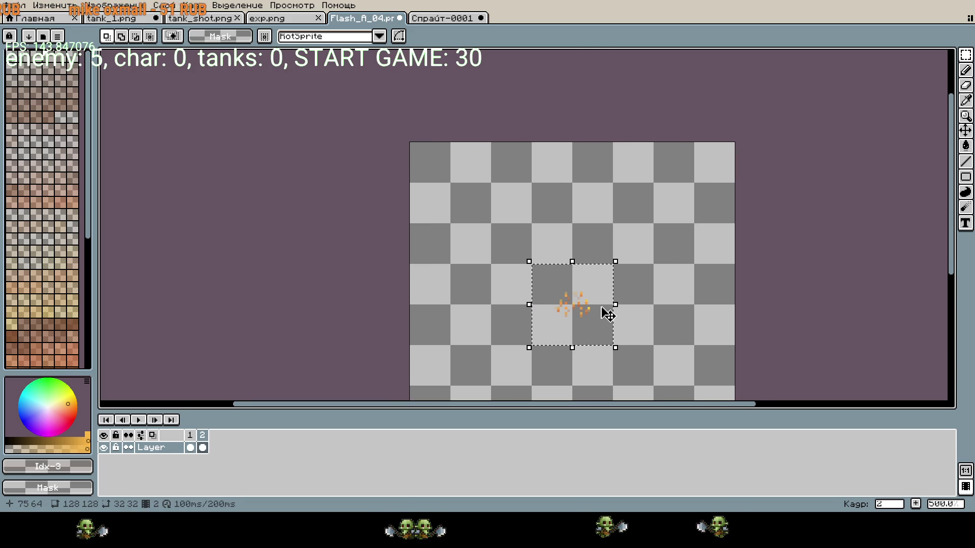
{"action": "key", "text": "ctrl+t"}
{"action": "key", "text": "Home"}
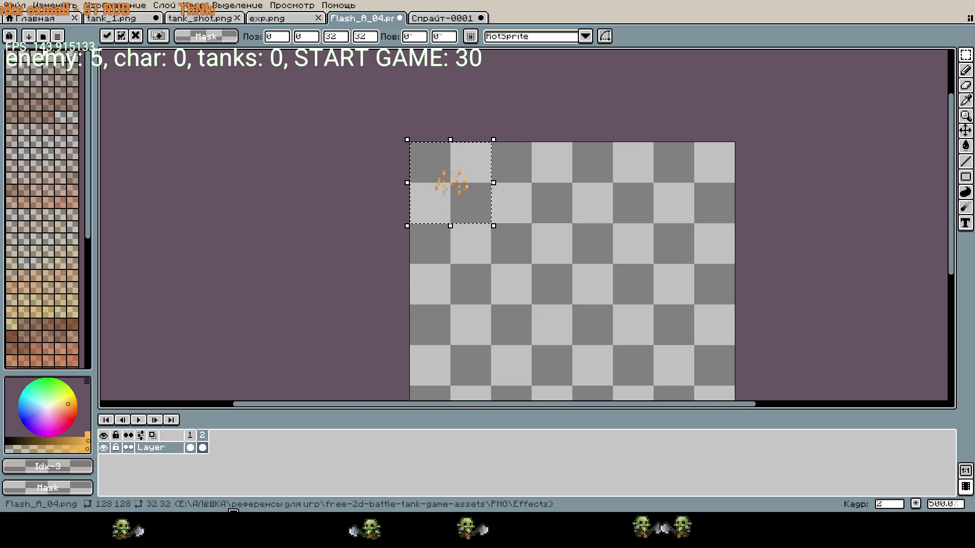
{"action": "key", "text": "Left"}
- Move frame 1's flame sprite to the canvas top-left corner
{"action": "left_click_drag", "start_coordinate": [532, 264], "coordinate": [615, 346]}
{"action": "key", "text": "ctrl+t"}
{"action": "key", "text": "Home"}
{"action": "key", "text": "Home"}
{"action": "key", "text": "Home"}
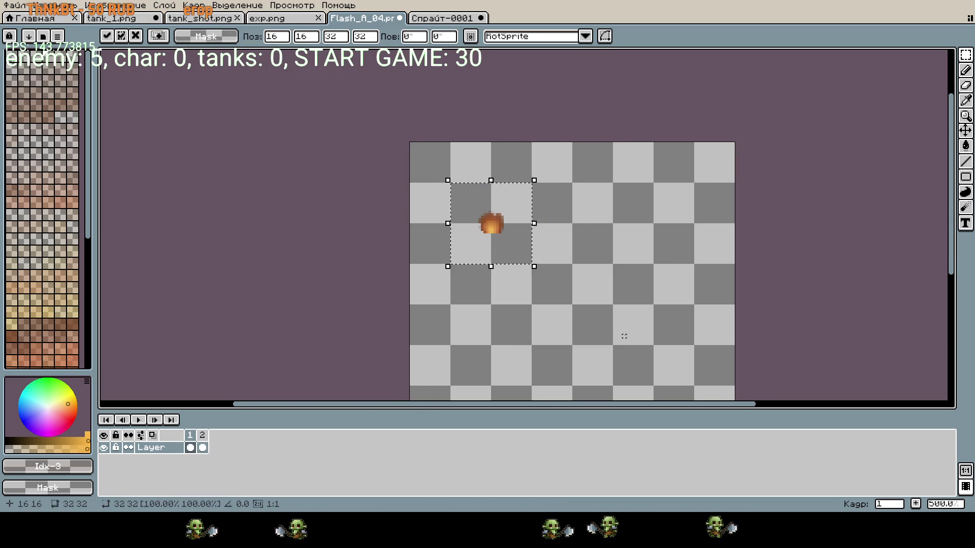
{"action": "key", "text": "Return"}
{"action": "key", "text": "ctrl+alt+c"}
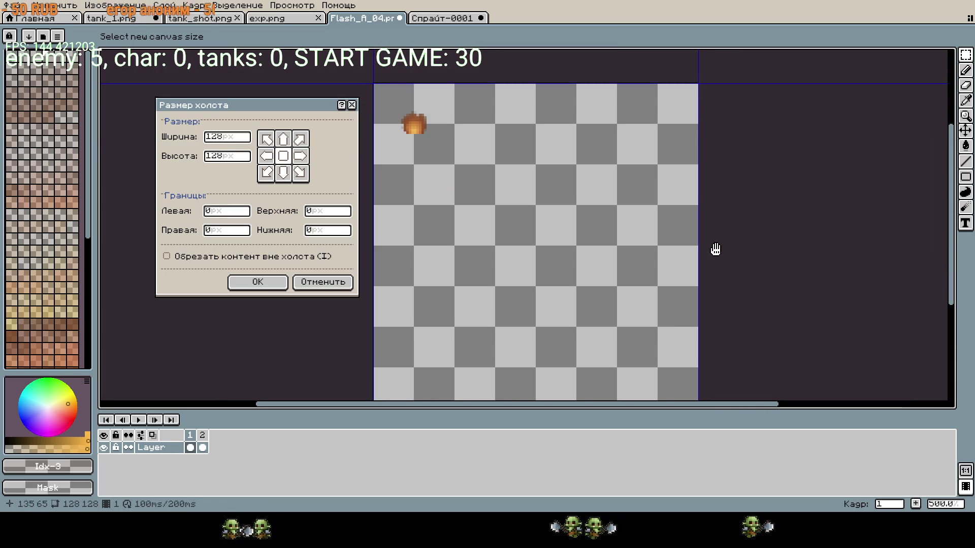
- Crop the Flash_A_04 canvas to 32×32
{"action": "mouse_move", "coordinate": [692, 378]}
{"action": "left_mouse_down"}
{"action": "mouse_move", "coordinate": [481, 129]}
{"action": "mouse_move", "coordinate": [452, 135]}
{"action": "left_mouse_up"}
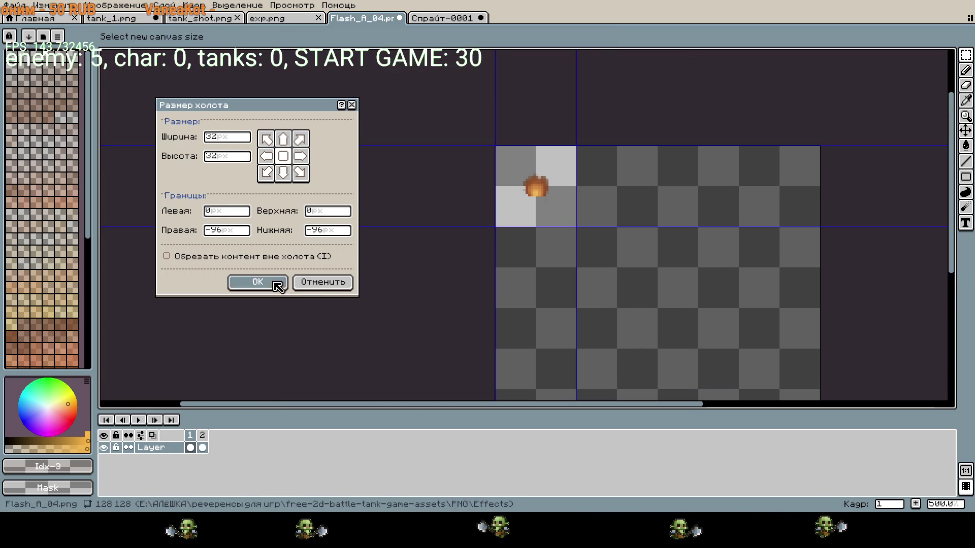
{"action": "left_click", "coordinate": [275, 282]}
{"action": "scroll", "coordinate": [673, 266], "scroll_direction": "up", "scroll_amount": 4}
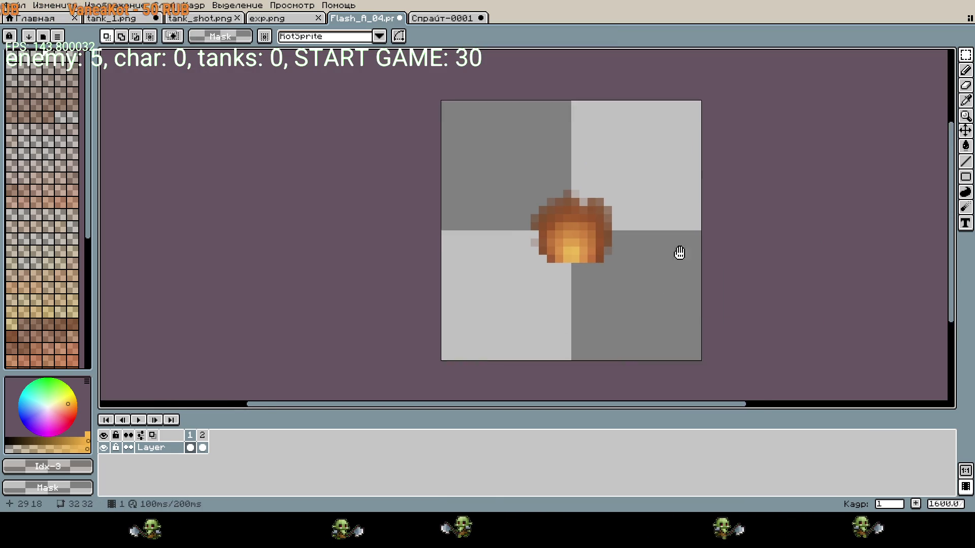
- Raise frame 2's sparks a couple of pixels over frame 1's fireball
{"action": "left_click", "coordinate": [206, 438]}
{"action": "left_click_drag", "start_coordinate": [472, 171], "coordinate": [635, 316]}
{"action": "key", "text": "Up"}
{"action": "key", "text": "Up"}
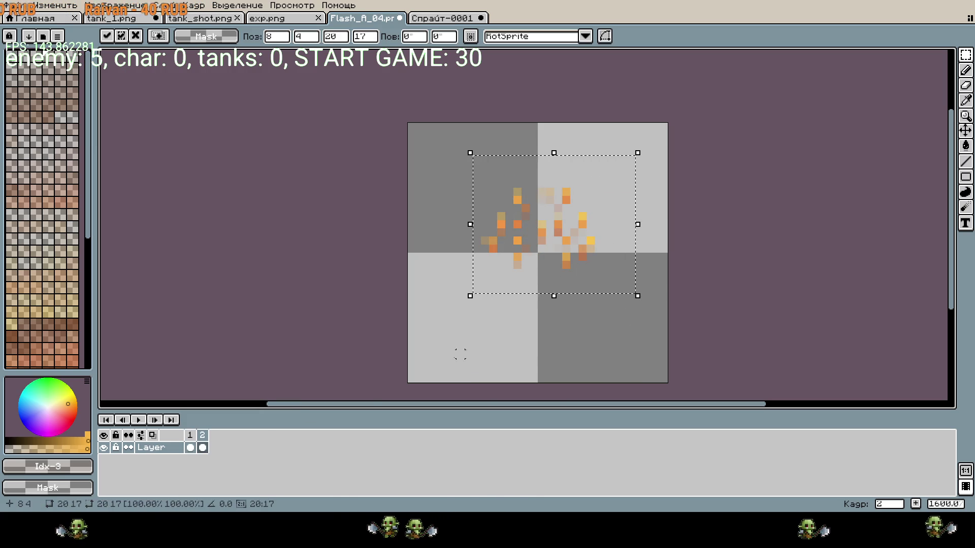
{"action": "left_click", "coordinate": [137, 419]}
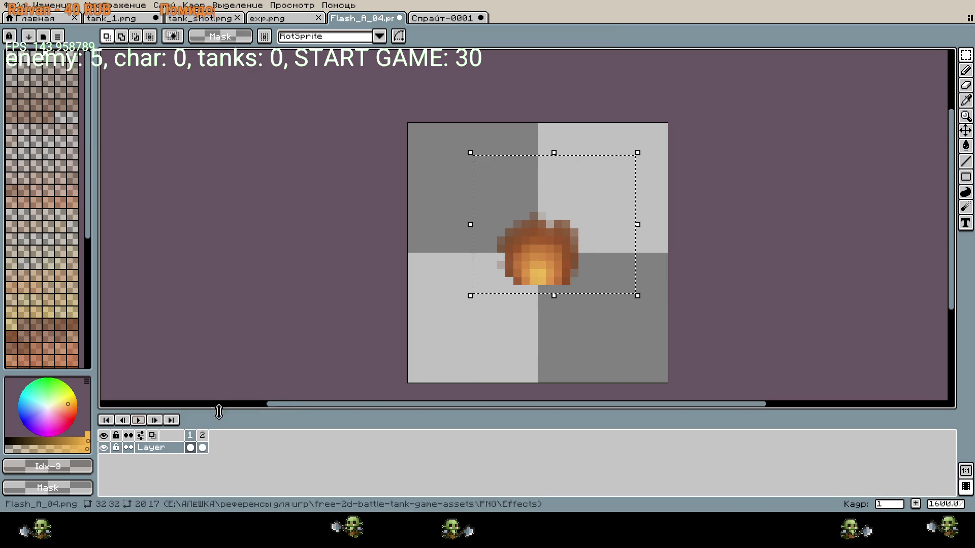
{"action": "left_click", "coordinate": [193, 446]}
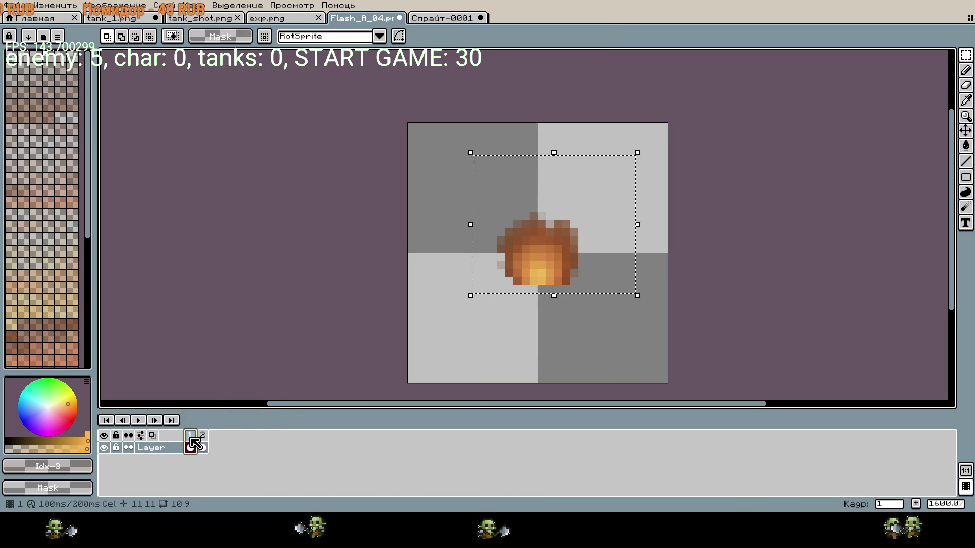
{"action": "left_click", "coordinate": [202, 445]}
{"action": "key", "text": "Up"}
{"action": "key", "text": "Up"}
{"action": "key", "text": "Up"}
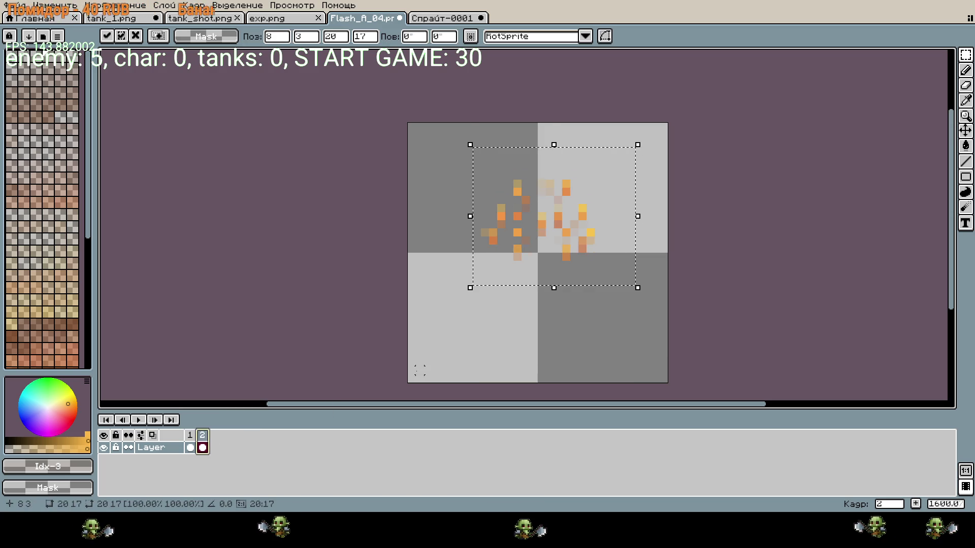
- Lift frame 2's sparks one more pixel, preview the two-frame flash, and deselect
{"action": "left_click", "coordinate": [169, 420]}
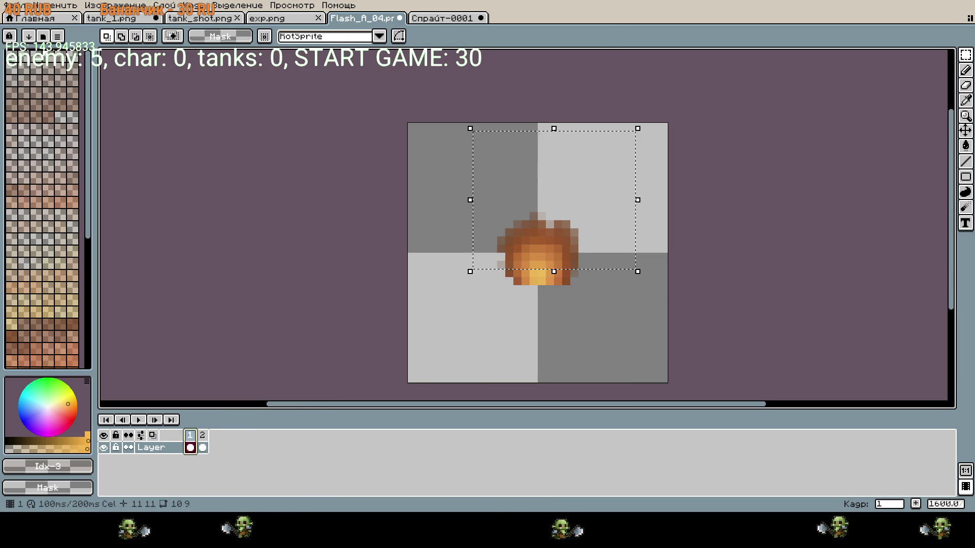
{"action": "left_click", "coordinate": [140, 421]}
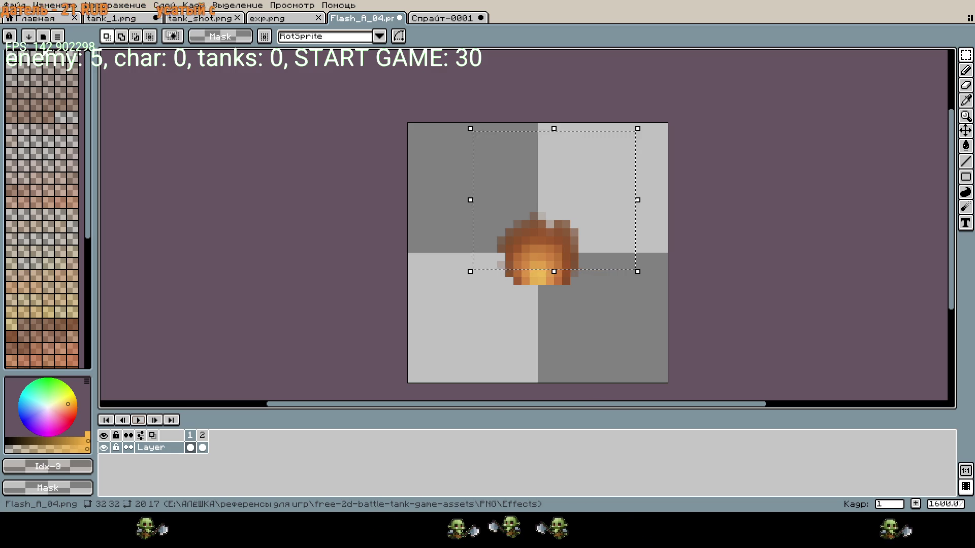
{"action": "left_click", "coordinate": [202, 447]}
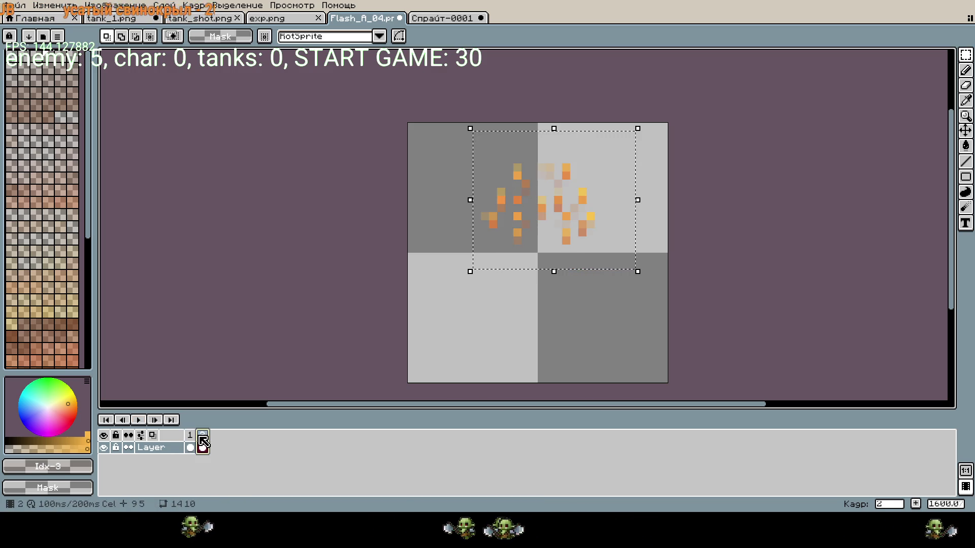
{"action": "left_click", "coordinate": [144, 420]}
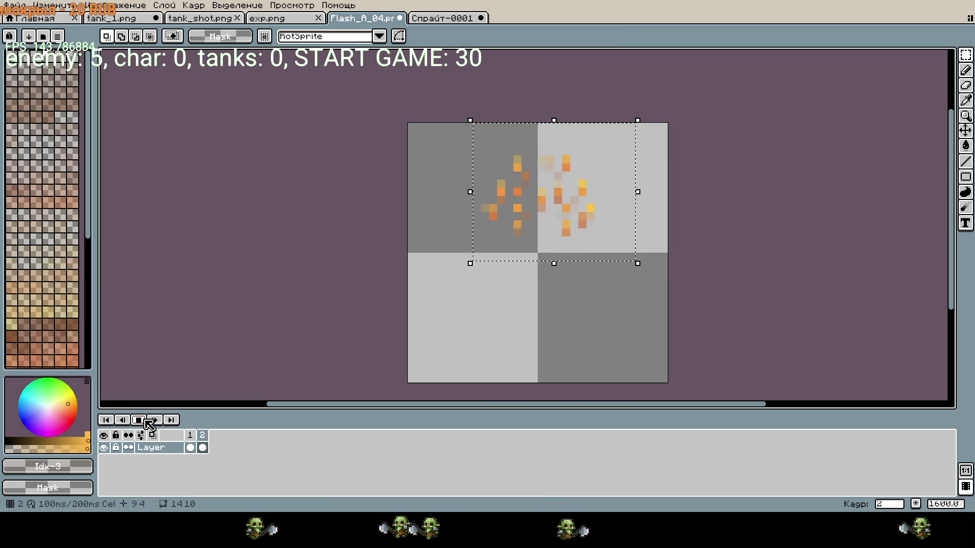
{"action": "left_click", "coordinate": [144, 420]}
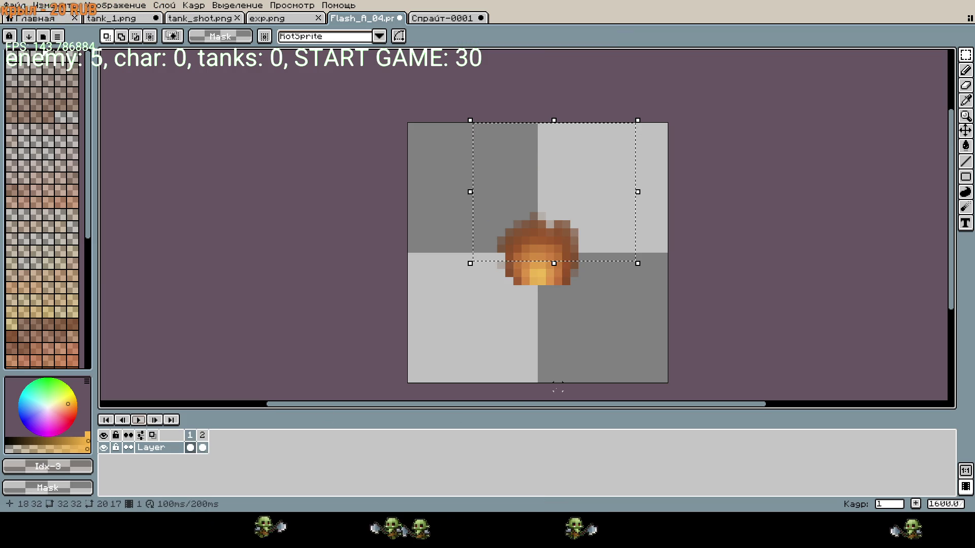
{"action": "left_click", "coordinate": [202, 447]}
{"action": "key", "text": "Up"}
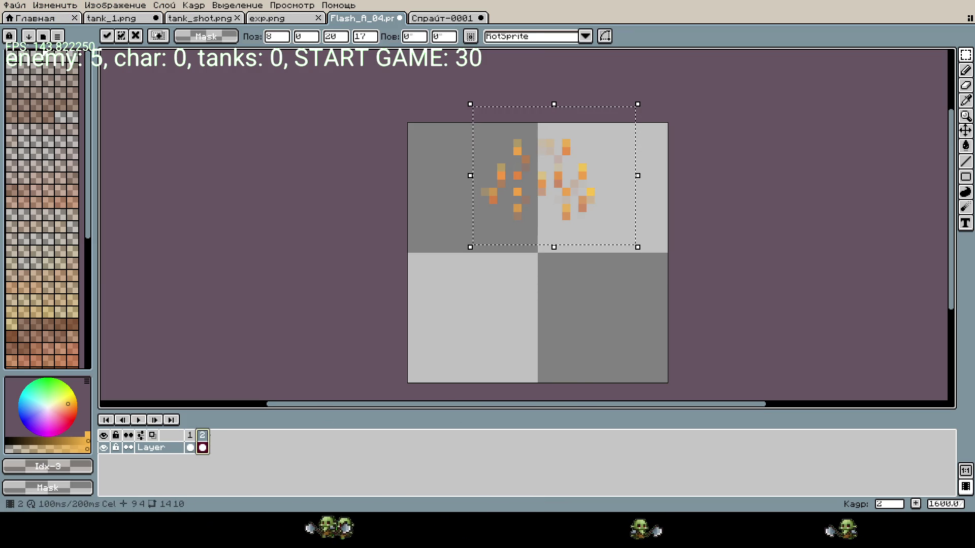
{"action": "left_click", "coordinate": [141, 420]}
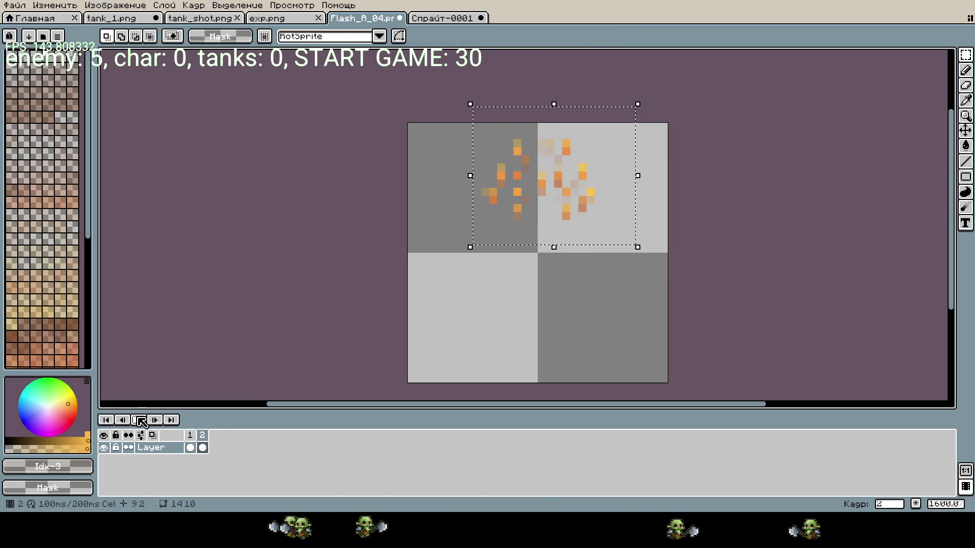
{"action": "key", "text": "Return"}
{"action": "key", "text": "ctrl+d"}
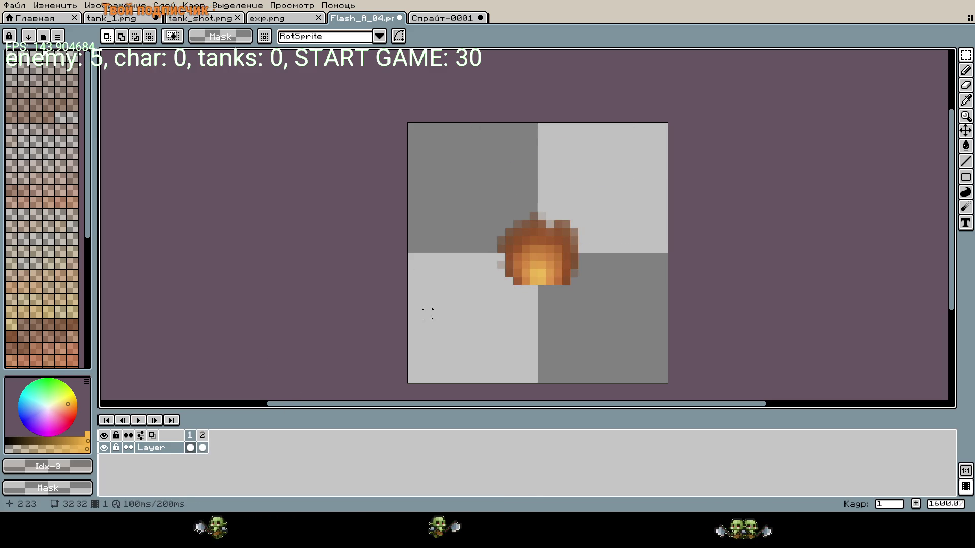
{"action": "scroll", "coordinate": [435, 322], "scroll_direction": "down", "scroll_amount": 1}
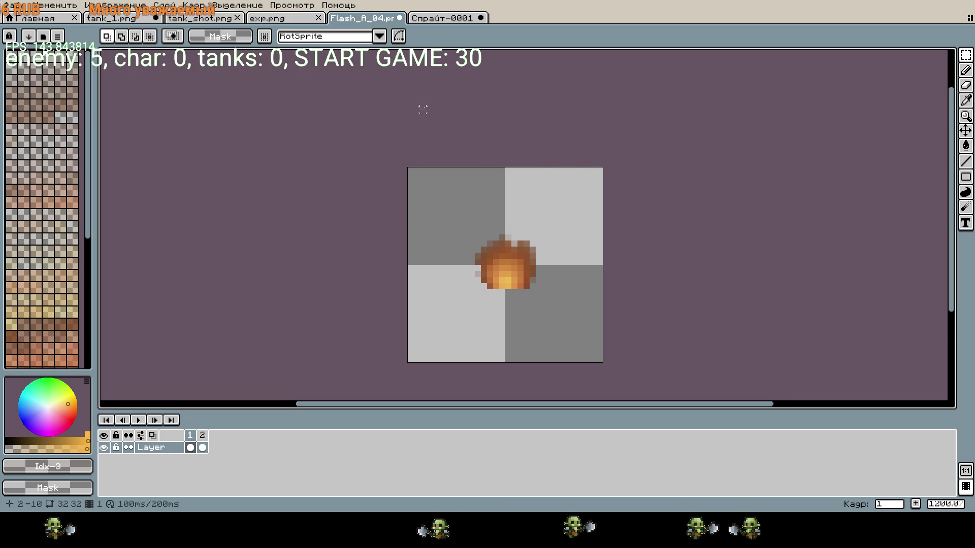
{"action": "left_click", "coordinate": [268, 18]}
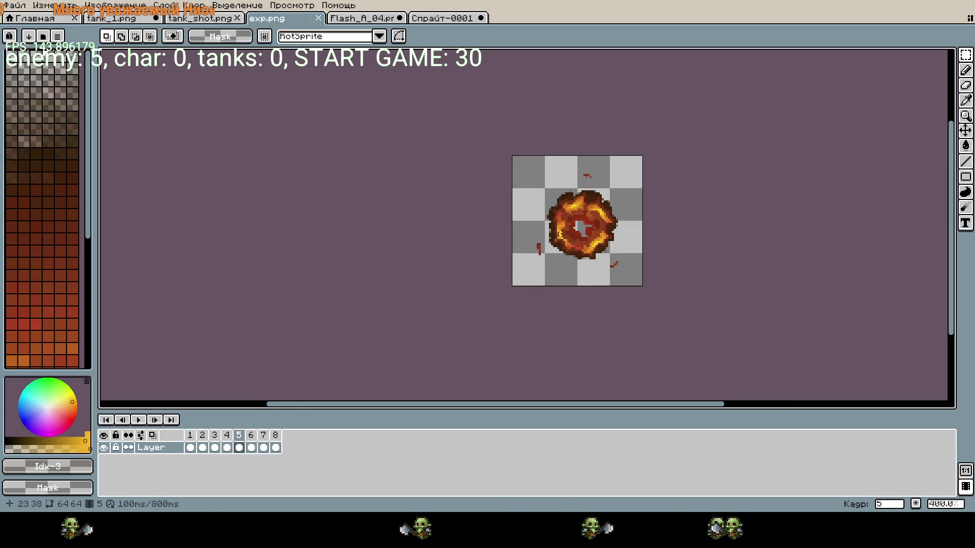
- Play and stop the exp.png explosion animation
{"action": "left_click", "coordinate": [138, 420]}
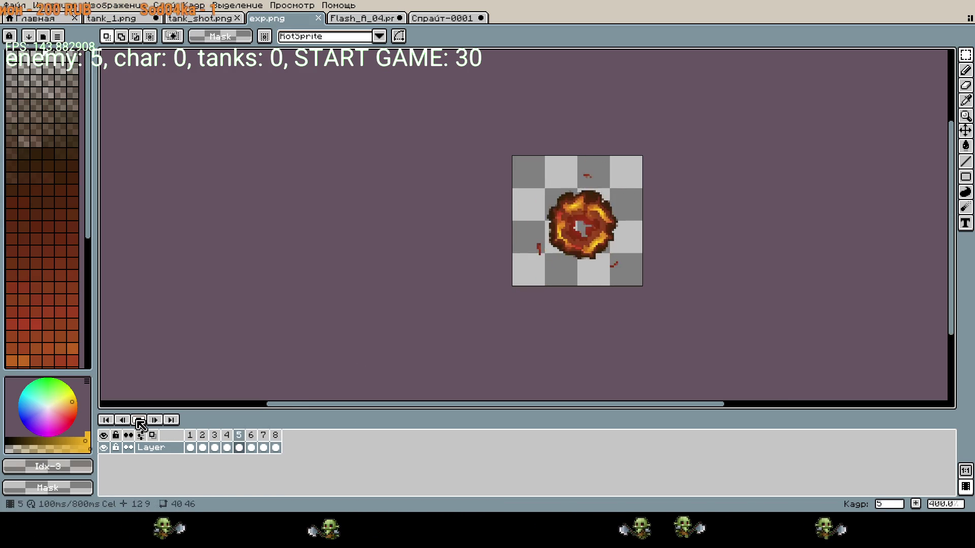
{"action": "left_click", "coordinate": [138, 421]}
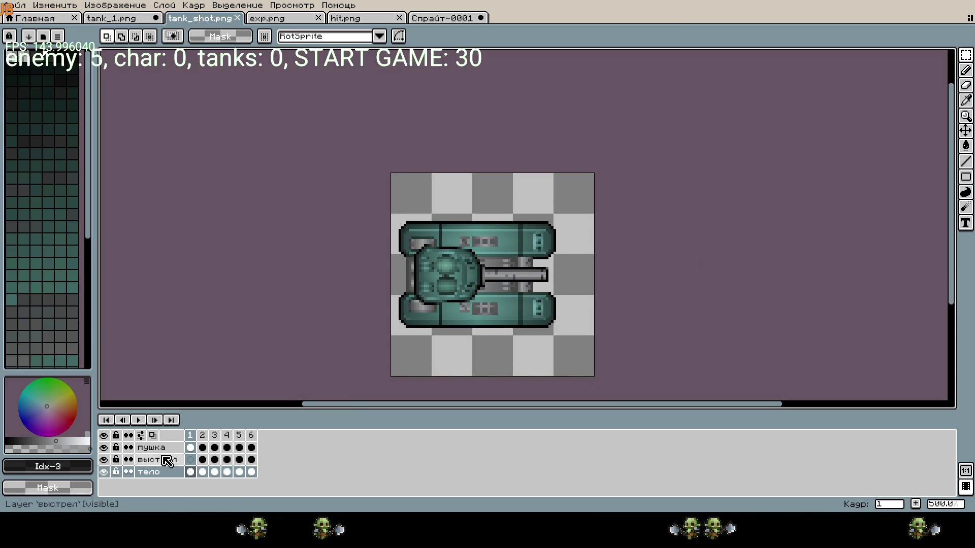
- Preview tank_shot.png, look over hit.png, exp.png and Спрайт-0001, then return to tank_shot.png
{"action": "left_click", "coordinate": [138, 421]}
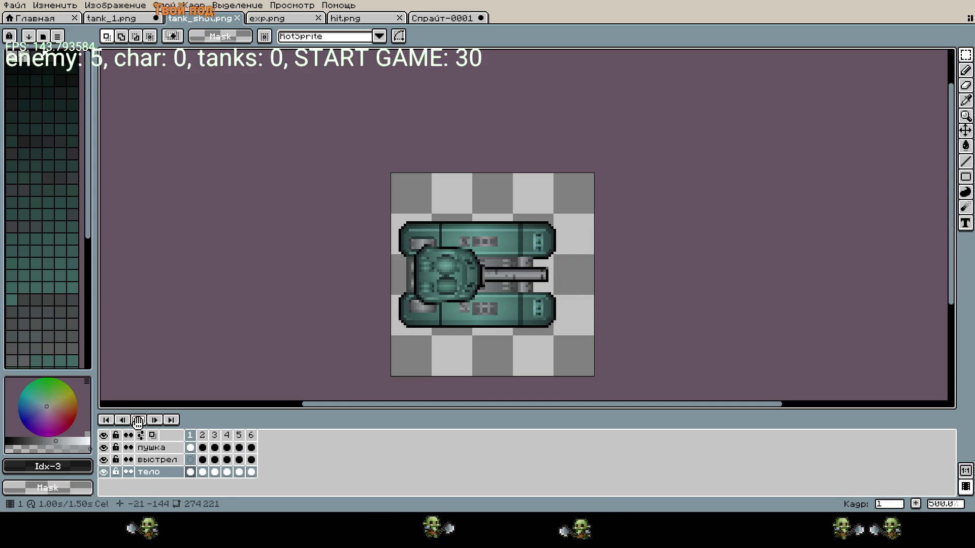
{"action": "left_click", "coordinate": [138, 420]}
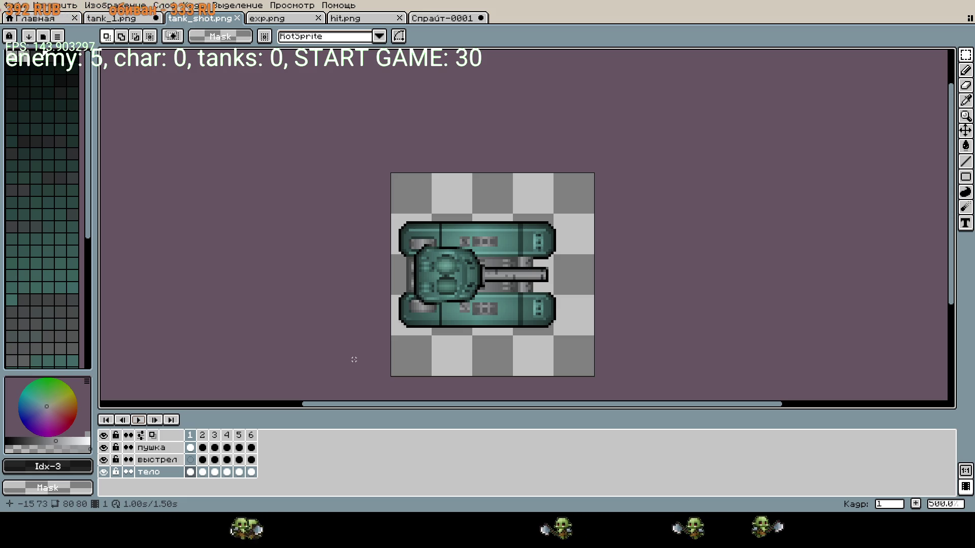
{"action": "key", "text": "ctrl+Tab"}
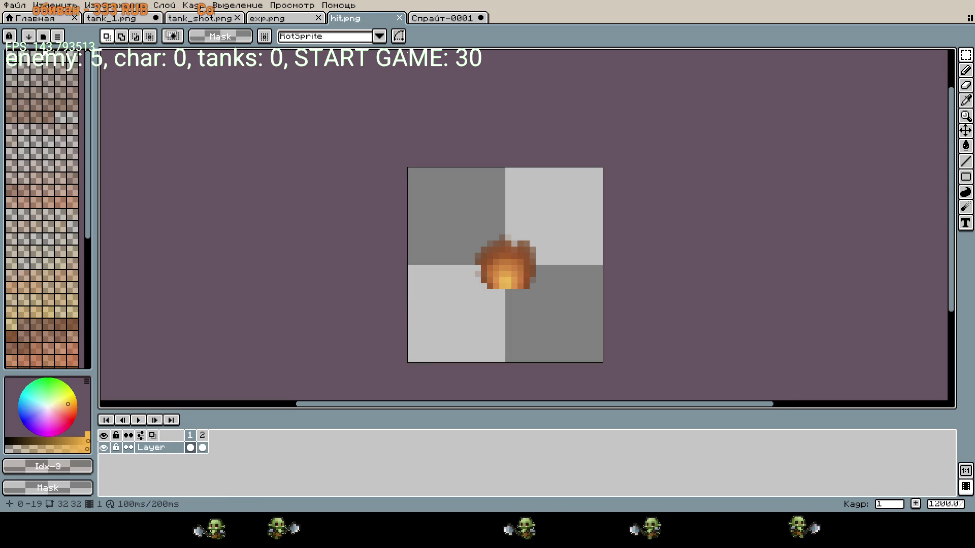
{"action": "left_click", "coordinate": [289, 20]}
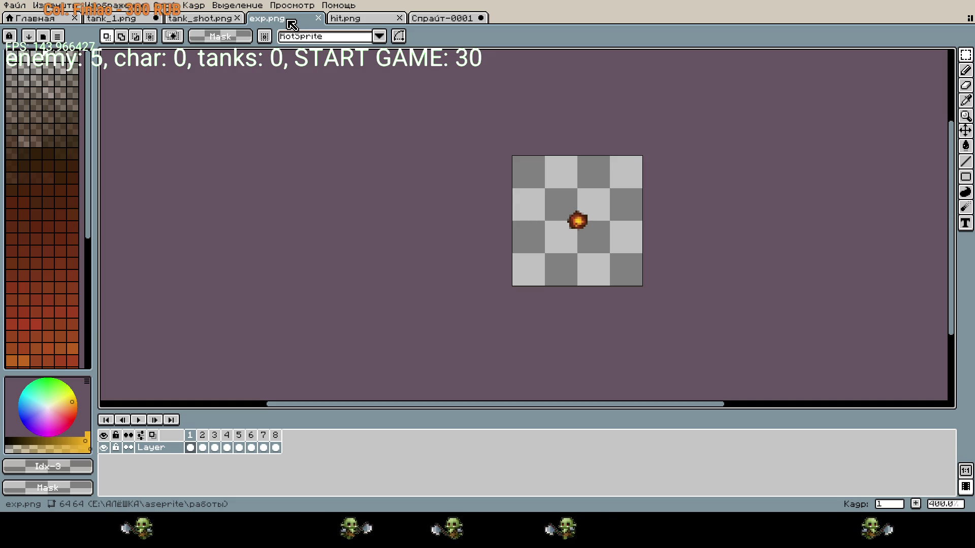
{"action": "left_click", "coordinate": [442, 18]}
{"action": "scroll", "coordinate": [527, 181], "scroll_direction": "down", "scroll_amount": 1}
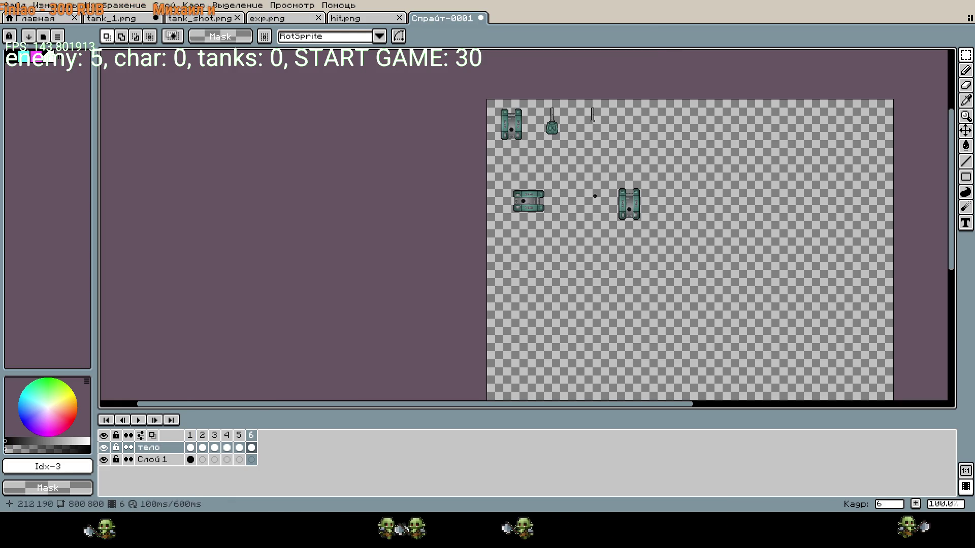
{"action": "scroll", "coordinate": [527, 182], "scroll_direction": "up", "scroll_amount": 1}
{"action": "left_click", "coordinate": [201, 19]}
- Open a second view of tank_shot.png
{"action": "right_click", "coordinate": [204, 19]}
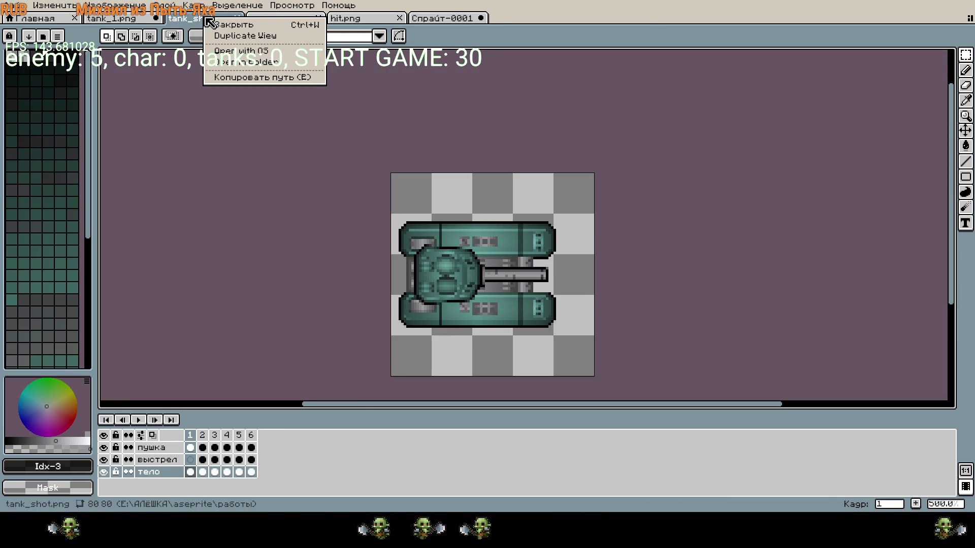
{"action": "left_click", "coordinate": [249, 37]}
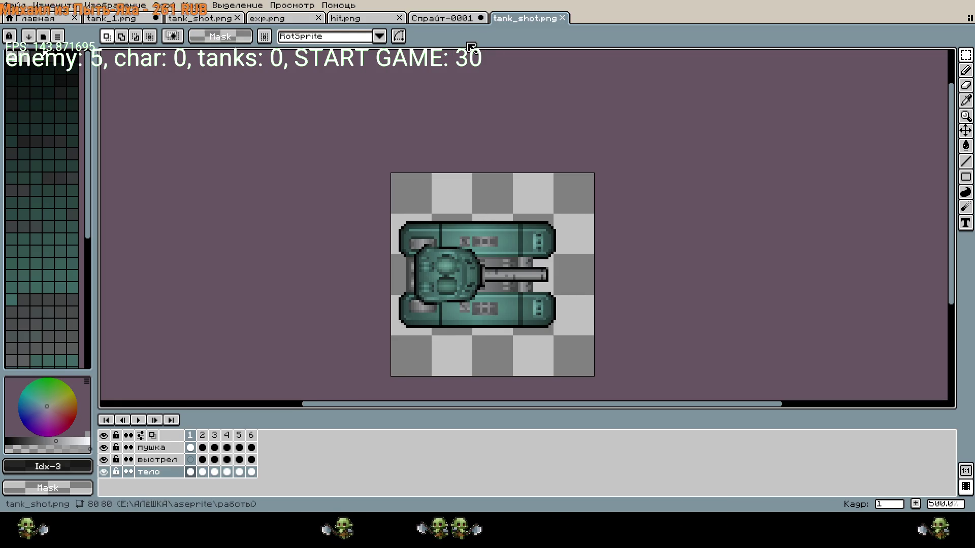
{"action": "left_click_drag", "start_coordinate": [483, 271], "coordinate": [489, 245]}
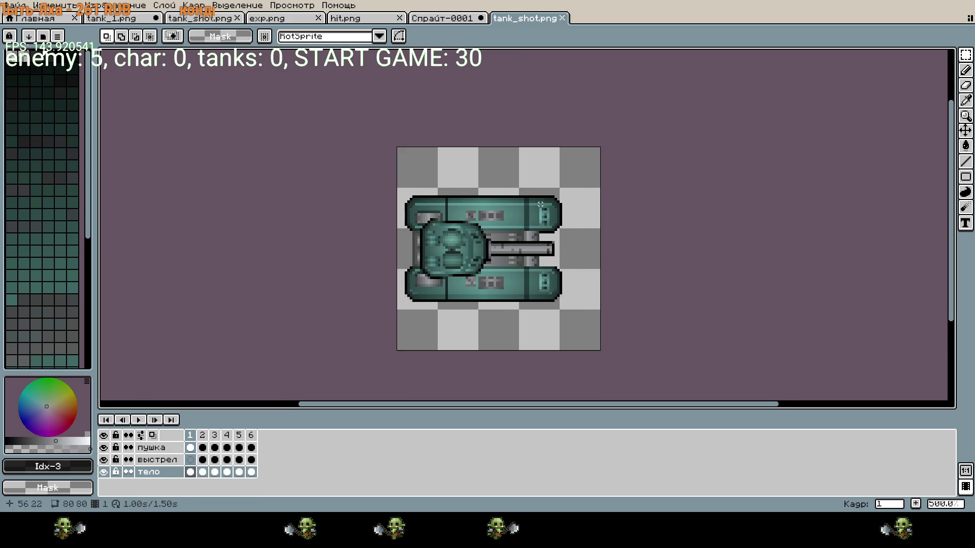
- Clear frames 2–6 across all layers and preview the result
{"action": "left_click", "coordinate": [160, 460]}
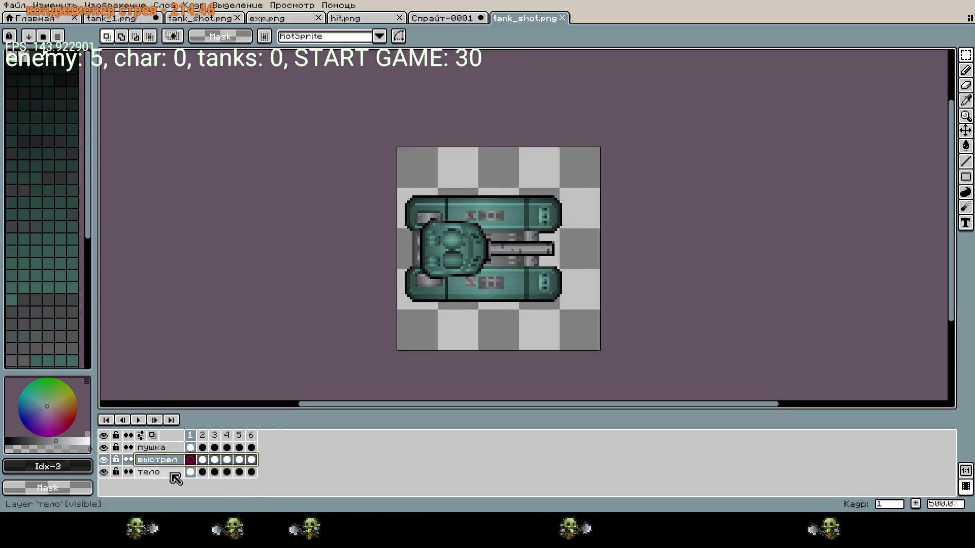
{"action": "left_click_drag", "start_coordinate": [202, 451], "coordinate": [251, 472]}
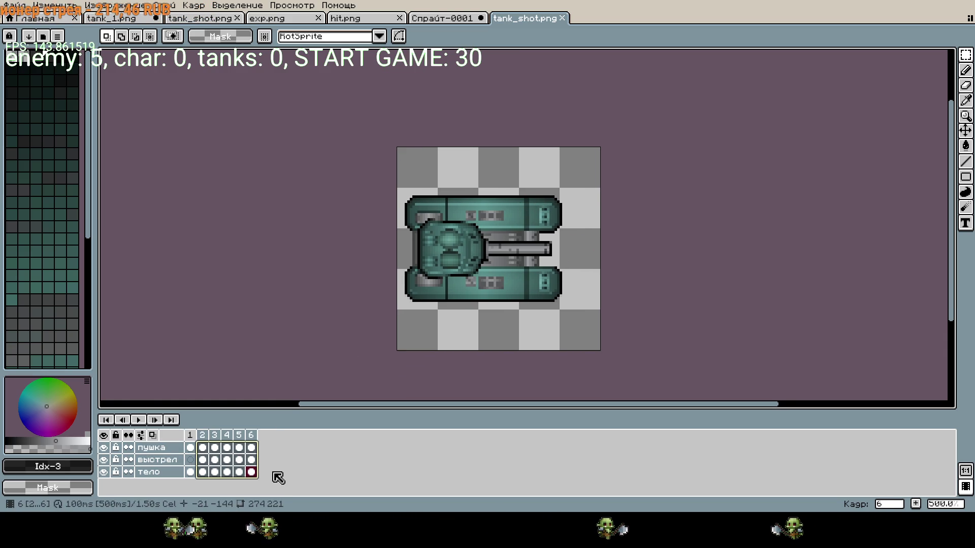
{"action": "key", "text": "Delete"}
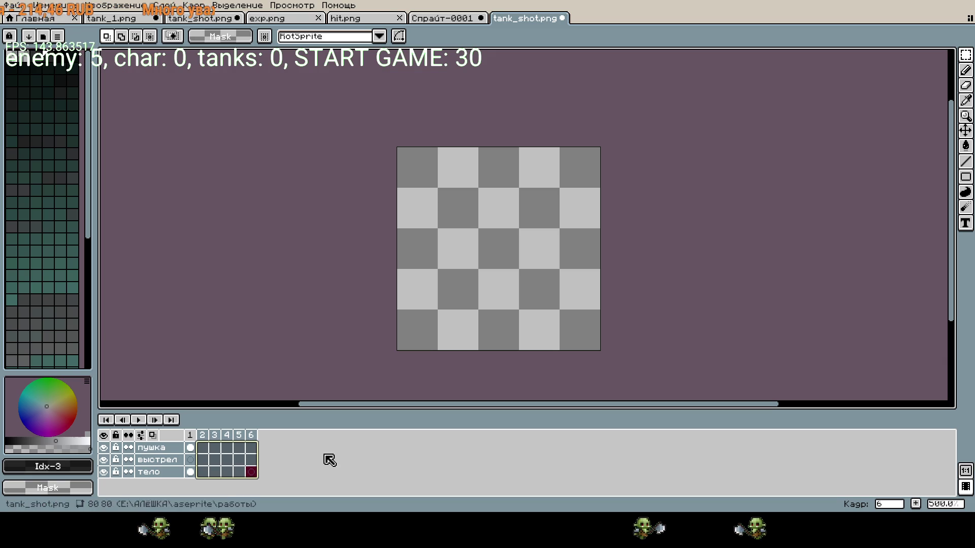
{"action": "key", "text": "Return"}
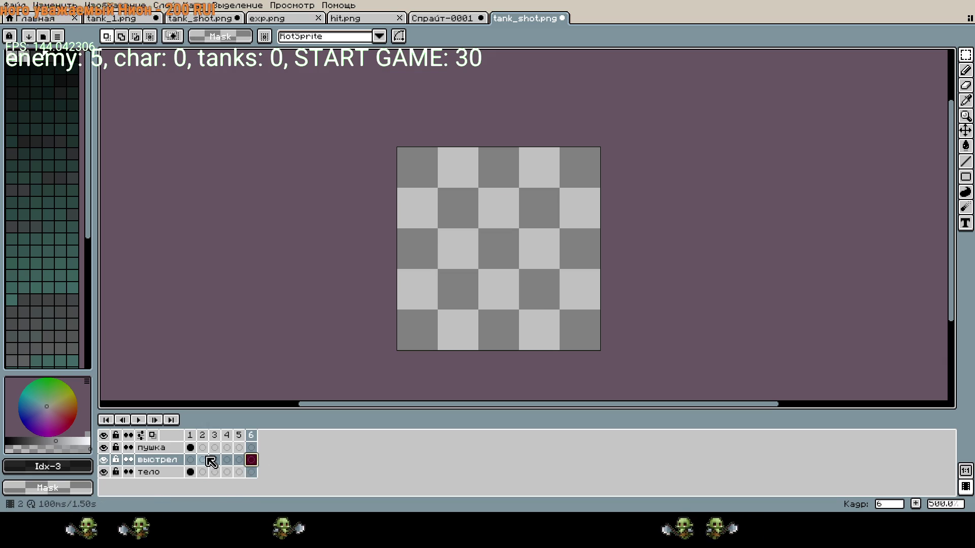
- Copy the cannon cels through frame 6 and link them across frames 1–6
{"action": "key", "text": "ctrl+z"}
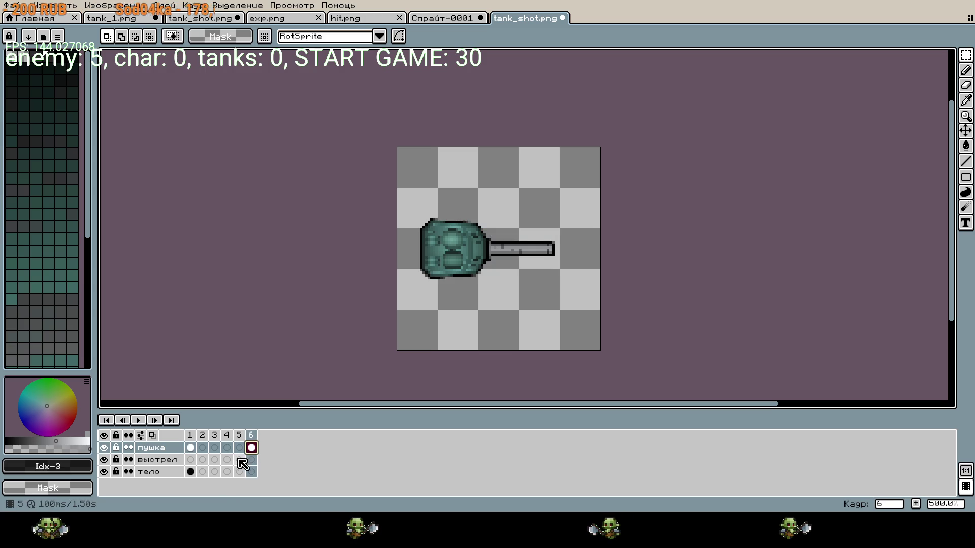
{"action": "key", "text": "ctrl+z"}
{"action": "left_click_drag", "start_coordinate": [200, 452], "coordinate": [250, 448]}
{"action": "left_click", "coordinate": [301, 454]}
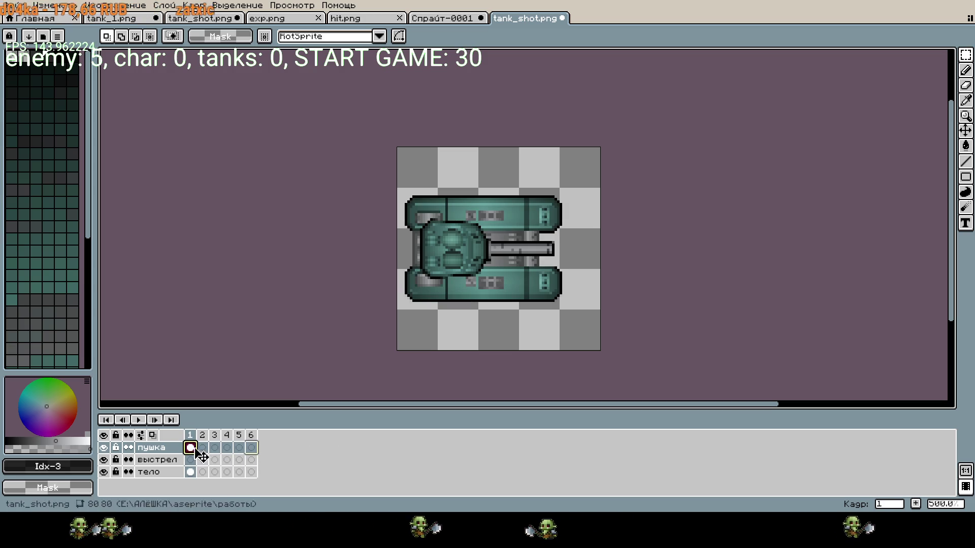
{"action": "right_click", "coordinate": [253, 452]}
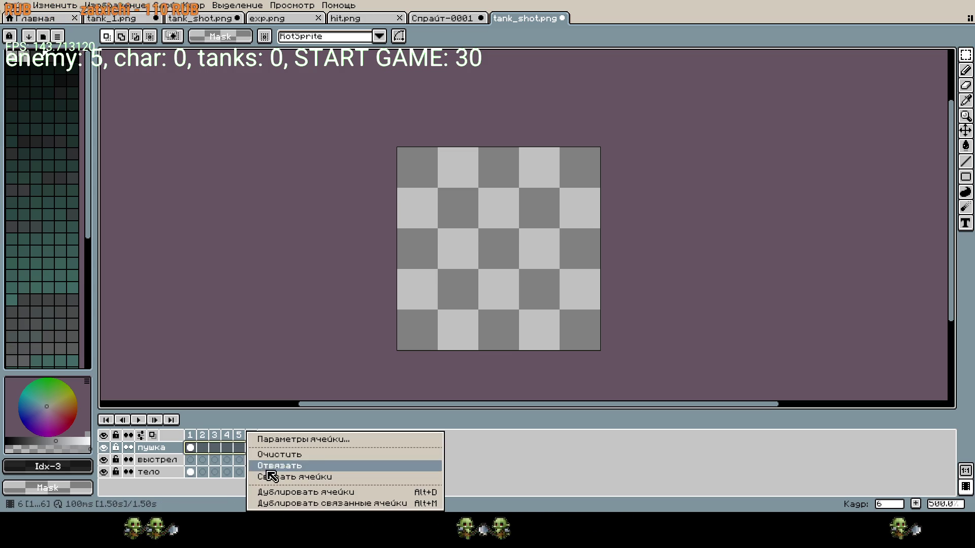
{"action": "left_click", "coordinate": [378, 477]}
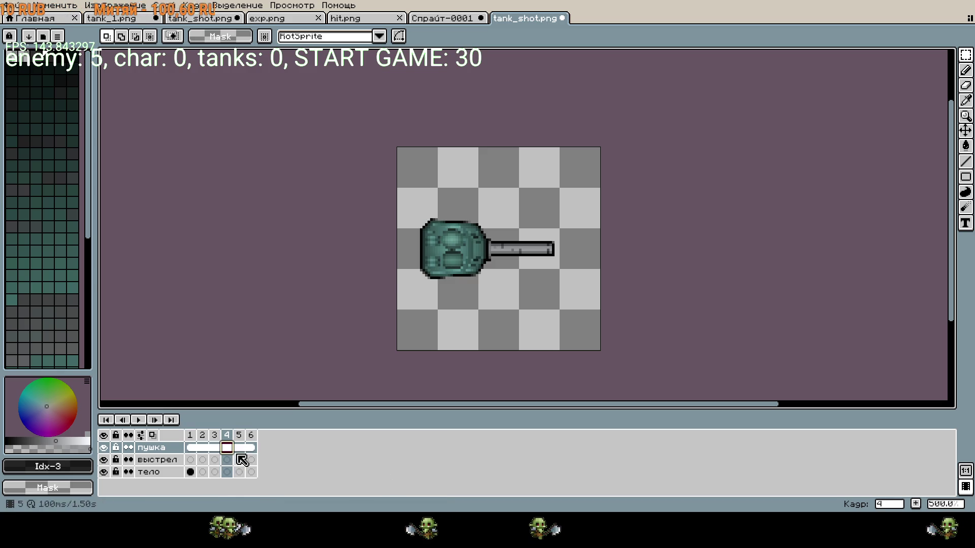
- Try moving the cannon cels, cancel, and return to frame 1
{"action": "left_click", "coordinate": [214, 459]}
{"action": "left_click", "coordinate": [206, 460]}
{"action": "mouse_move", "coordinate": [192, 448]}
{"action": "left_mouse_down"}
{"action": "mouse_move", "coordinate": [305, 450]}
{"action": "mouse_move", "coordinate": [248, 445]}
{"action": "mouse_move", "coordinate": [257, 451]}
{"action": "left_mouse_up"}
{"action": "left_click", "coordinate": [307, 481]}
{"action": "left_click", "coordinate": [284, 475]}
{"action": "left_click", "coordinate": [193, 460]}
{"action": "left_click", "coordinate": [203, 460]}
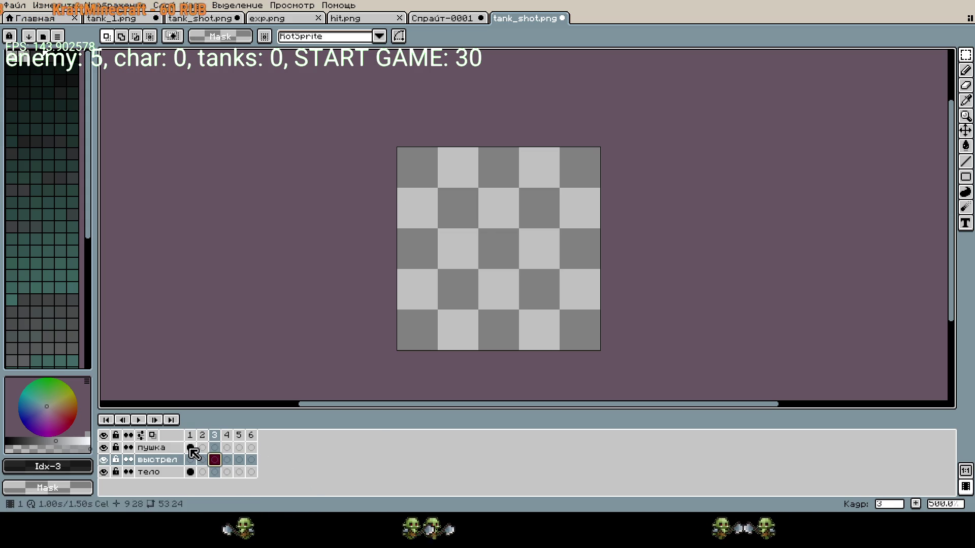
{"action": "left_click", "coordinate": [191, 449]}
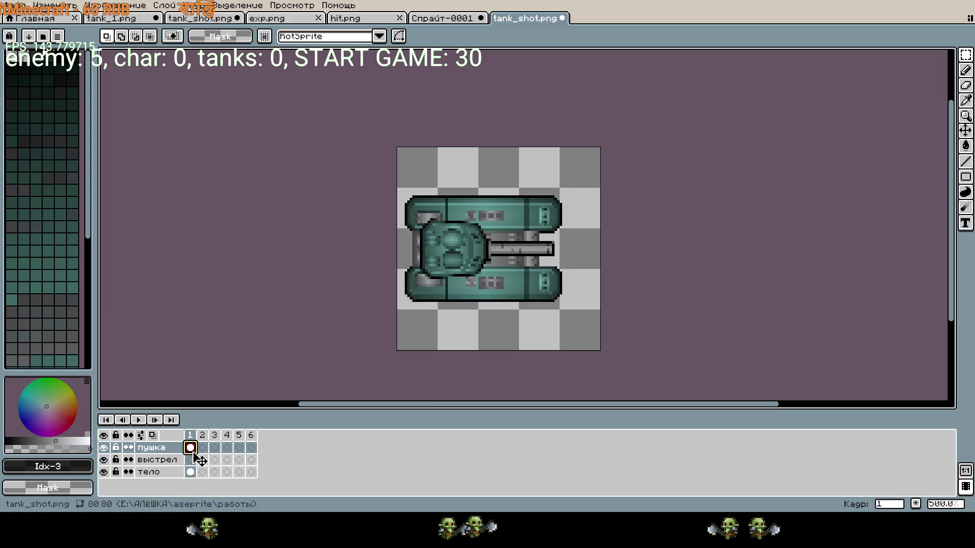
- Delete frames 2–6 so only frame 1 with the full tank remains
{"action": "left_click_drag", "start_coordinate": [203, 437], "coordinate": [251, 439]}
{"action": "right_click", "coordinate": [250, 439]}
{"action": "left_click", "coordinate": [287, 473]}
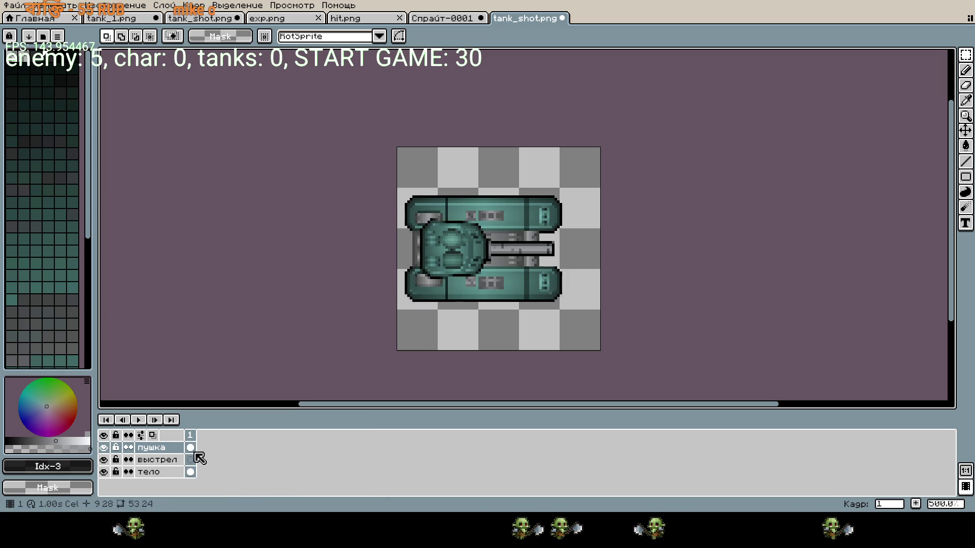
{"action": "left_click", "coordinate": [191, 460]}
{"action": "double_click", "coordinate": [163, 460]}
{"action": "type", "text": "dphs"}
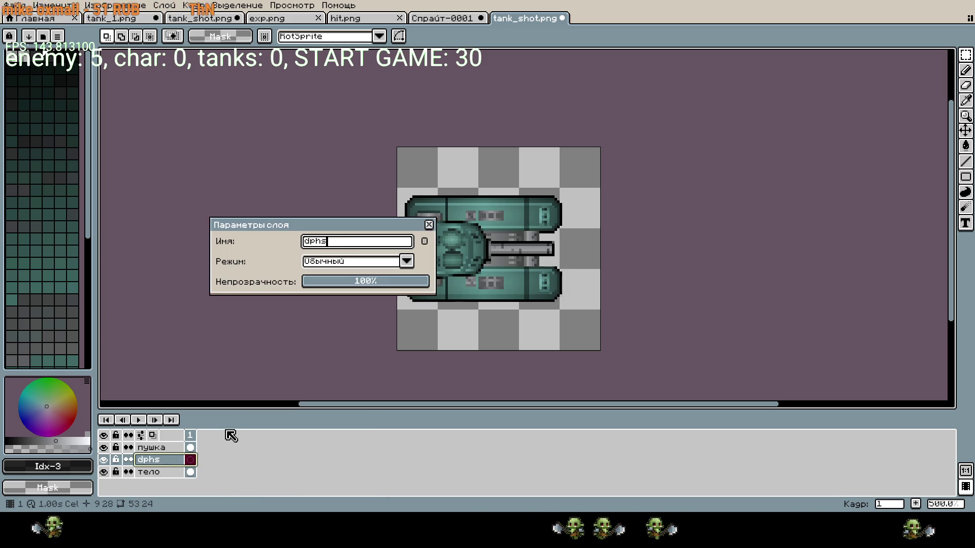
- Rename the выстрел layer to взрыв
{"action": "key", "text": "BackSpace"}
{"action": "key", "text": "BackSpace"}
{"action": "key", "text": "BackSpace"}
{"action": "type", "text": "вх"}
{"action": "key", "text": "BackSpace"}
{"action": "type", "text": "зр"}
{"action": "key", "text": "Return"}
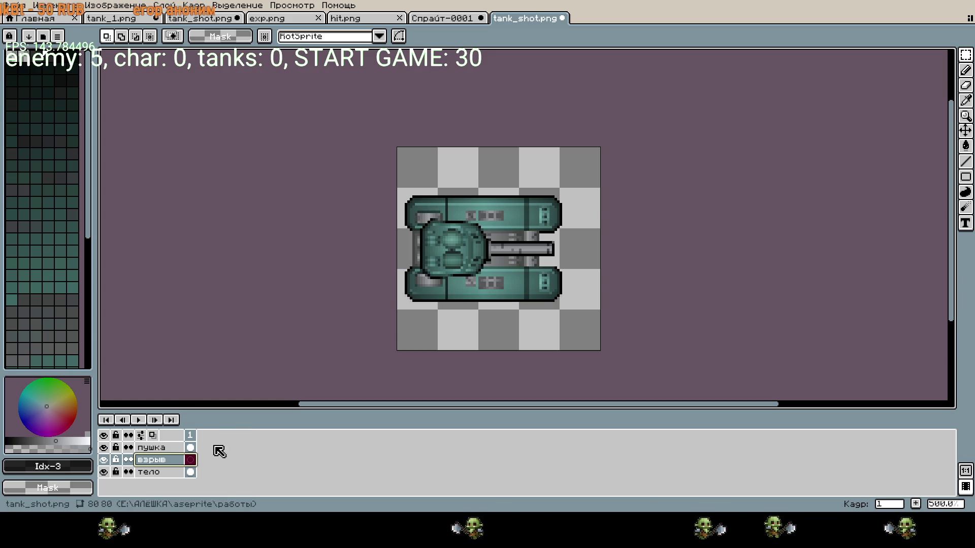
- Add a second frame to tank_shot.png and bring up the exp.png explosion sprite
{"action": "right_click", "coordinate": [190, 435]}
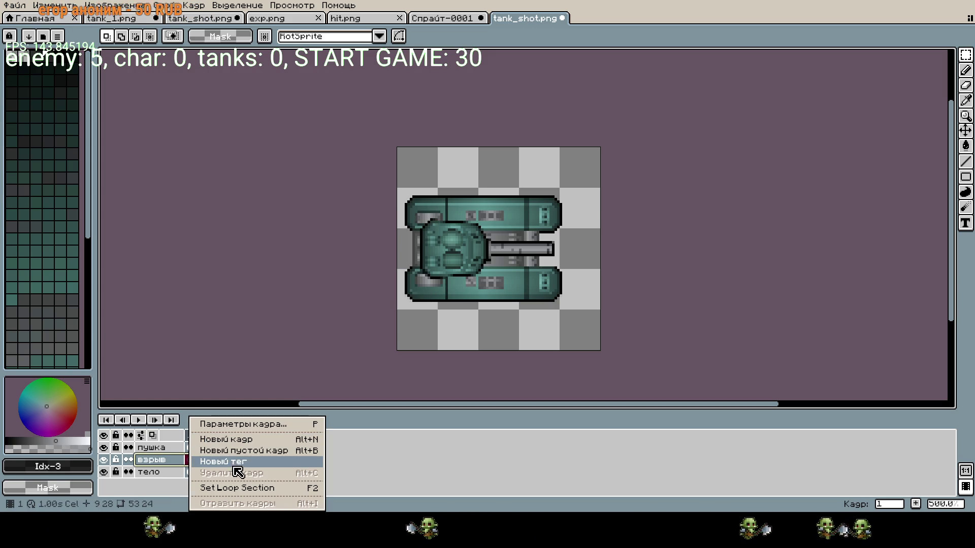
{"action": "left_click", "coordinate": [261, 445]}
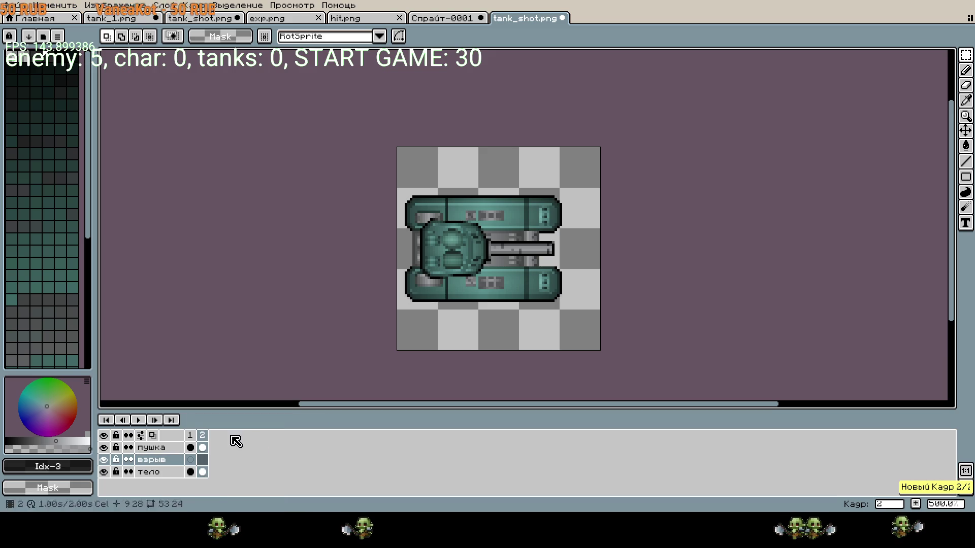
{"action": "left_click", "coordinate": [300, 19]}
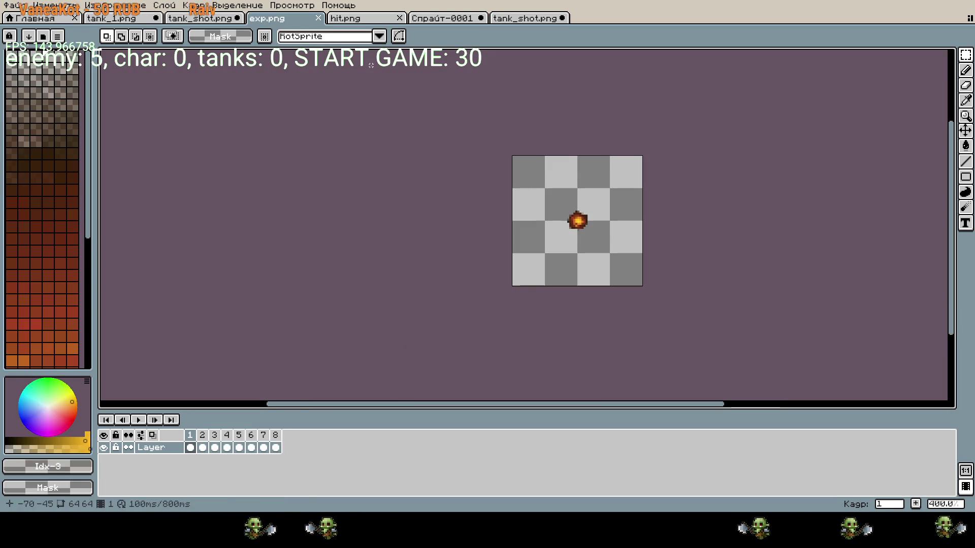
- Give exp.png 8 px left, right, top and bottom borders in Canvas Size, making it 80×80
{"action": "scroll", "coordinate": [558, 201], "scroll_direction": "up", "scroll_amount": 3}
{"action": "mouse_move", "coordinate": [472, 137]}
{"action": "left_mouse_down"}
{"action": "mouse_move", "coordinate": [531, 178]}
{"action": "mouse_move", "coordinate": [731, 378]}
{"action": "left_mouse_up"}
{"action": "key", "text": "ctrl+alt+c"}
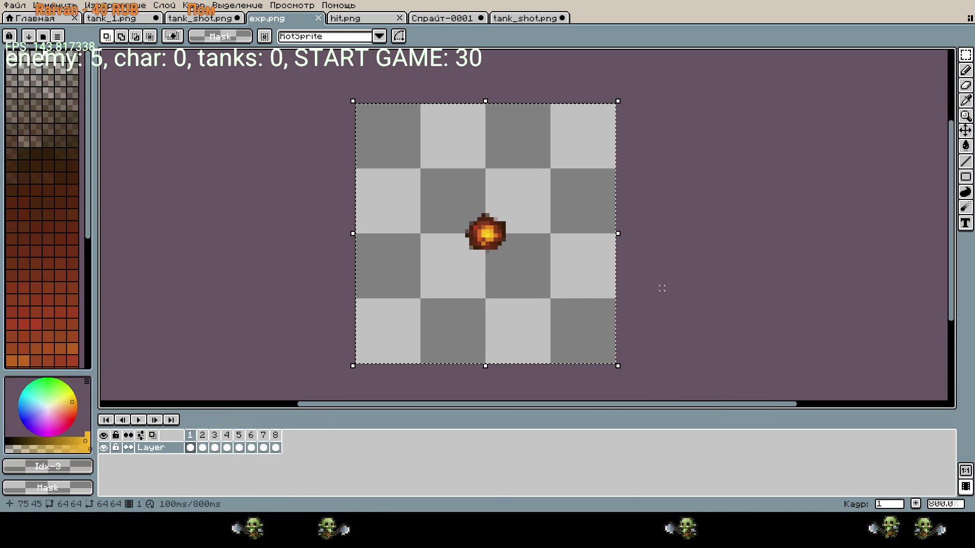
{"action": "left_click", "coordinate": [237, 212]}
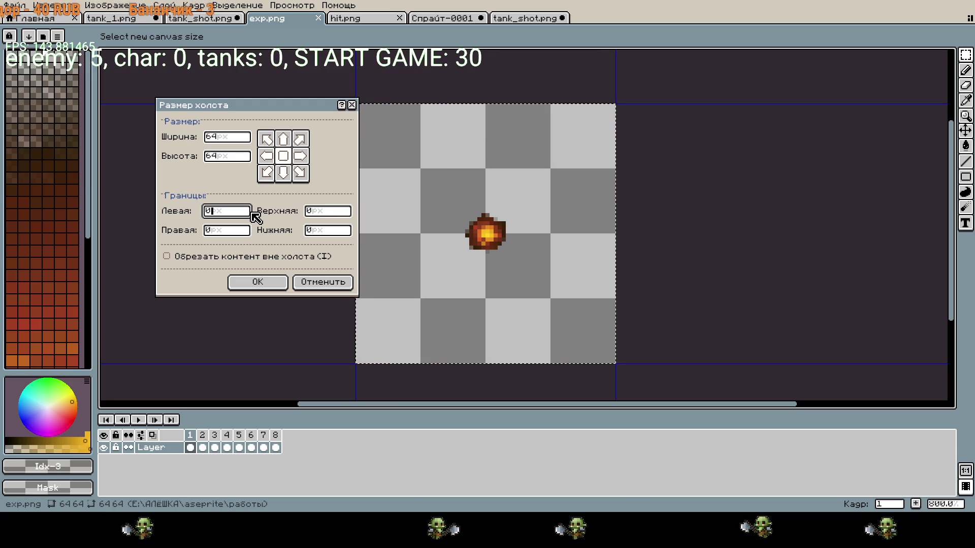
{"action": "type", "text": "8"}
{"action": "left_click", "coordinate": [234, 236]}
{"action": "type", "text": "+"}
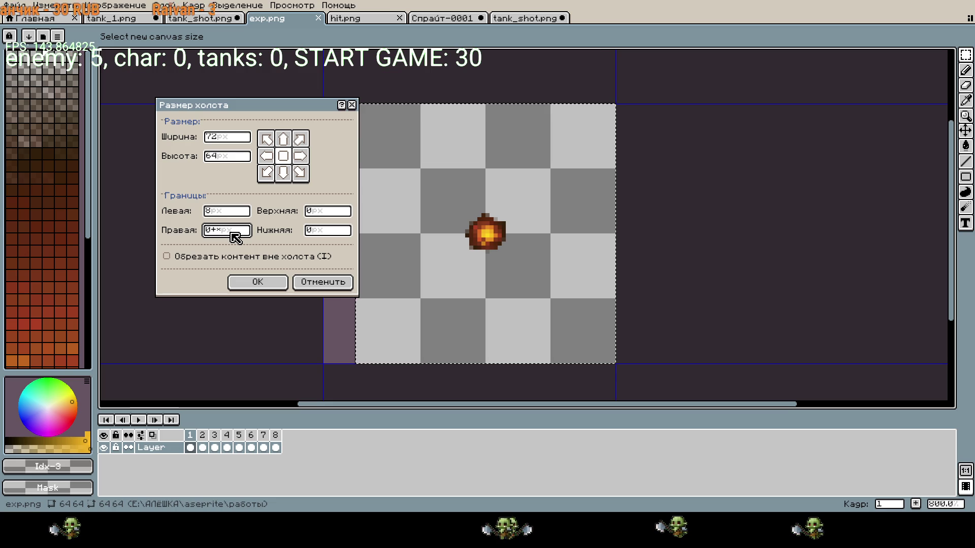
{"action": "key", "text": "BackSpace"}
{"action": "type", "text": "8"}
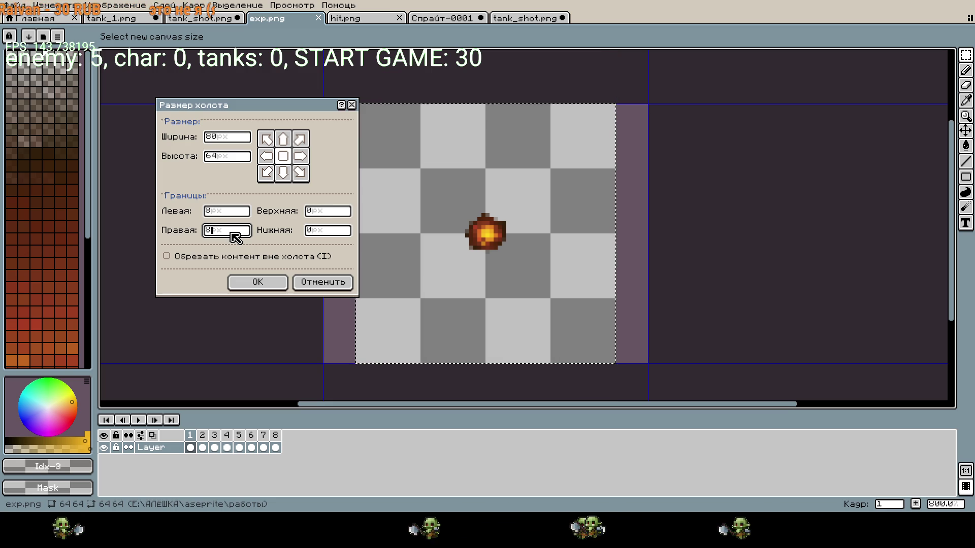
{"action": "left_click", "coordinate": [311, 210]}
{"action": "type", "text": "8"}
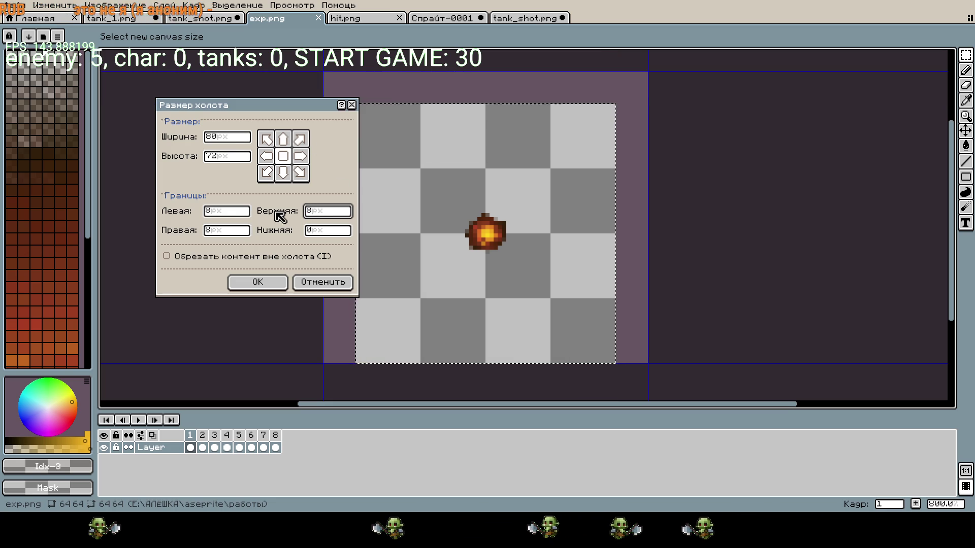
{"action": "left_click", "coordinate": [314, 231]}
{"action": "type", "text": "8"}
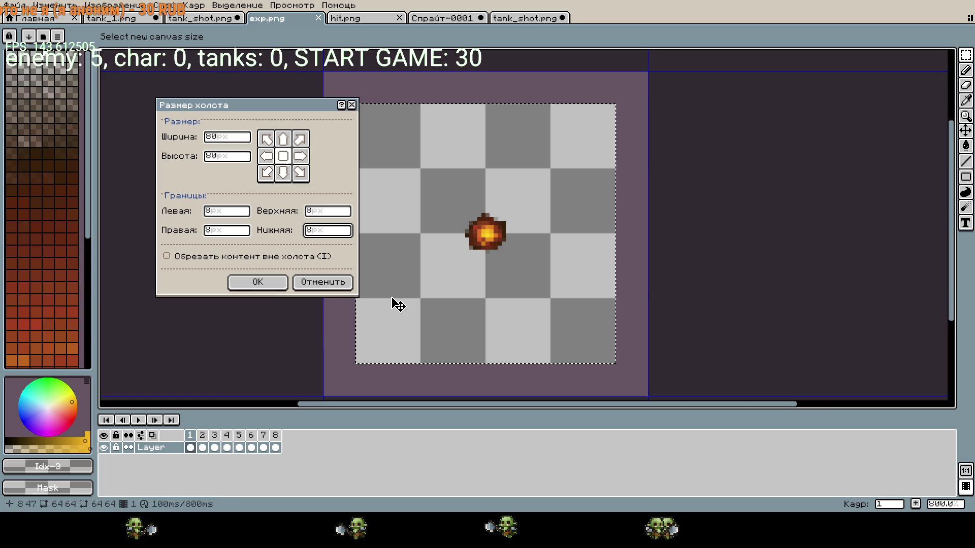
{"action": "left_click", "coordinate": [257, 282]}
{"action": "scroll", "coordinate": [475, 278], "scroll_direction": "down", "scroll_amount": 1}
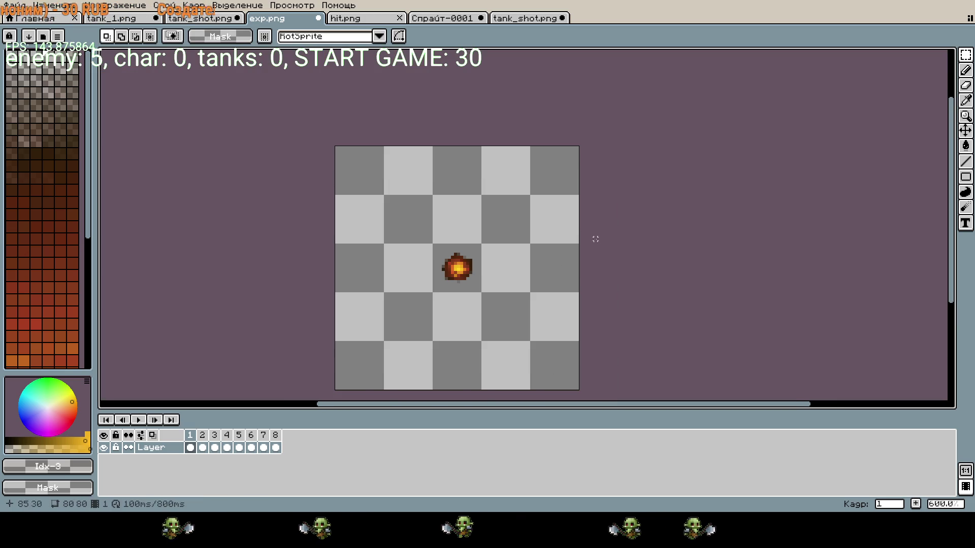
- Copy the whole 80×80 explosion from exp.png and paste it into tank_shot.png
{"action": "mouse_move", "coordinate": [335, 147]}
{"action": "left_mouse_down"}
{"action": "mouse_move", "coordinate": [480, 341]}
{"action": "mouse_move", "coordinate": [579, 390]}
{"action": "left_mouse_up"}
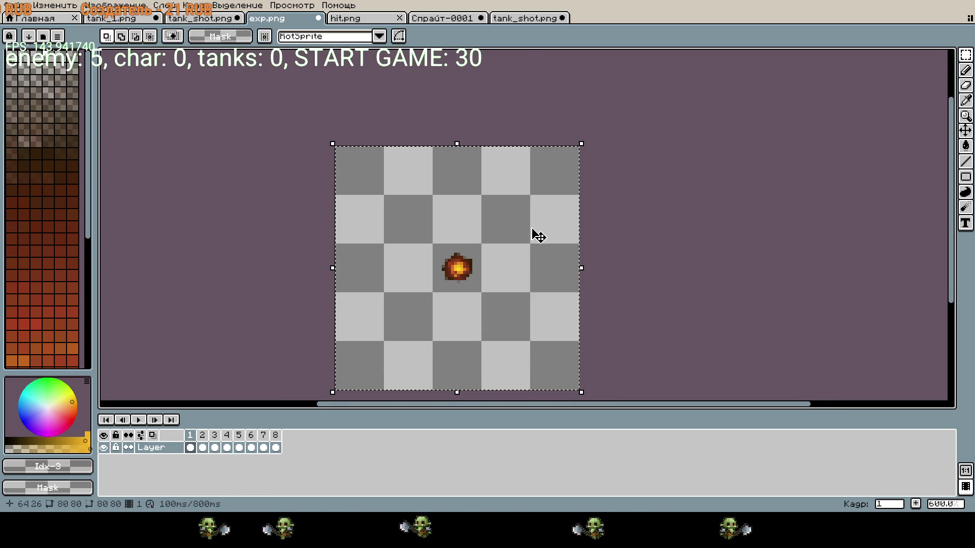
{"action": "key", "text": "ctrl+c"}
{"action": "left_click", "coordinate": [525, 18]}
{"action": "key", "text": "ctrl+v"}
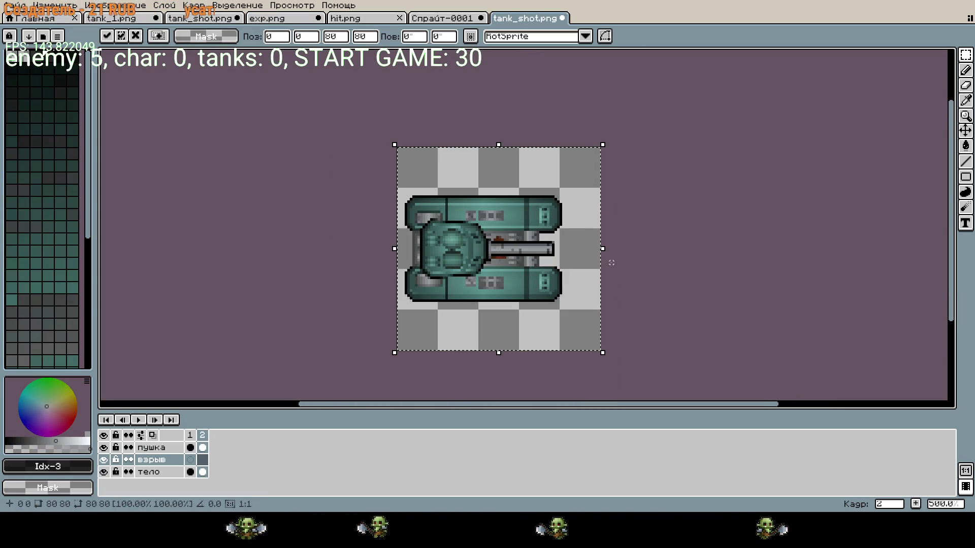
- Commit the blast on the взрыв layer's frame 2, move that layer above пушка, and deselect
{"action": "left_click", "coordinate": [159, 460]}
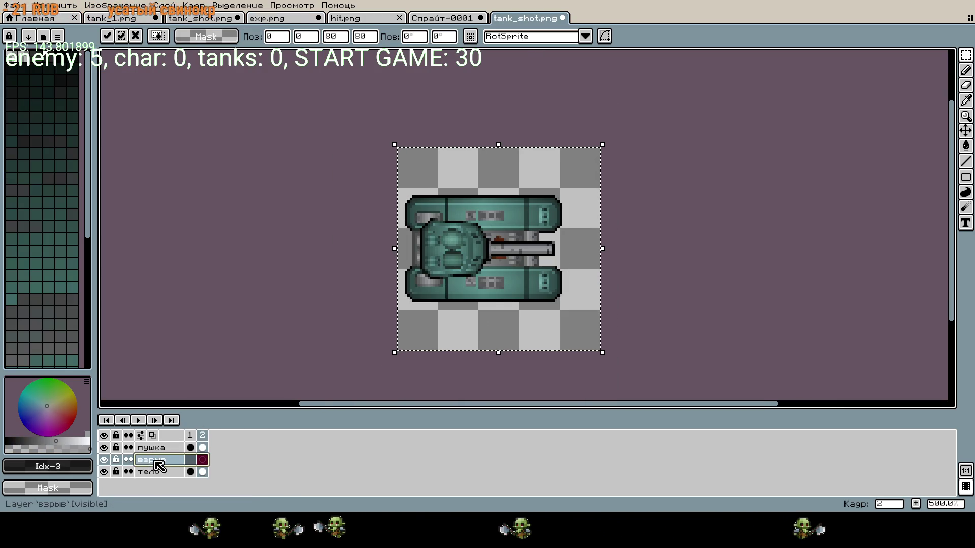
{"action": "mouse_move", "coordinate": [164, 465]}
{"action": "left_mouse_down"}
{"action": "mouse_move", "coordinate": [164, 447]}
{"action": "mouse_move", "coordinate": [164, 465]}
{"action": "left_mouse_up"}
{"action": "left_click", "coordinate": [493, 396]}
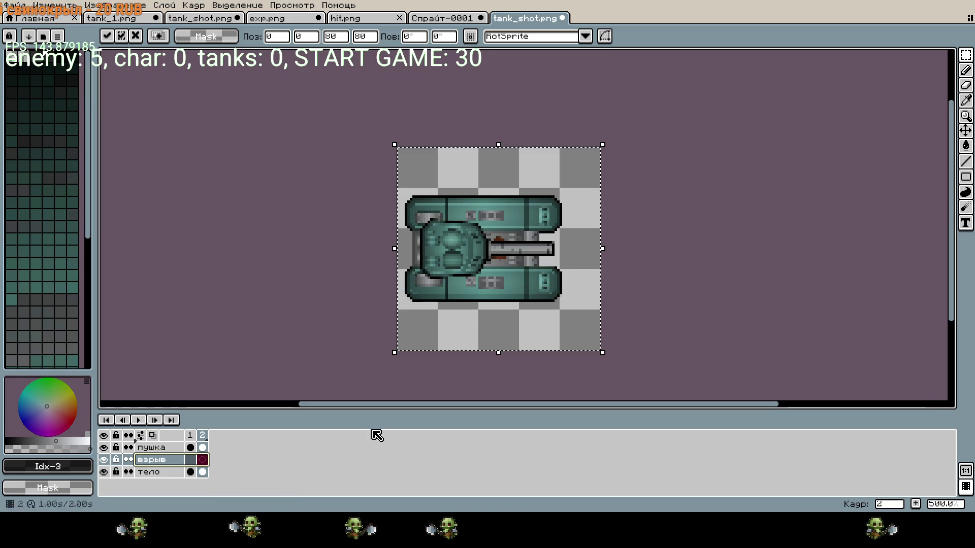
{"action": "left_click", "coordinate": [180, 462]}
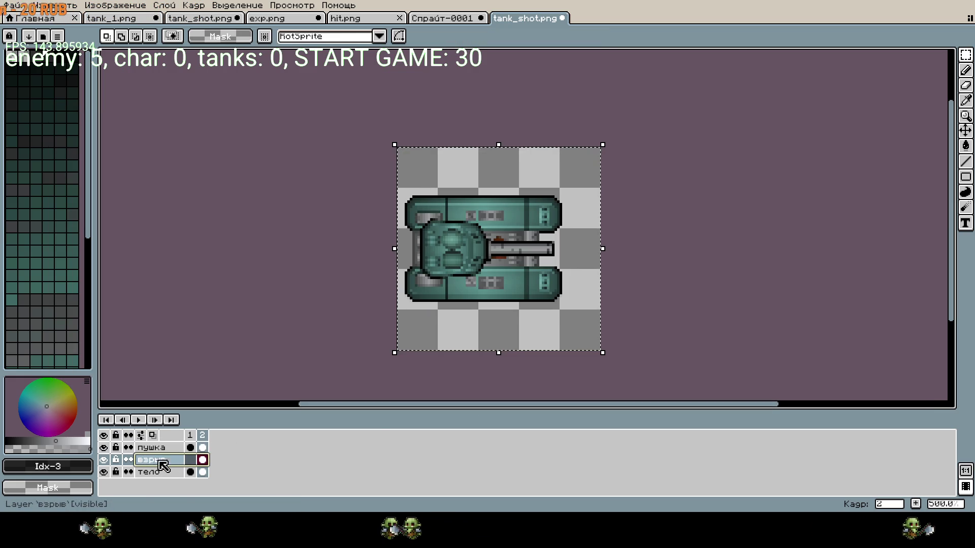
{"action": "left_click_drag", "start_coordinate": [177, 460], "coordinate": [175, 447]}
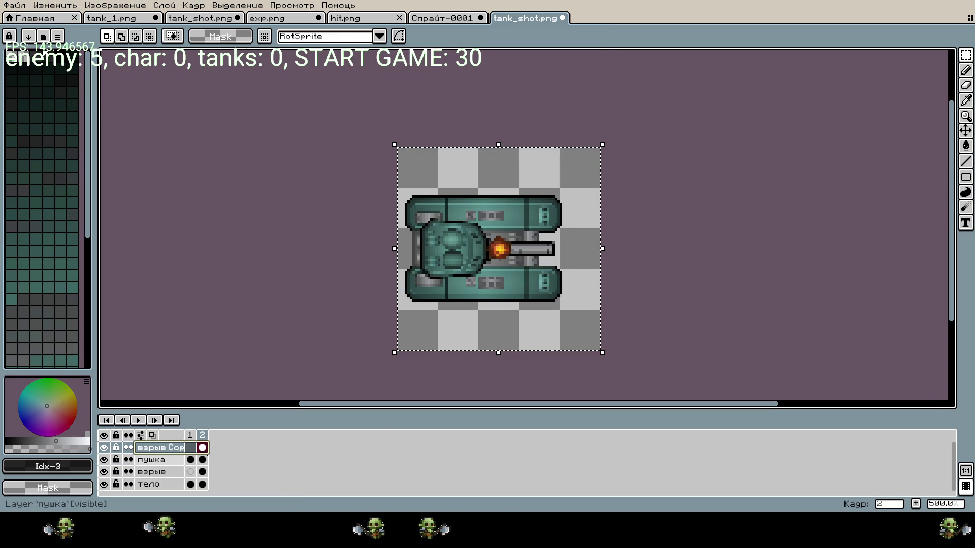
{"action": "key", "text": "ctrl+z"}
{"action": "key", "text": "ctrl+z"}
{"action": "key", "text": "ctrl+z"}
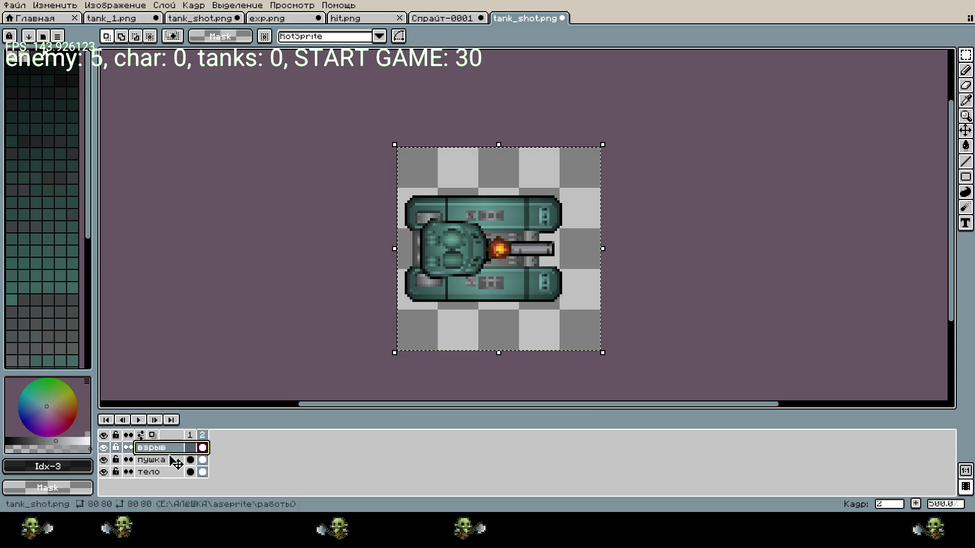
{"action": "left_click", "coordinate": [713, 274]}
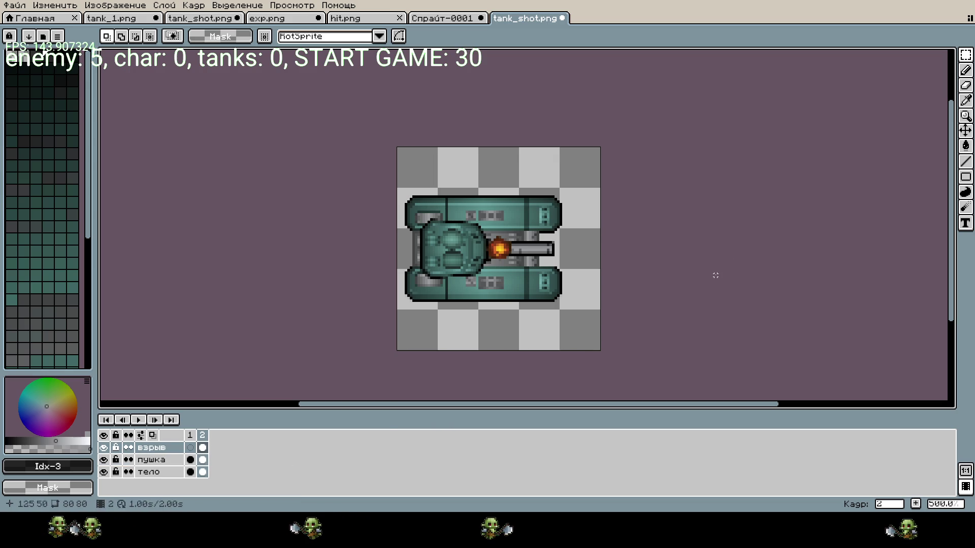
- Add new frames until tank_shot.png has nine, then select frame 3 on the взрыв layer
{"action": "right_click", "coordinate": [203, 437]}
{"action": "left_click", "coordinate": [269, 453]}
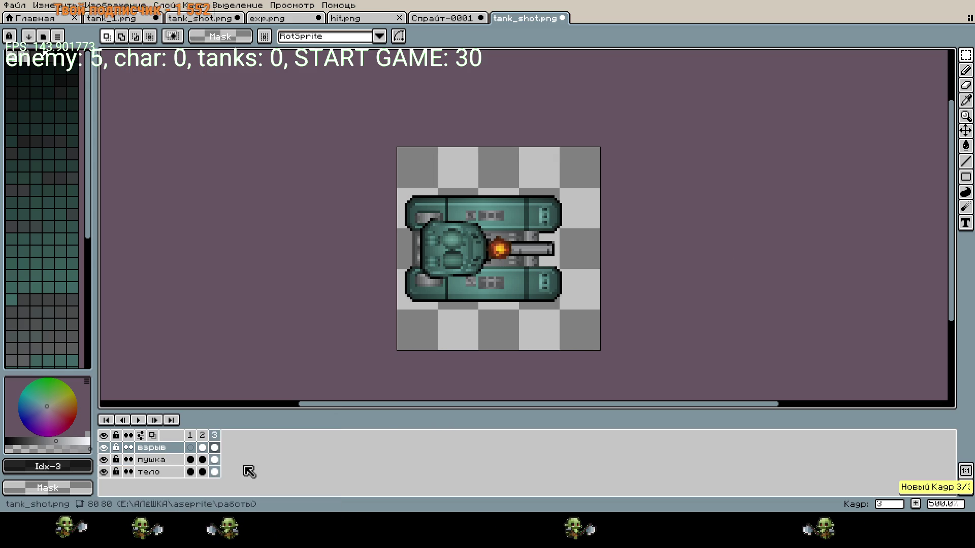
{"action": "left_click", "coordinate": [214, 447]}
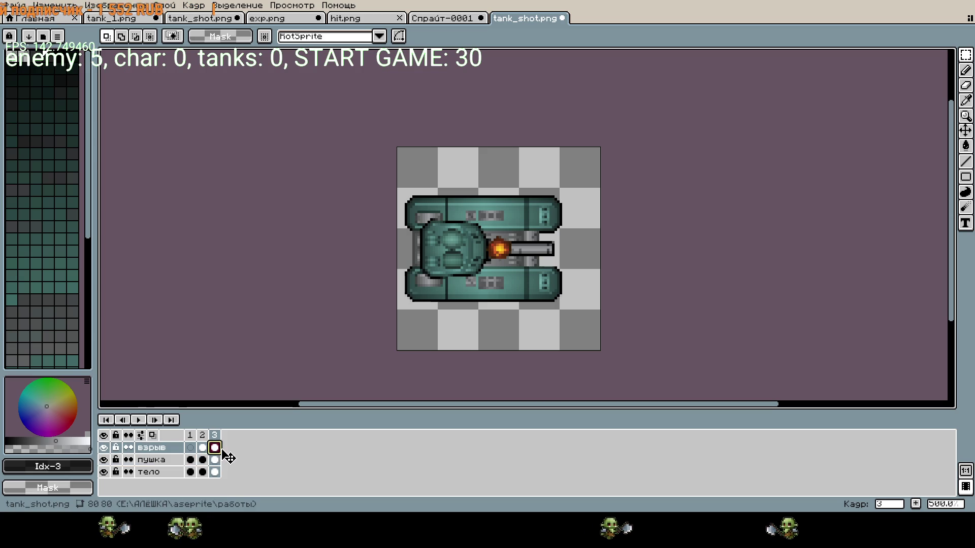
{"action": "right_click", "coordinate": [215, 435]}
{"action": "left_click", "coordinate": [246, 443]}
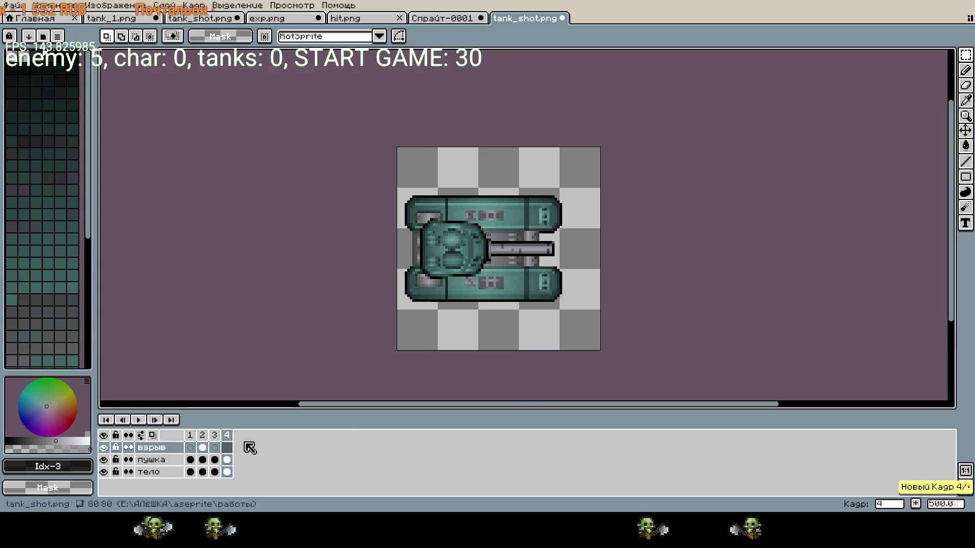
{"action": "right_click", "coordinate": [226, 436]}
{"action": "left_click", "coordinate": [242, 440]}
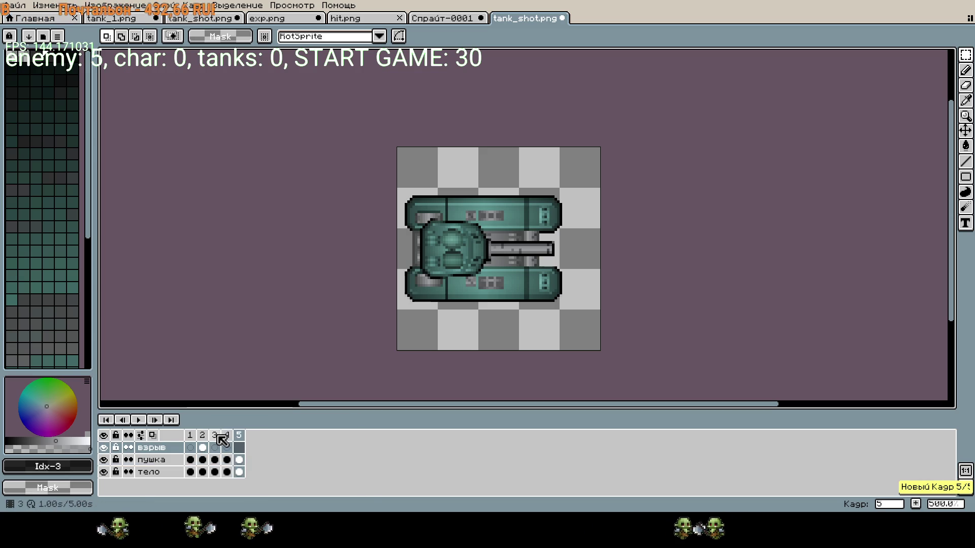
{"action": "right_click", "coordinate": [224, 436]}
{"action": "left_click", "coordinate": [243, 440]}
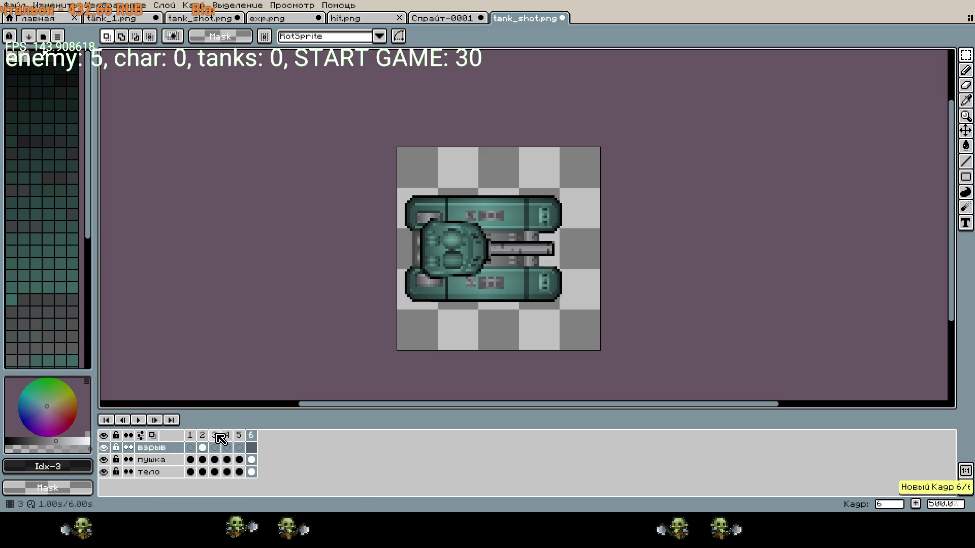
{"action": "right_click", "coordinate": [249, 436]}
{"action": "left_click", "coordinate": [266, 440]}
{"action": "right_click", "coordinate": [269, 445]}
{"action": "left_click", "coordinate": [285, 439]}
{"action": "right_click", "coordinate": [283, 441]}
{"action": "left_click", "coordinate": [297, 440]}
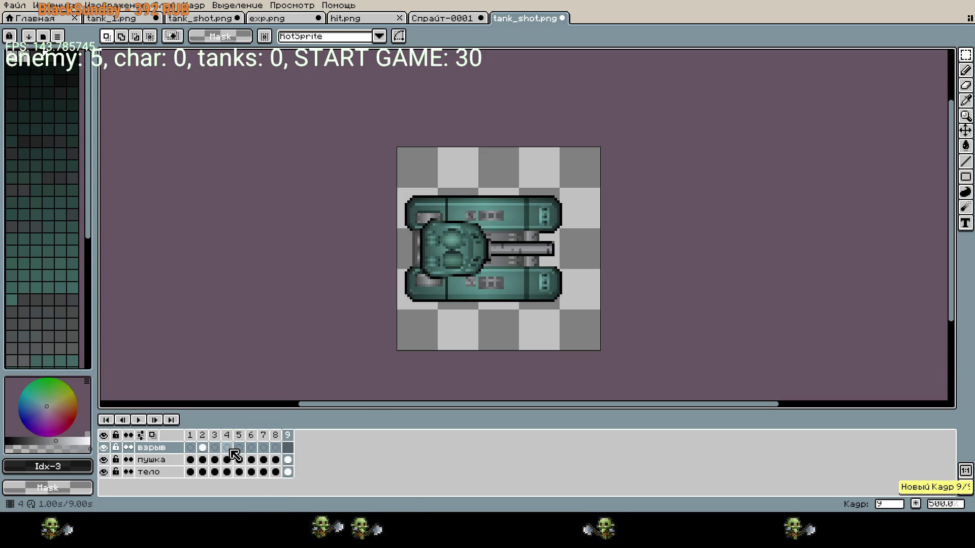
{"action": "left_click", "coordinate": [214, 447]}
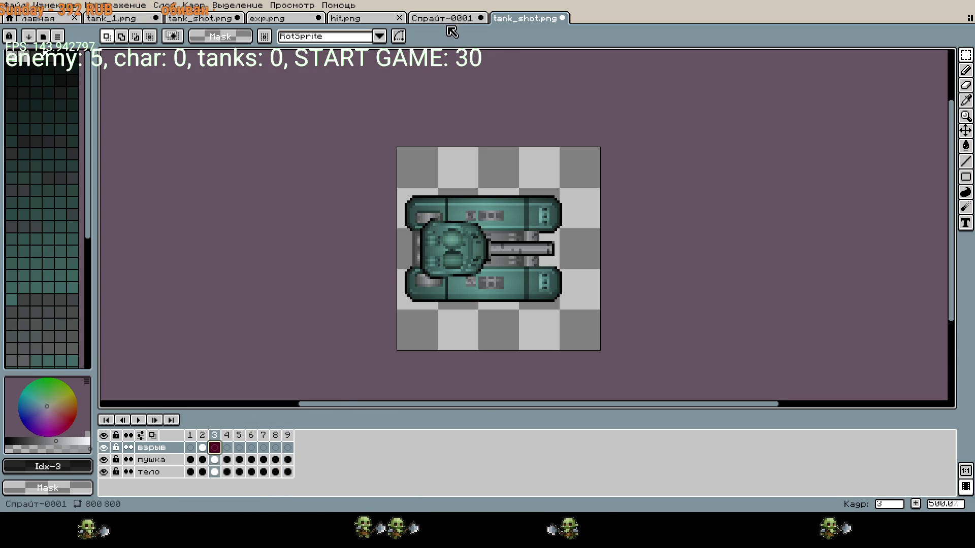
- Take explosion frame 2 from exp.png and paste it over the tank in frame 3
{"action": "left_click", "coordinate": [444, 19]}
{"action": "left_click", "coordinate": [358, 19]}
{"action": "left_click", "coordinate": [289, 18]}
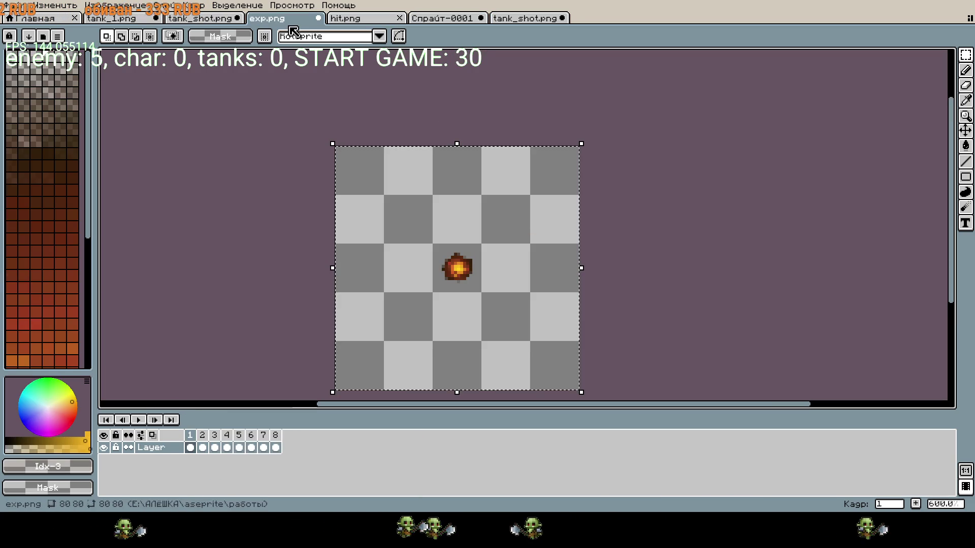
{"action": "left_click", "coordinate": [203, 447]}
{"action": "left_click", "coordinate": [261, 246]}
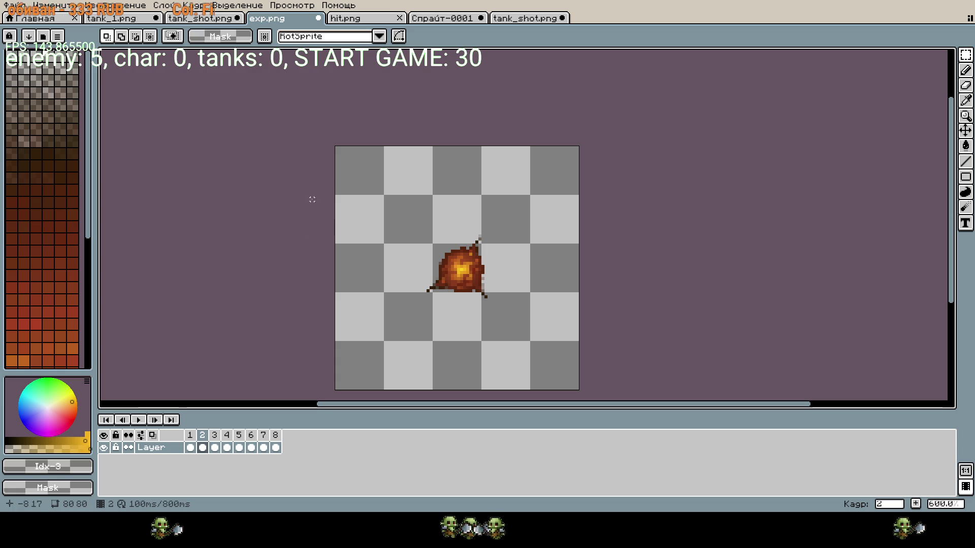
{"action": "scroll", "coordinate": [313, 200], "scroll_direction": "down", "scroll_amount": 1}
{"action": "key", "text": "ctrl+a"}
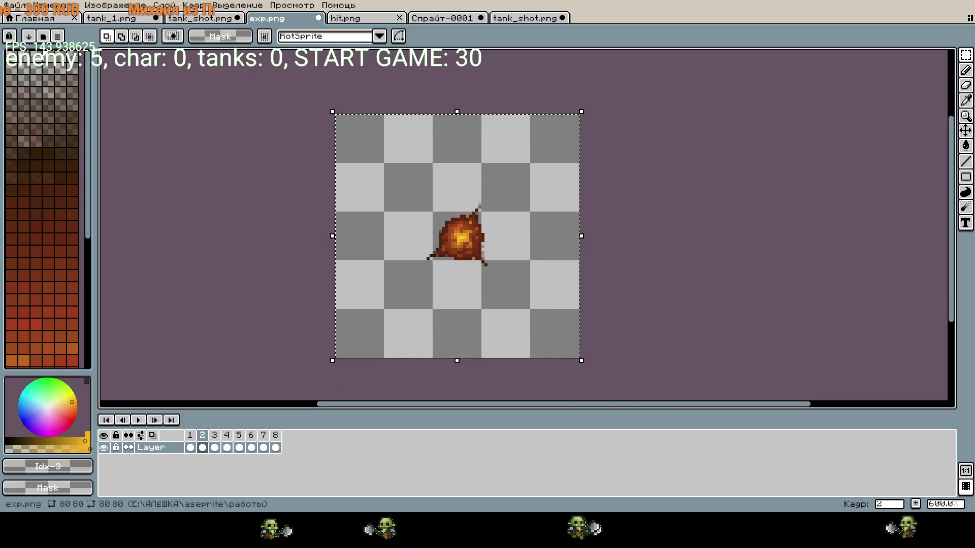
{"action": "key", "text": "ctrl+Tab"}
{"action": "key", "text": "ctrl+Tab"}
{"action": "key", "text": "ctrl+Tab"}
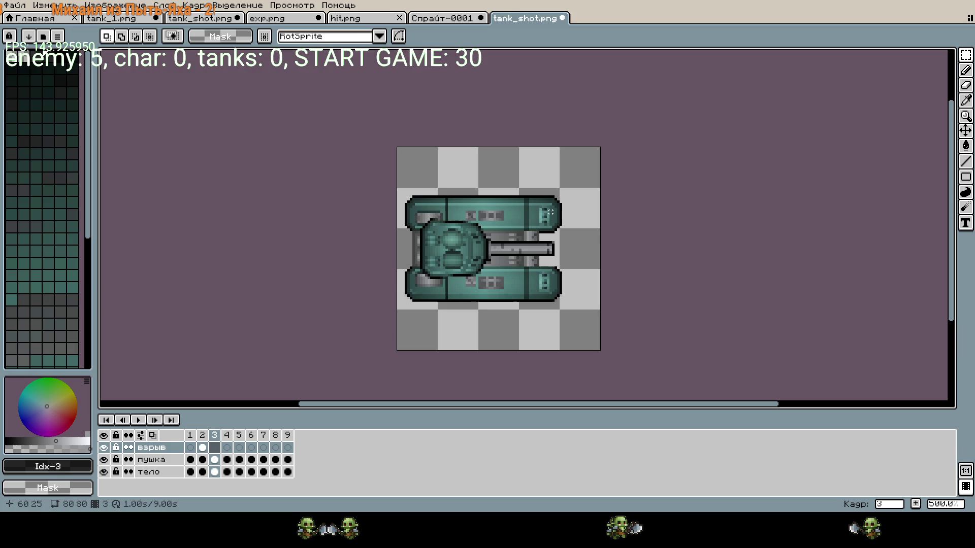
{"action": "key", "text": "ctrl+v"}
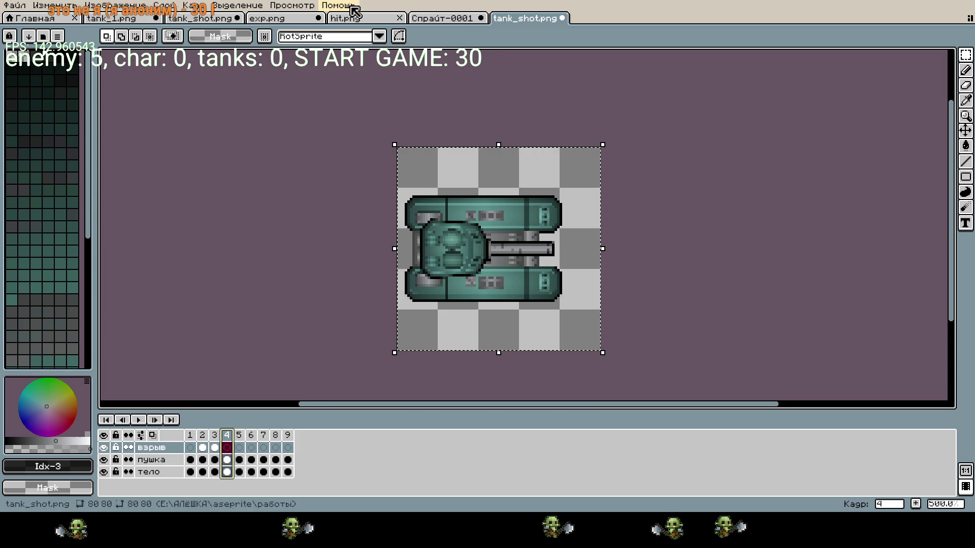
- Commit the explosion pasted into tank_shot.png's frame 4
{"action": "left_click", "coordinate": [287, 20]}
{"action": "left_click", "coordinate": [214, 447]}
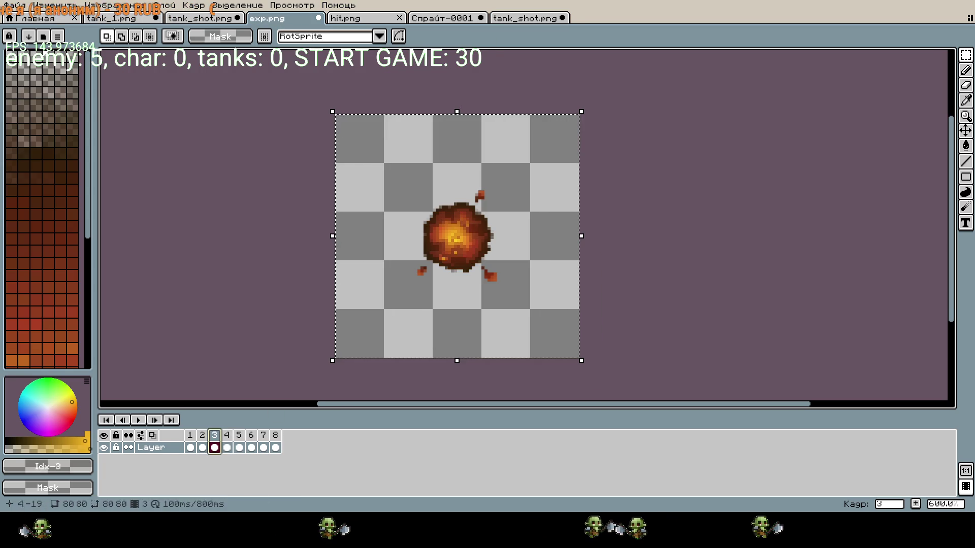
{"action": "left_click", "coordinate": [528, 18]}
{"action": "left_click", "coordinate": [655, 259]}
- Copy exp.png's explosion frame 4 into tank_shot.png's frame 5 and commit it
{"action": "left_click", "coordinate": [238, 447]}
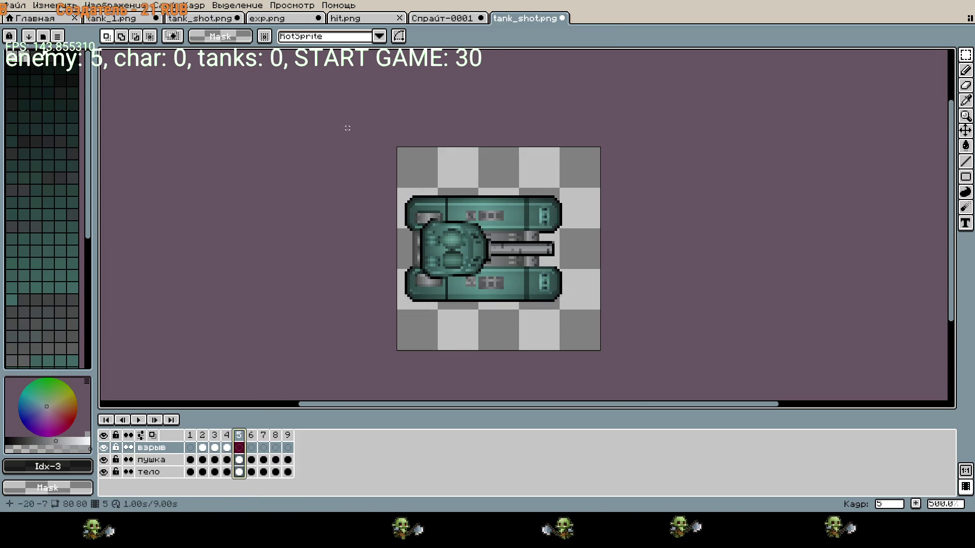
{"action": "left_click", "coordinate": [284, 19]}
{"action": "key", "text": "Right"}
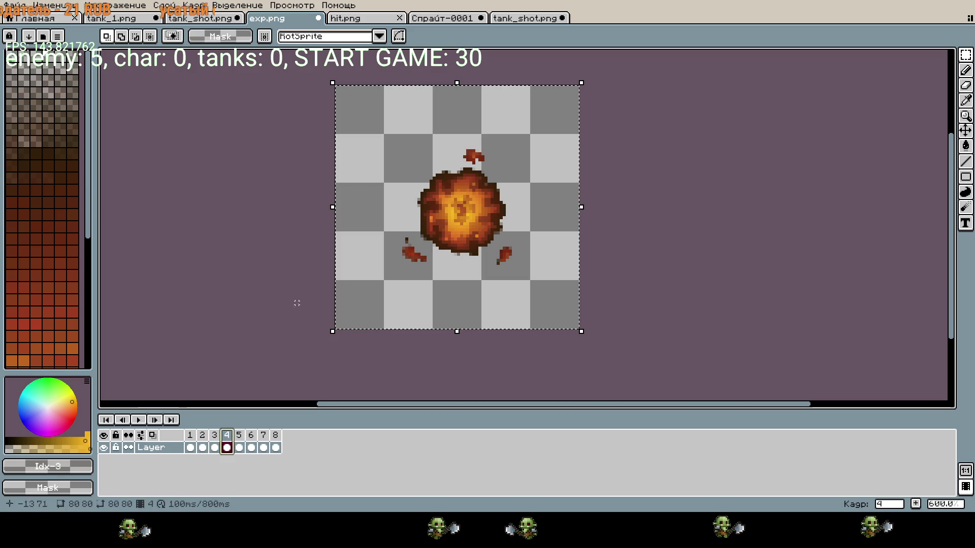
{"action": "key", "text": "ctrl+a"}
{"action": "key", "text": "ctrl+c"}
{"action": "key", "text": "ctrl+Tab"}
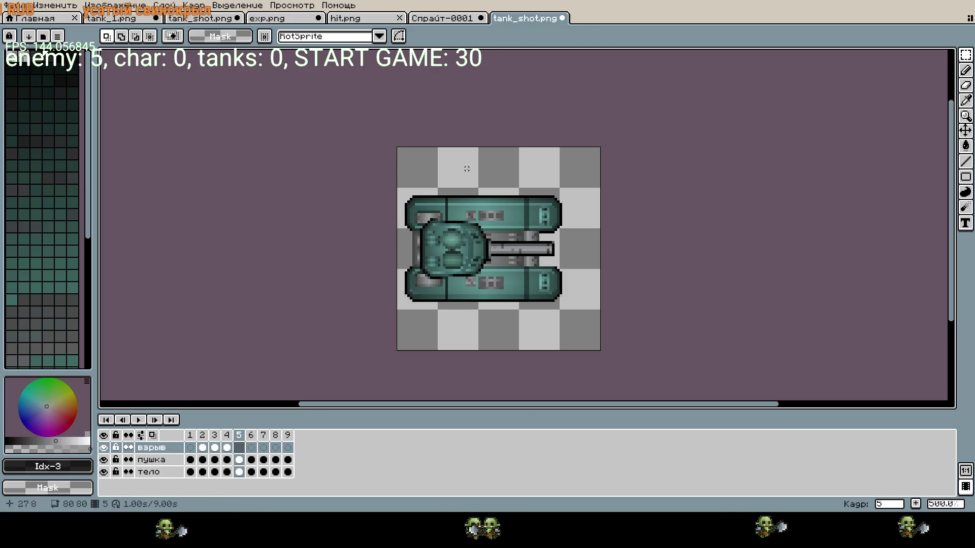
{"action": "key", "text": "ctrl+v"}
{"action": "left_click", "coordinate": [428, 169]}
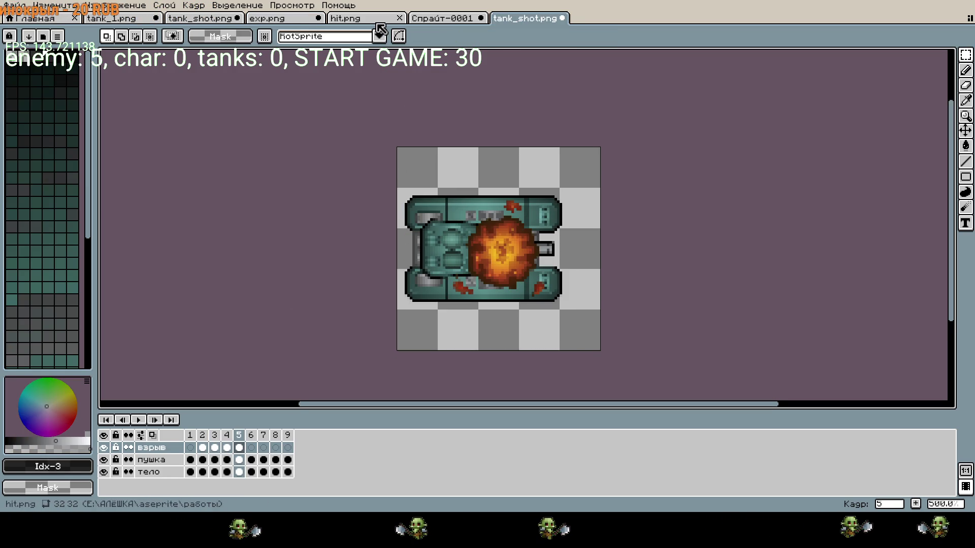
- Copy the ring-shaped explosion frame 5 into tank_shot.png's frame 6 and commit it
{"action": "left_click", "coordinate": [279, 18]}
{"action": "left_click", "coordinate": [239, 435]}
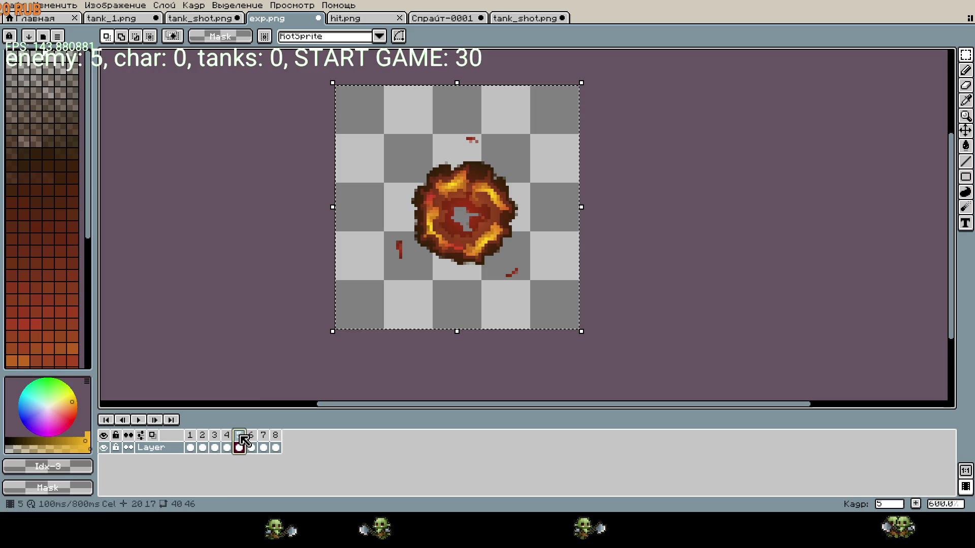
{"action": "key", "text": "ctrl+d"}
{"action": "key", "text": "ctrl+a"}
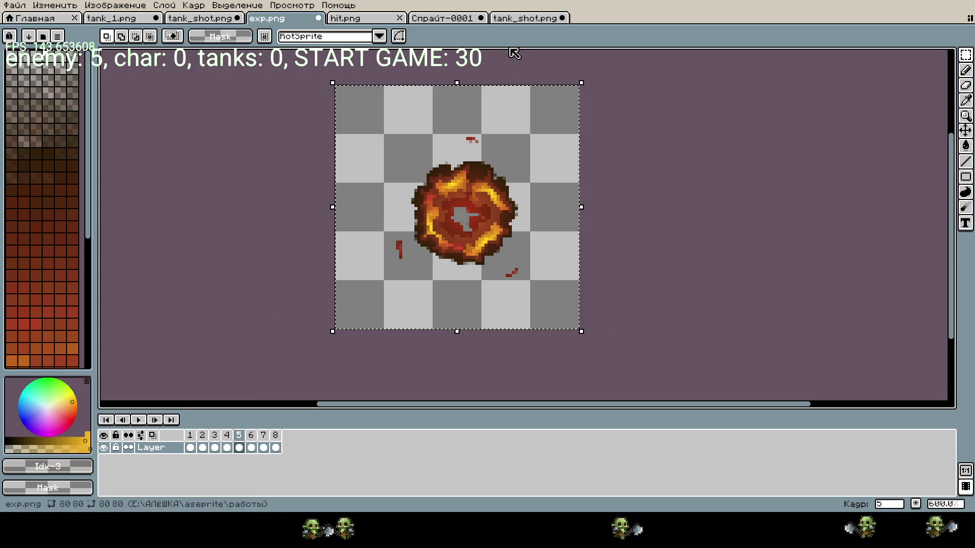
{"action": "left_click", "coordinate": [508, 19]}
{"action": "left_click", "coordinate": [250, 447]}
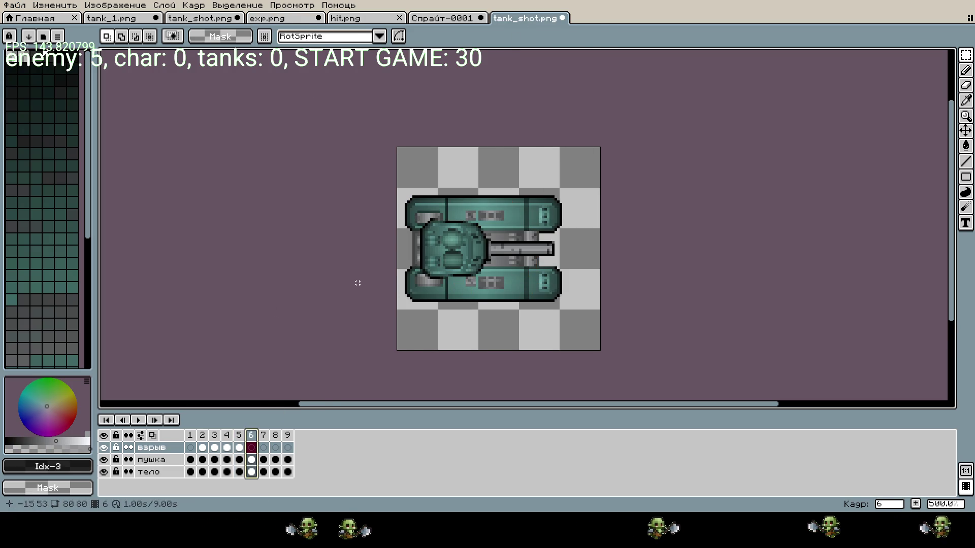
{"action": "key", "text": "ctrl+v"}
{"action": "key", "text": "ctrl+d"}
- Bring up exp.png's explosion frame 6, then return to the tank animation
{"action": "key", "text": "ctrl+Tab"}
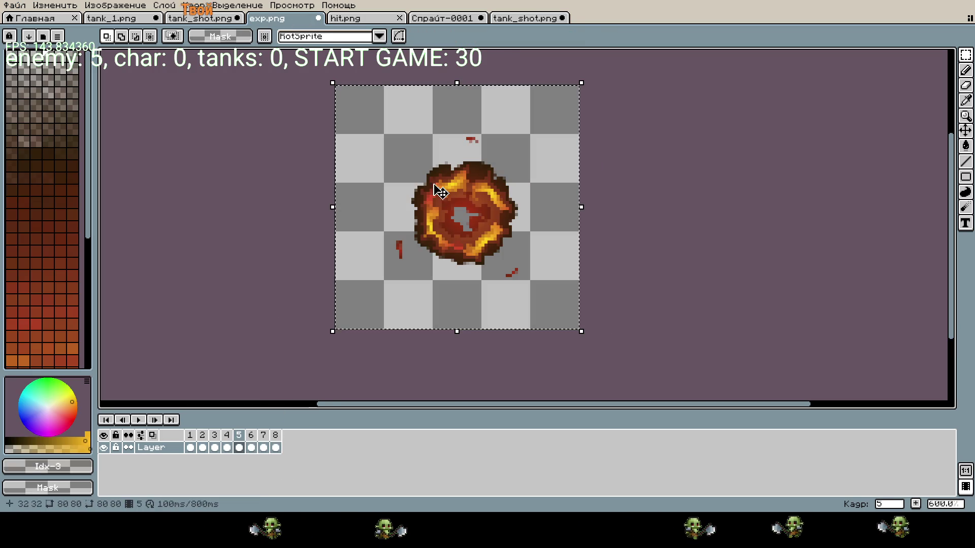
{"action": "key", "text": "Right"}
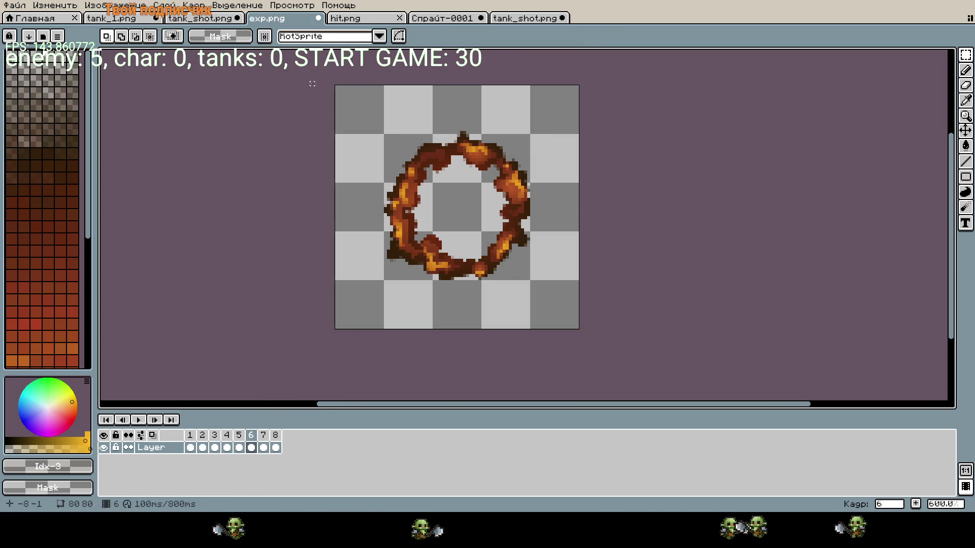
{"action": "left_click", "coordinate": [523, 18]}
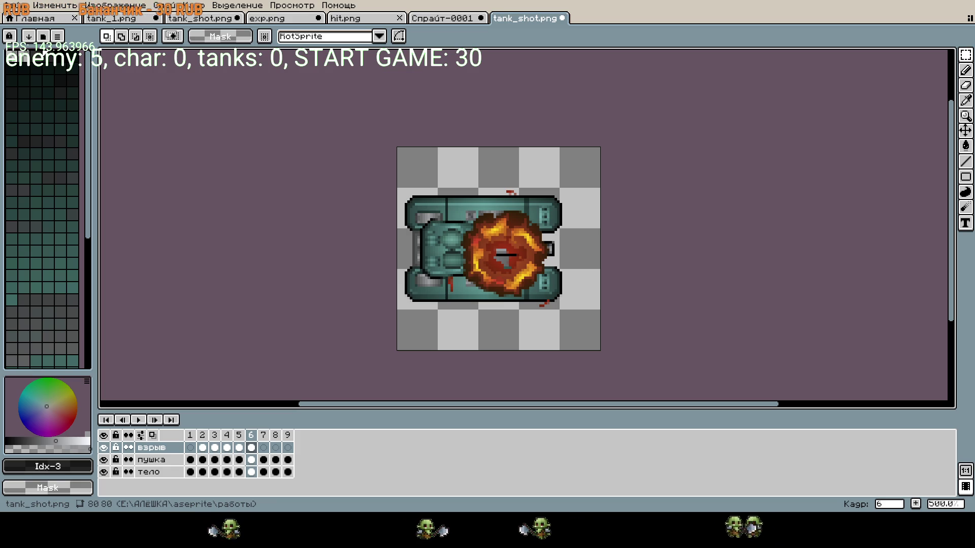
- Select the still-empty frame 7 in tank_shot.png's timeline
{"action": "scroll", "coordinate": [718, 354], "scroll_direction": "down", "scroll_amount": 2}
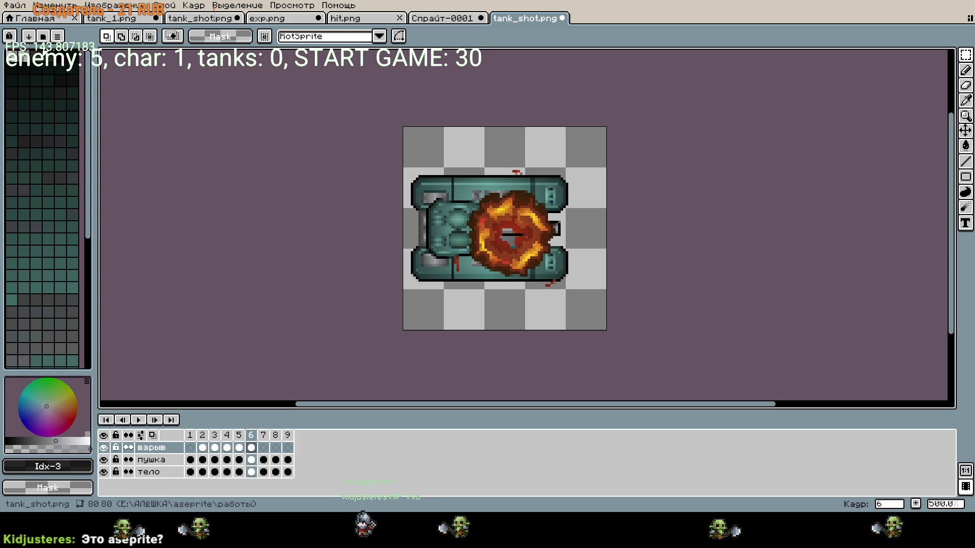
{"action": "left_click", "coordinate": [267, 436]}
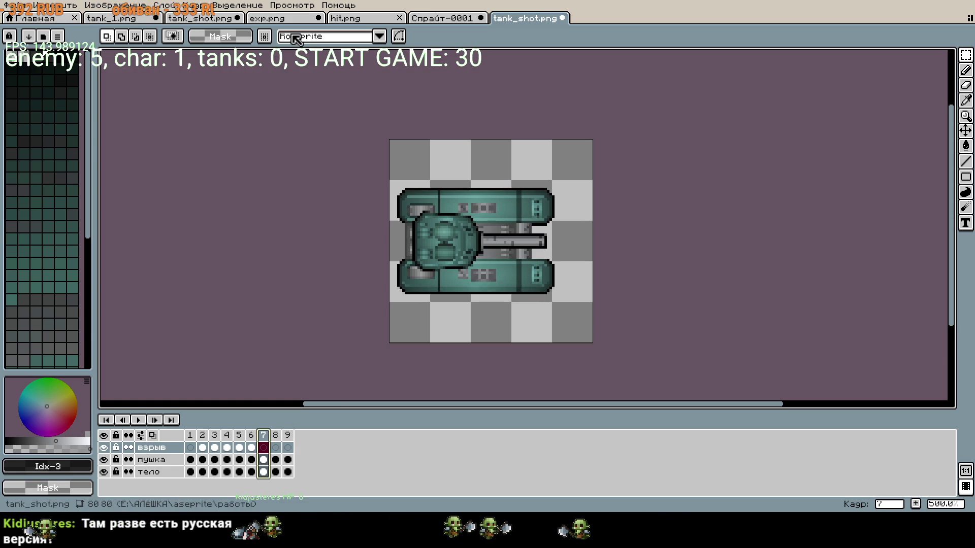
- Paste the explosion ring from exp.png into frame 7 of the взрыв layer
{"action": "left_click", "coordinate": [304, 18]}
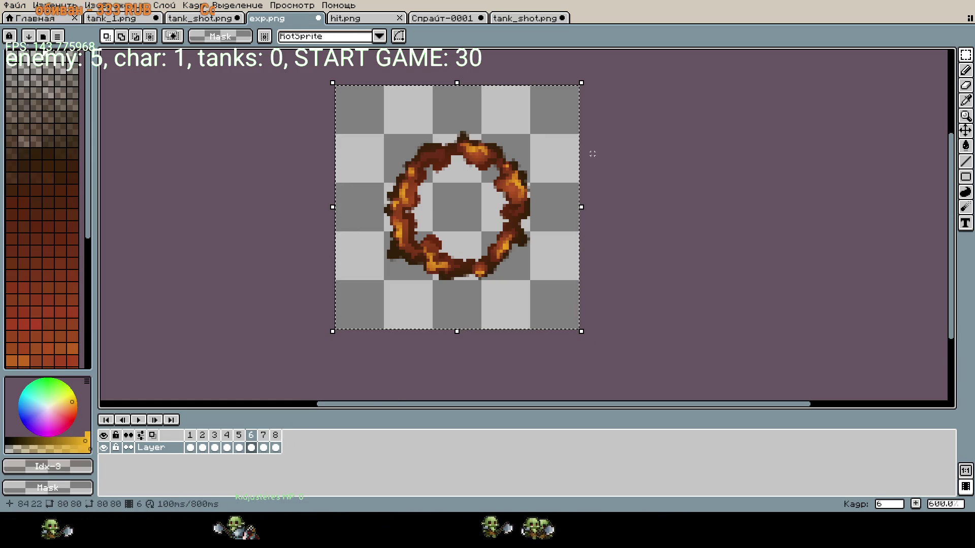
{"action": "left_click", "coordinate": [526, 18]}
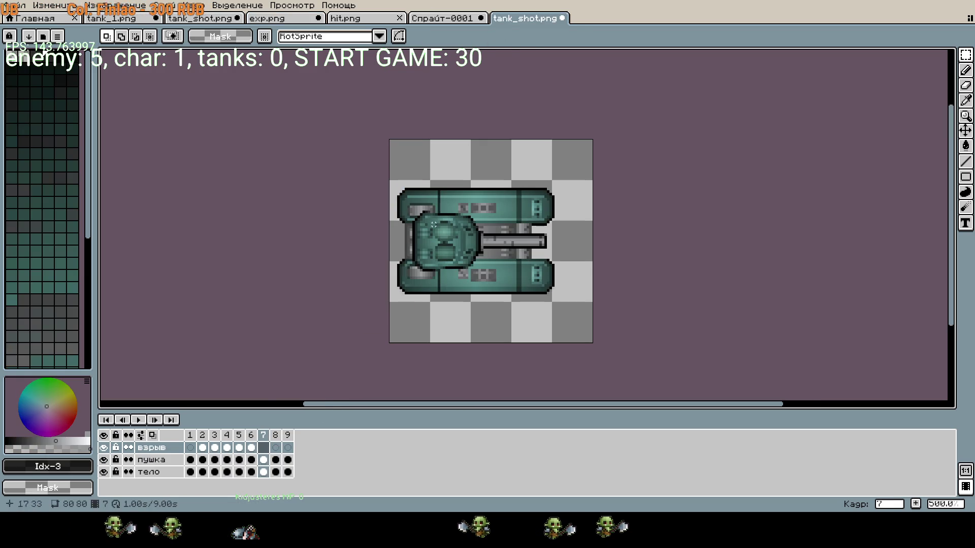
{"action": "left_click", "coordinate": [251, 448]}
{"action": "left_click", "coordinate": [285, 18]}
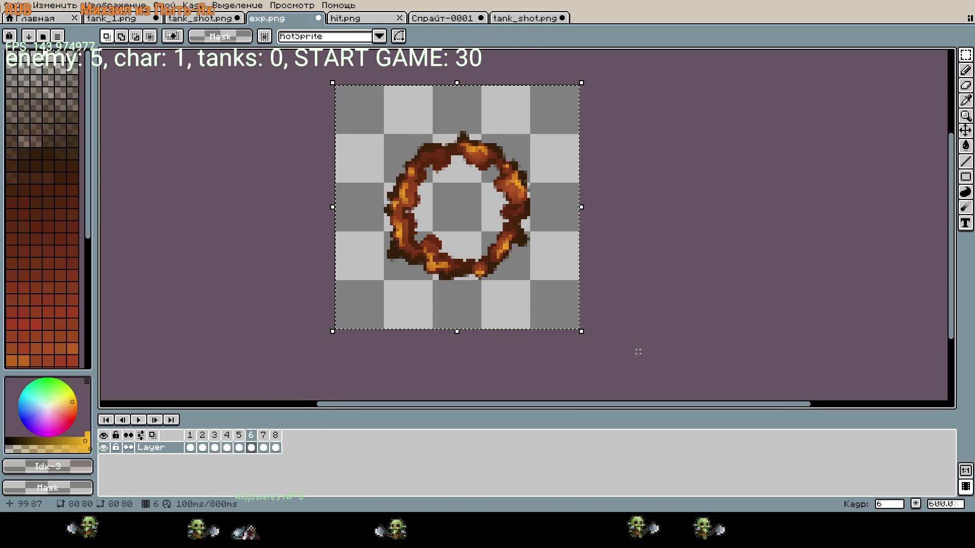
{"action": "left_click", "coordinate": [517, 19]}
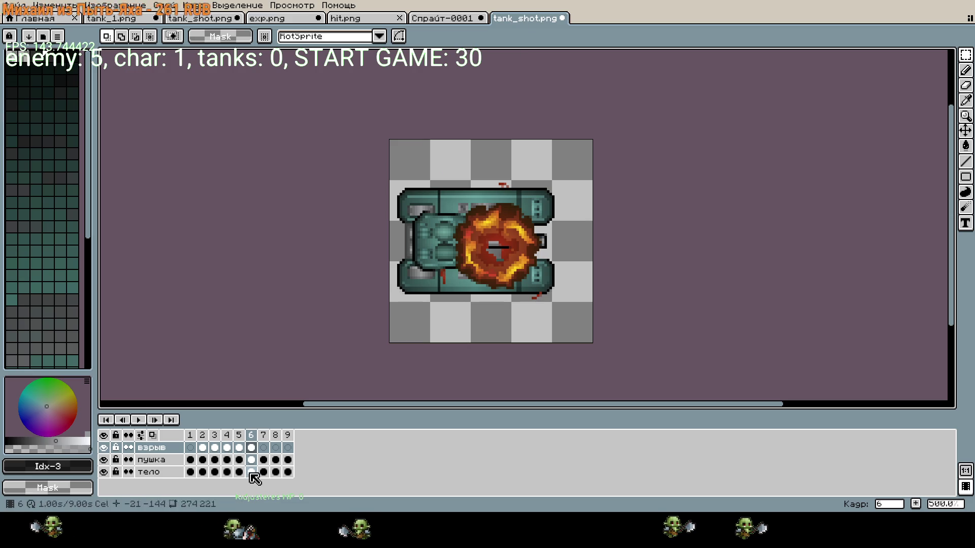
{"action": "left_click", "coordinate": [263, 447]}
{"action": "key", "text": "ctrl+v"}
{"action": "key", "text": "Return"}
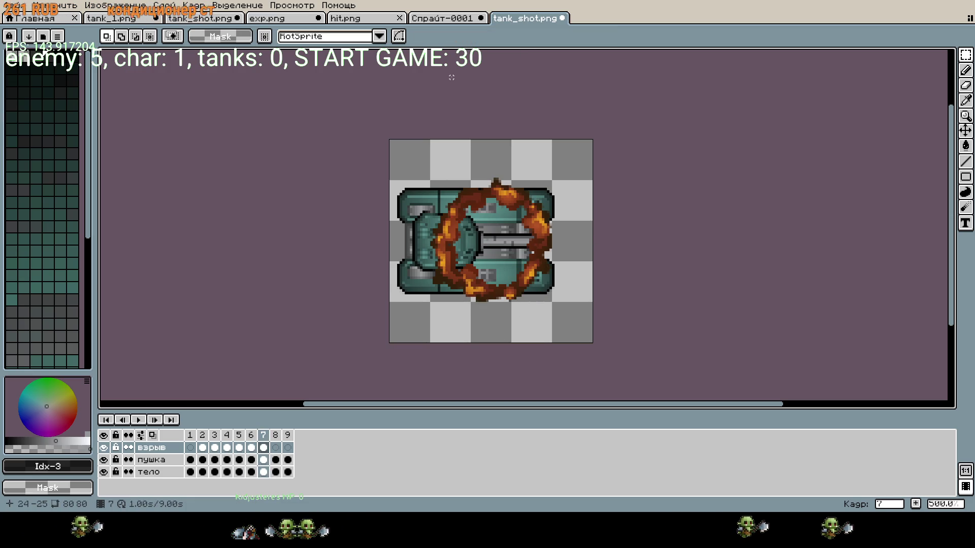
- Paste the sparser explosion frame 7 from exp.png into tank_shot.png's frame 8
{"action": "left_click", "coordinate": [275, 435]}
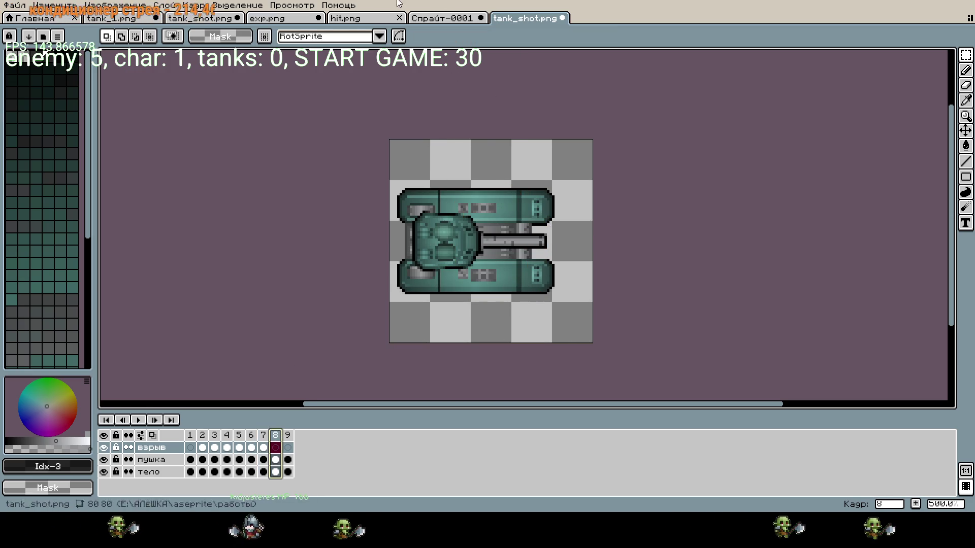
{"action": "left_click", "coordinate": [266, 18]}
{"action": "left_click", "coordinate": [263, 437]}
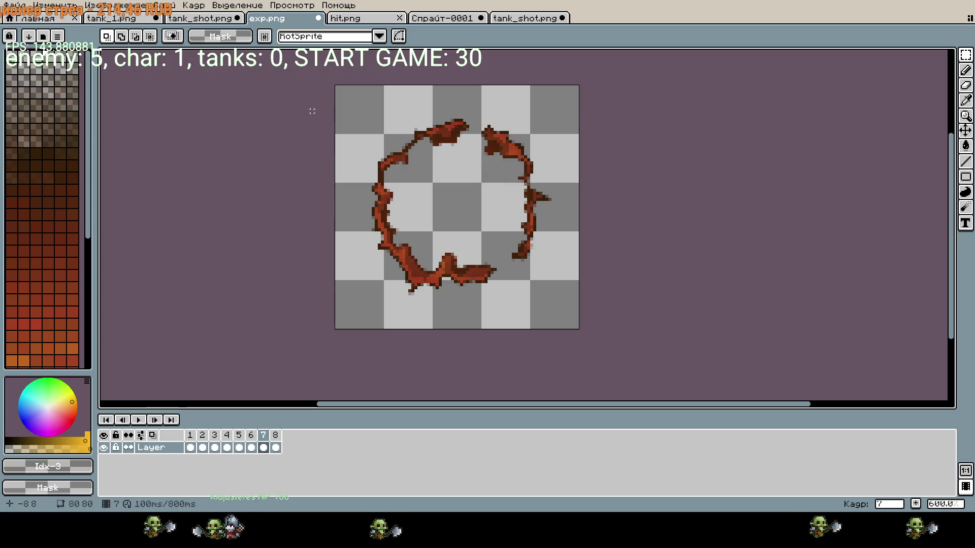
{"action": "left_click", "coordinate": [525, 18]}
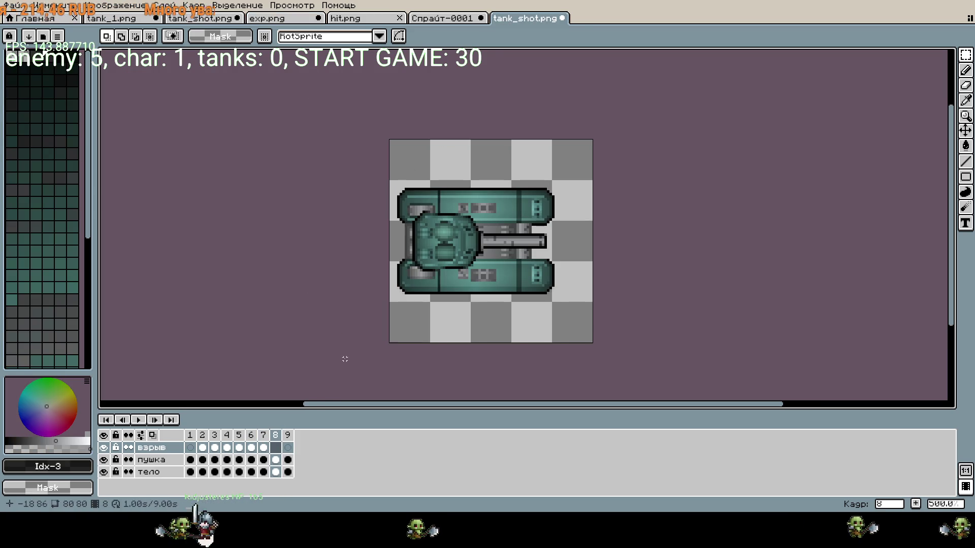
{"action": "key", "text": "ctrl+v"}
{"action": "key", "text": "Return"}
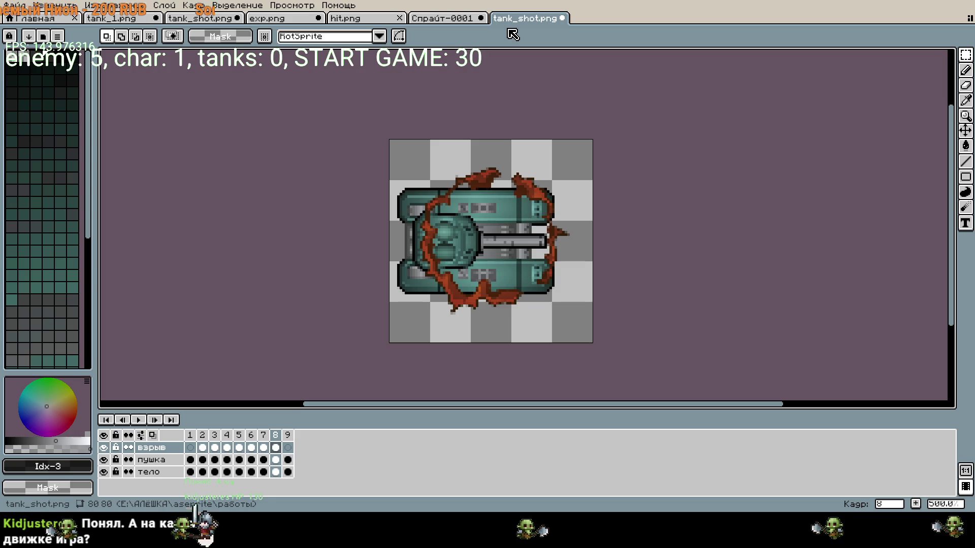
- Paste the explosion ring into frame 9 on the взрыв layer
{"action": "key", "text": "Right"}
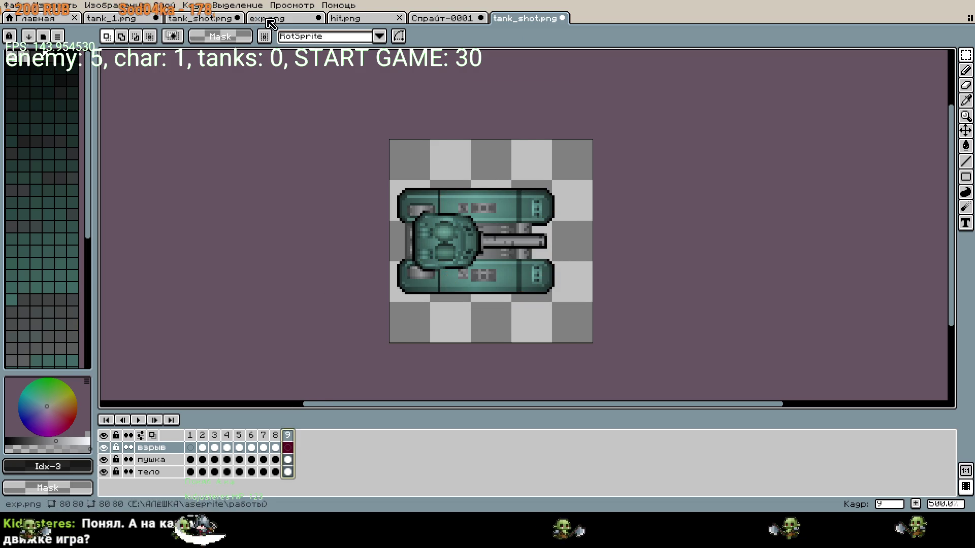
{"action": "left_click", "coordinate": [269, 18]}
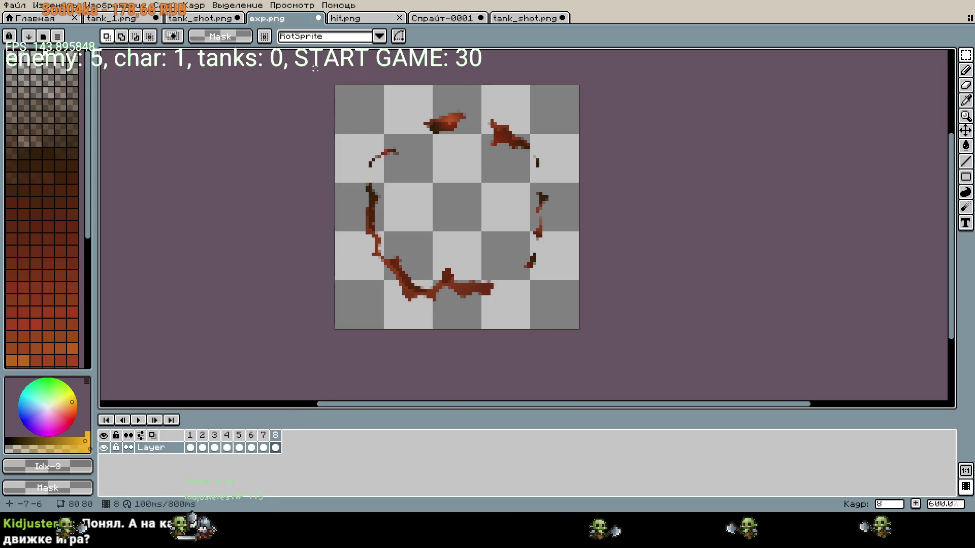
{"action": "left_click", "coordinate": [523, 19]}
{"action": "key", "text": "ctrl+v"}
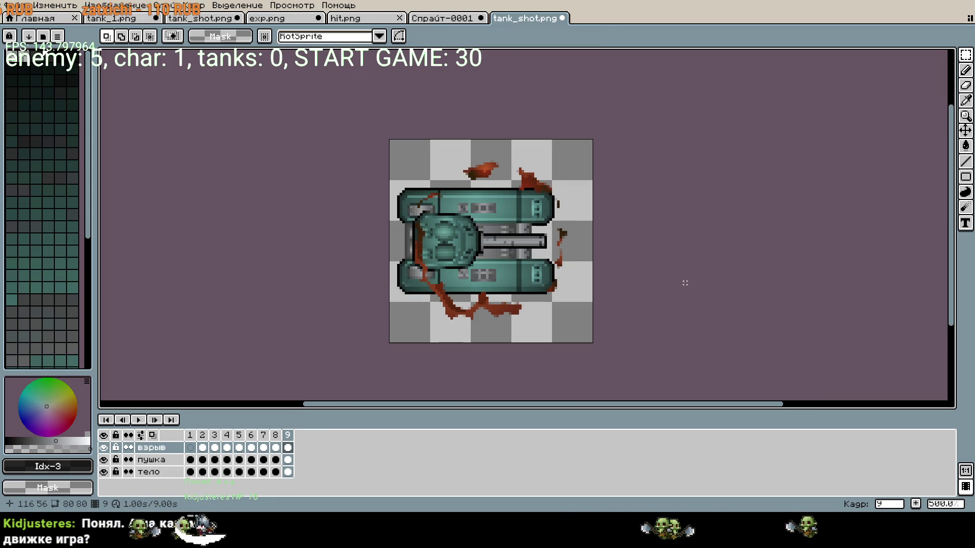
{"action": "left_click", "coordinate": [190, 435]}
- Check frame 1's duration in Frame Properties, leaving it at 1000 ms
{"action": "right_click", "coordinate": [190, 435]}
{"action": "left_click", "coordinate": [228, 427]}
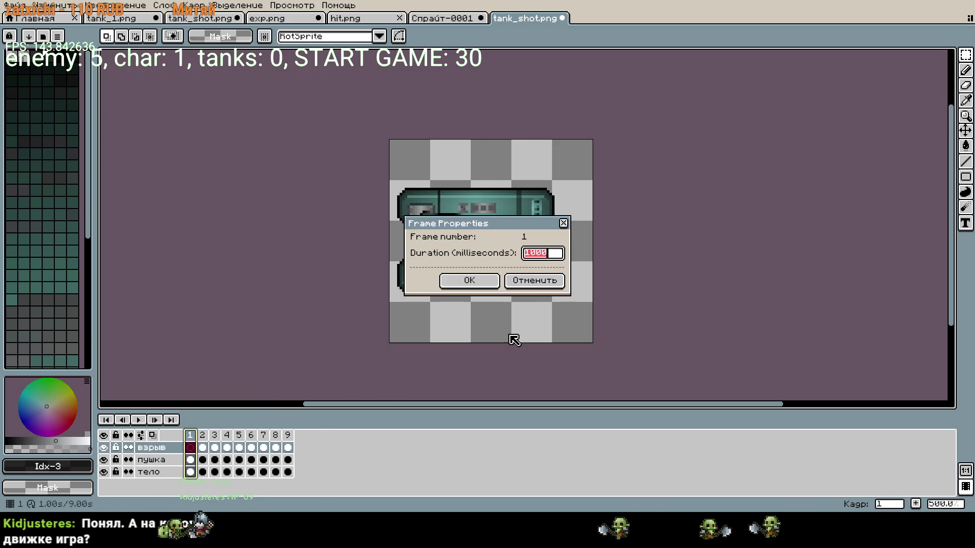
{"action": "left_click", "coordinate": [563, 223]}
- Give frames 2–9 a 100 ms duration each, then switch to the code editor
{"action": "left_click_drag", "start_coordinate": [202, 435], "coordinate": [288, 435]}
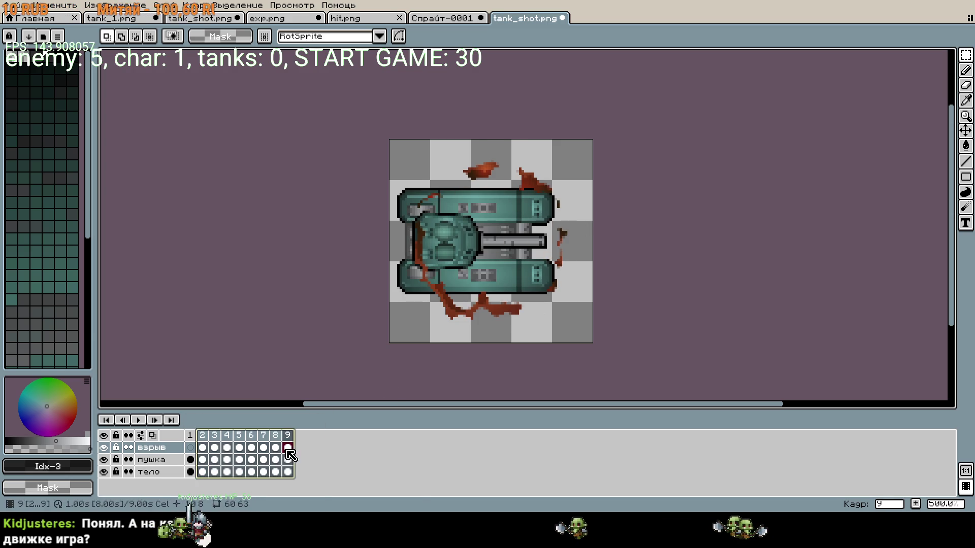
{"action": "right_click", "coordinate": [287, 436]}
{"action": "left_click", "coordinate": [305, 428]}
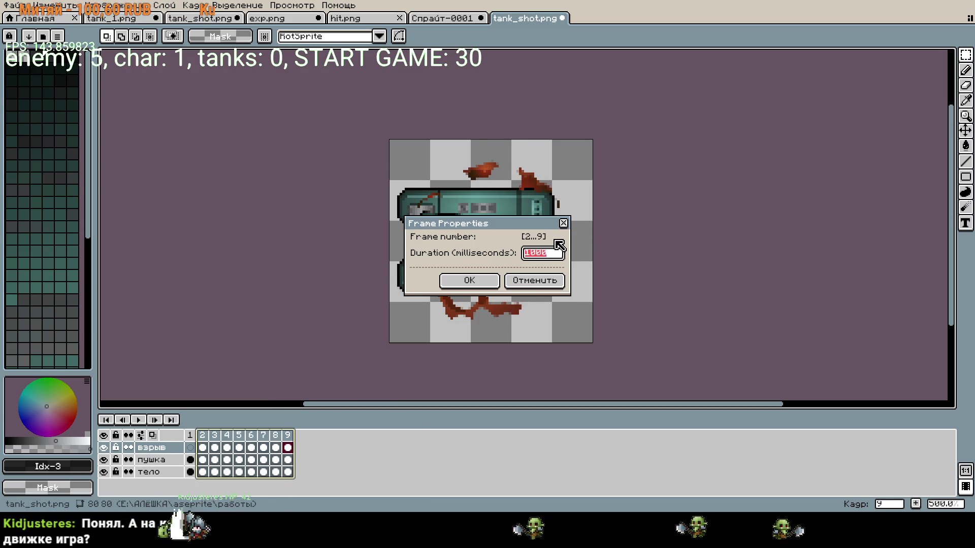
{"action": "type", "text": "100"}
{"action": "key", "text": "Return"}
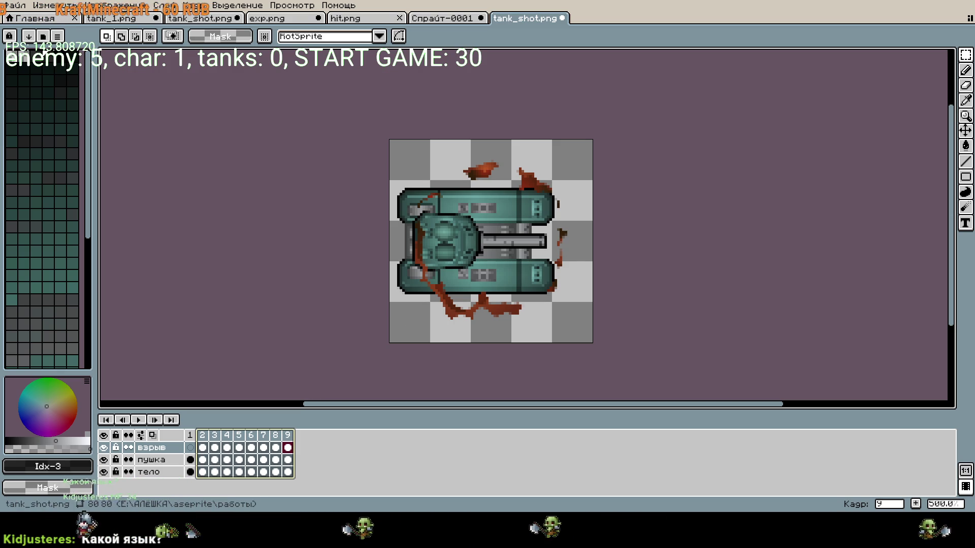
{"action": "key", "text": "alt+Tab"}
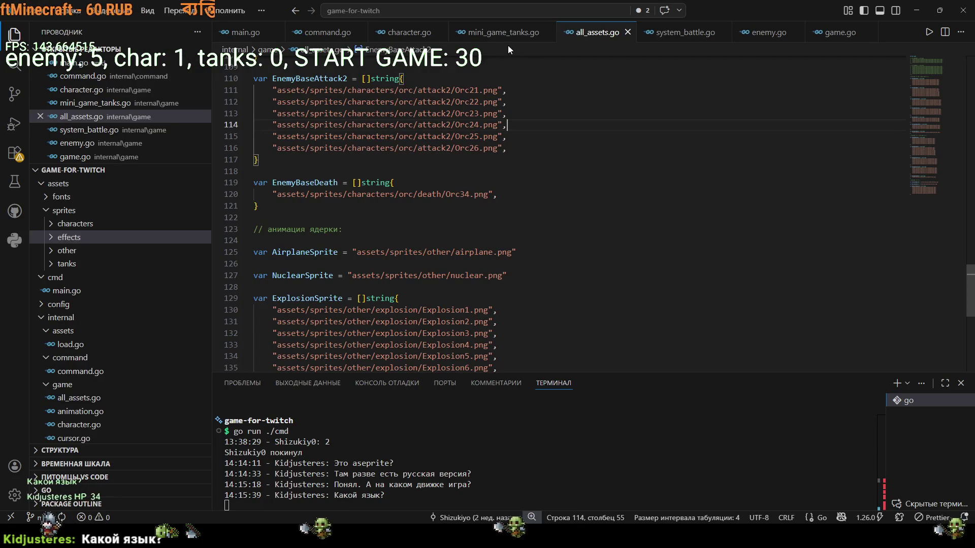
- Open mini_game_tanks.go and focus the terminal running the game via go run ./cmd
{"action": "left_click", "coordinate": [502, 32]}
{"action": "scroll", "coordinate": [405, 162], "scroll_direction": "down", "scroll_amount": 3}
{"action": "scroll", "coordinate": [436, 173], "scroll_direction": "up", "scroll_amount": 10}
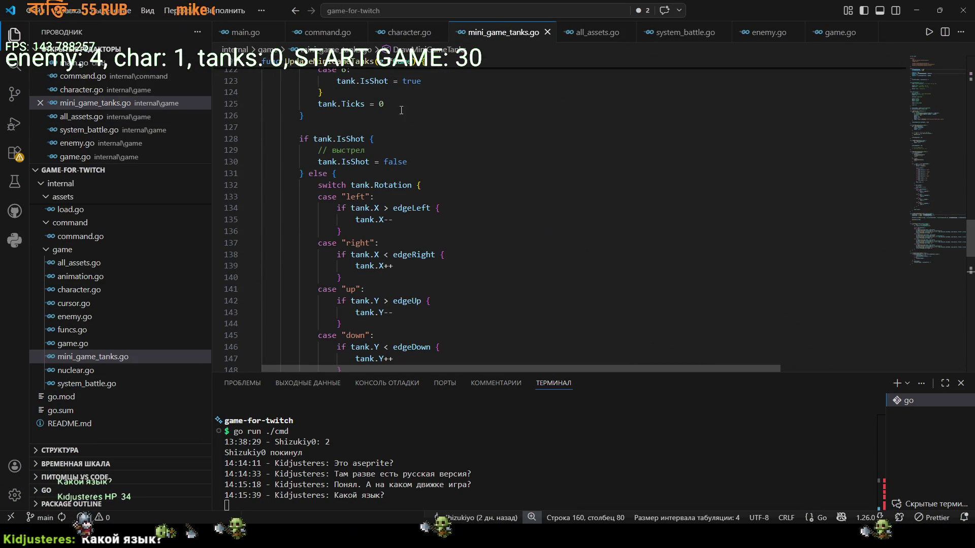
{"action": "left_click", "coordinate": [493, 442]}
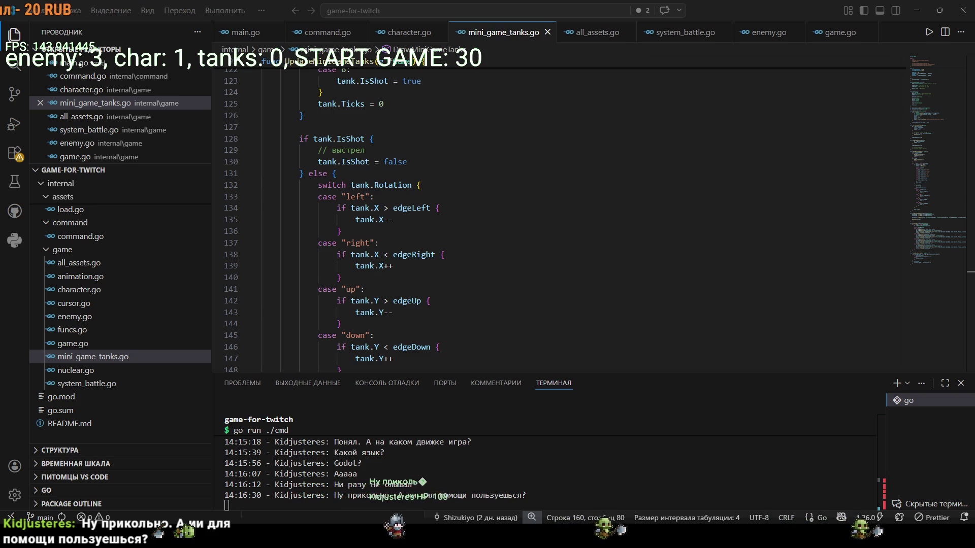
{"action": "scroll", "coordinate": [471, 254], "scroll_direction": "down", "scroll_amount": 20}
{"action": "scroll", "coordinate": [471, 254], "scroll_direction": "up", "scroll_amount": 3}
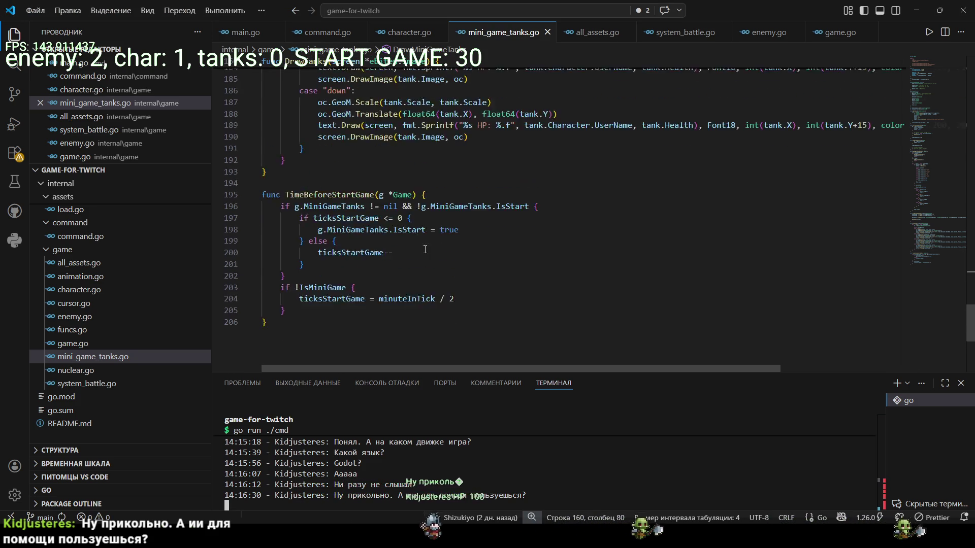
{"action": "scroll", "coordinate": [471, 254], "scroll_direction": "down", "scroll_amount": 1}
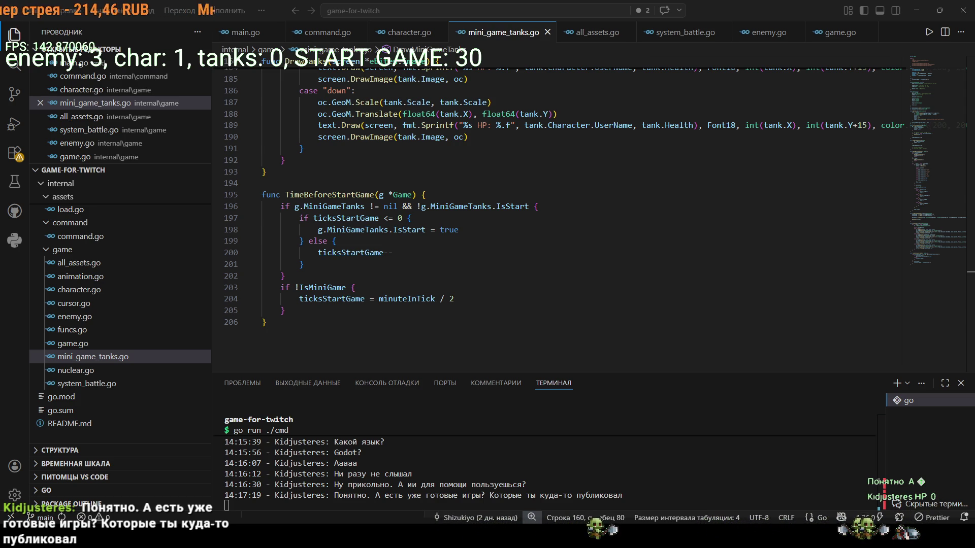
{"action": "left_click", "coordinate": [650, 284]}
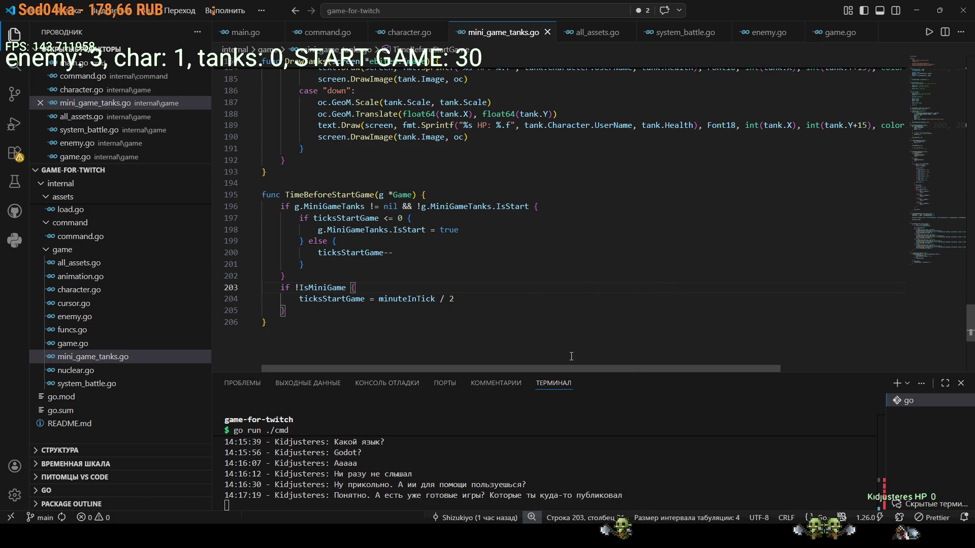
{"action": "key", "text": "Down"}
{"action": "key", "text": "Down"}
{"action": "key", "text": "Down"}
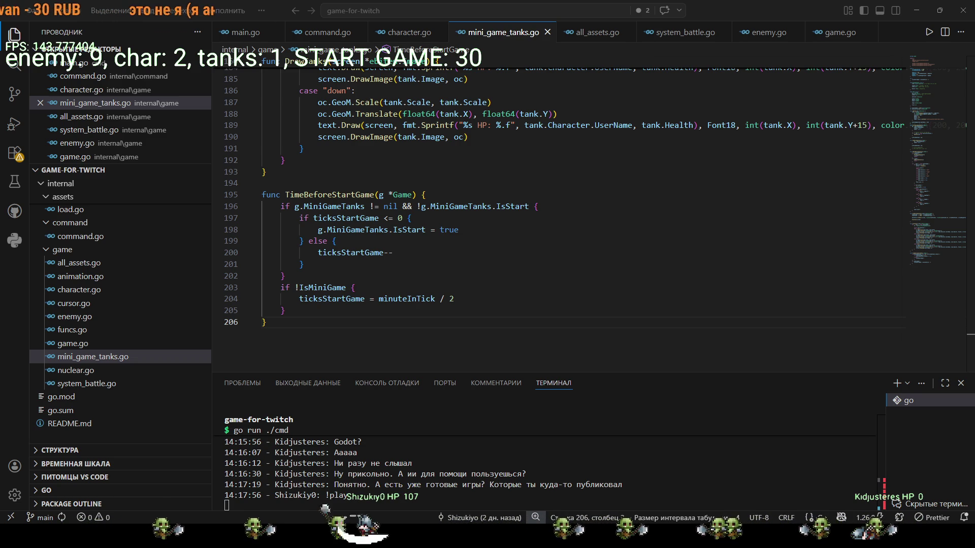
{"action": "key", "text": "alt+Tab"}
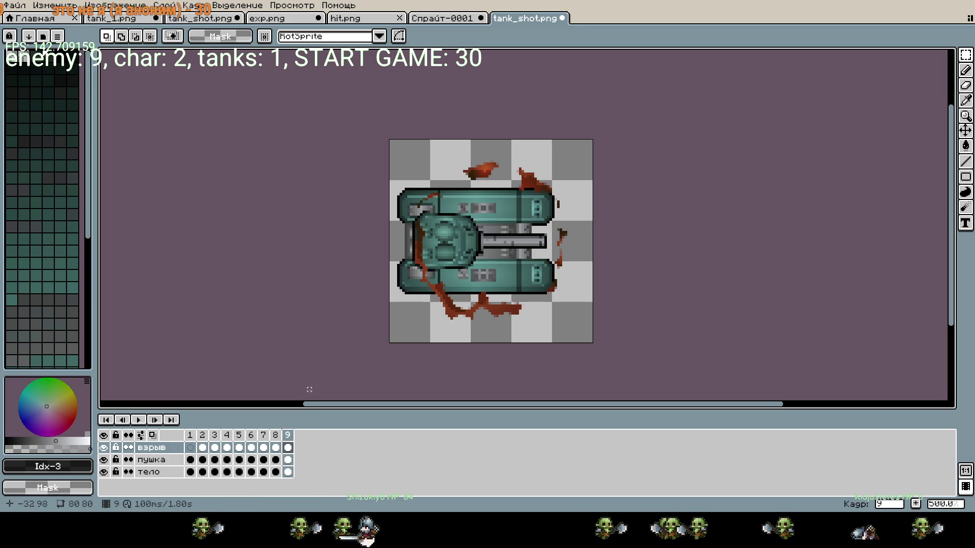
- Go to frame 1 and play the shot animation twice
{"action": "left_click", "coordinate": [190, 448]}
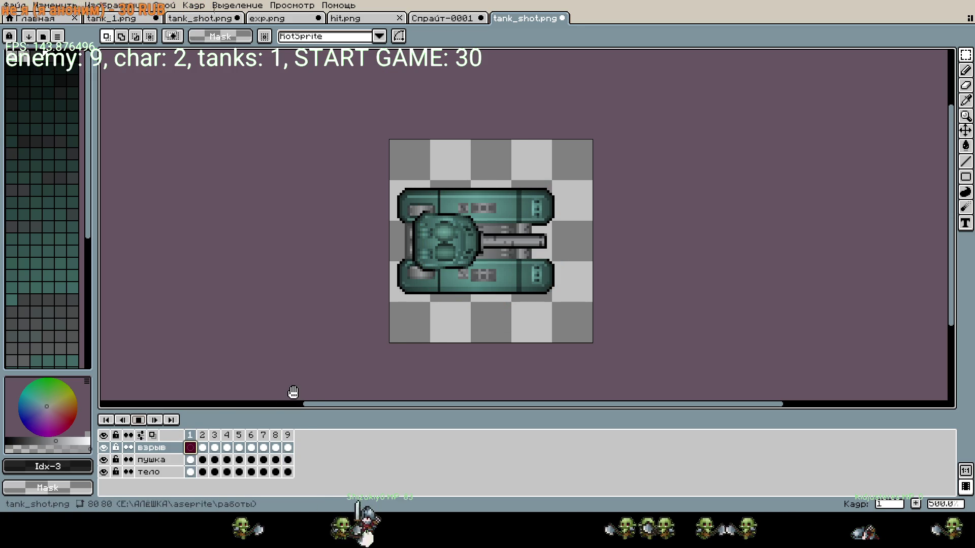
{"action": "key", "text": "Return"}
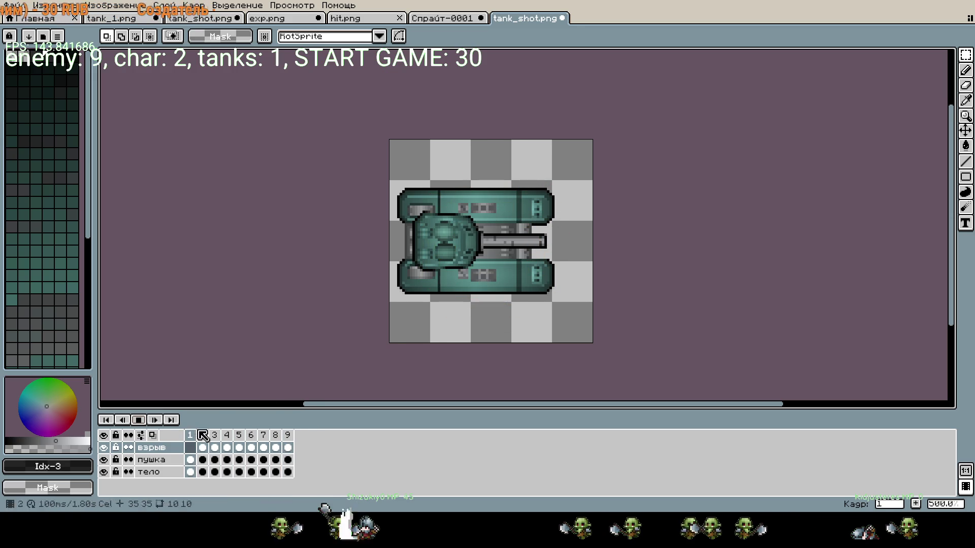
{"action": "key", "text": "Return"}
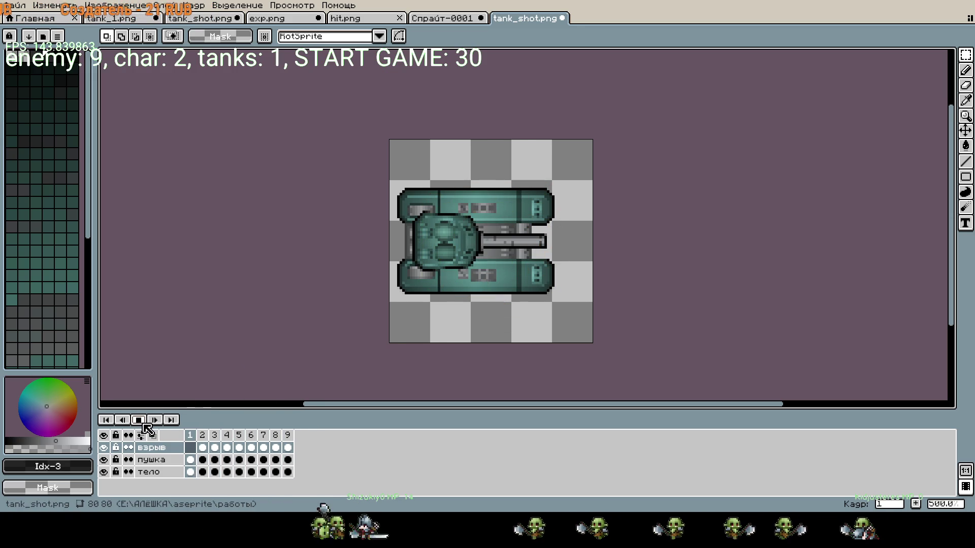
- Step through frames 2, 5, 7, 8 and 9 to inspect the flash, fireball and debris ring
{"action": "left_click", "coordinate": [203, 448]}
{"action": "left_click", "coordinate": [214, 448]}
{"action": "left_click", "coordinate": [239, 447]}
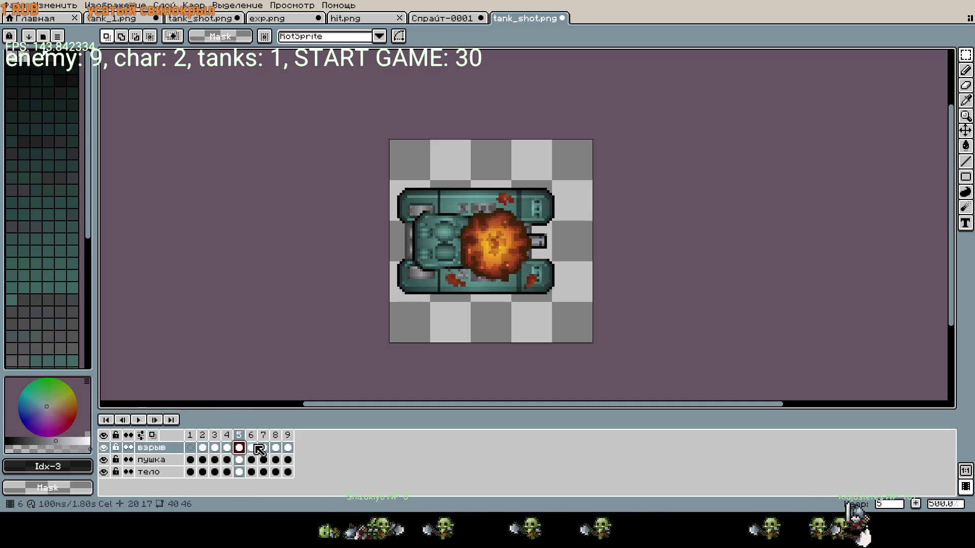
{"action": "left_click", "coordinate": [263, 447]}
{"action": "left_click", "coordinate": [275, 448]}
{"action": "left_click", "coordinate": [287, 448]}
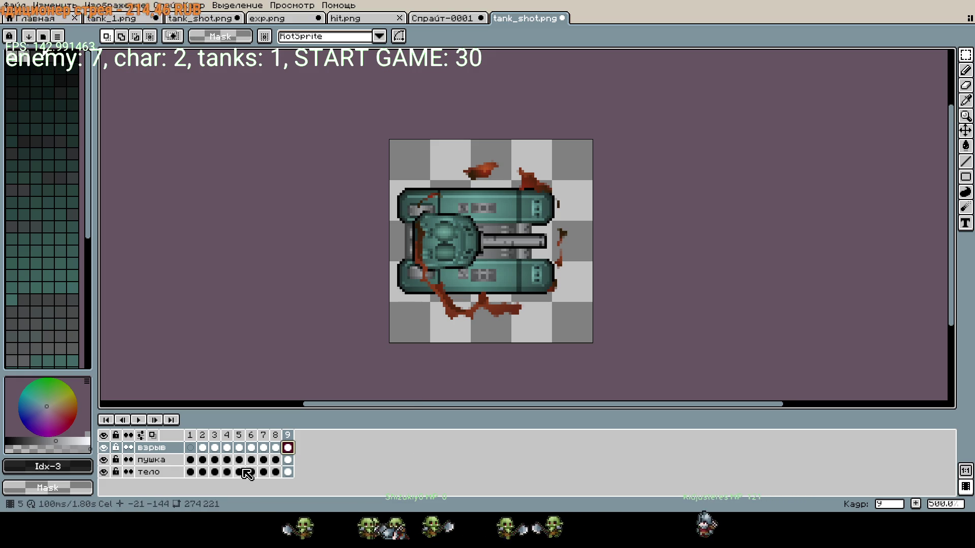
{"action": "key", "text": "Down"}
{"action": "key", "text": "Left"}
{"action": "key", "text": "Left"}
{"action": "key", "text": "Left"}
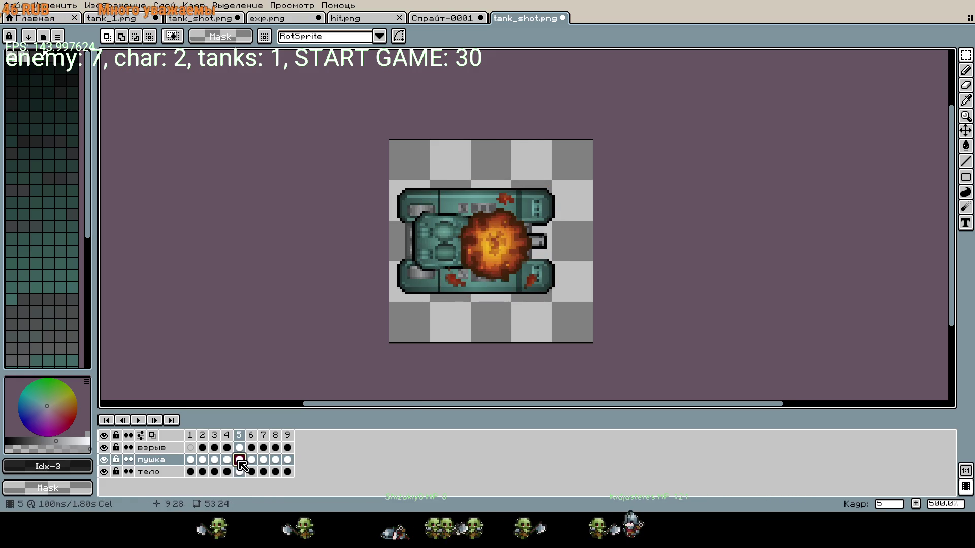
- On the взрыв layer, shift frame 2's flash 16 px left onto the turret
{"action": "left_click", "coordinate": [202, 447]}
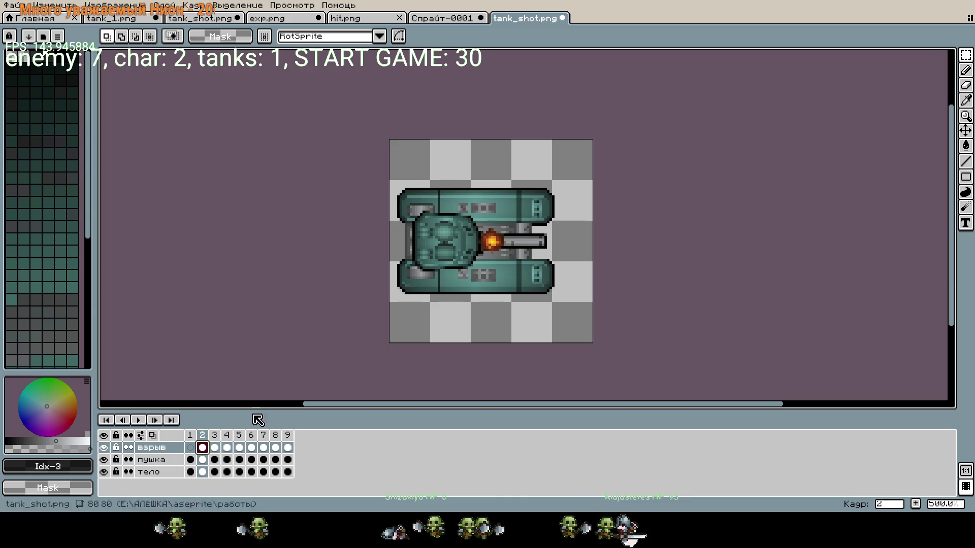
{"action": "left_click", "coordinate": [152, 448]}
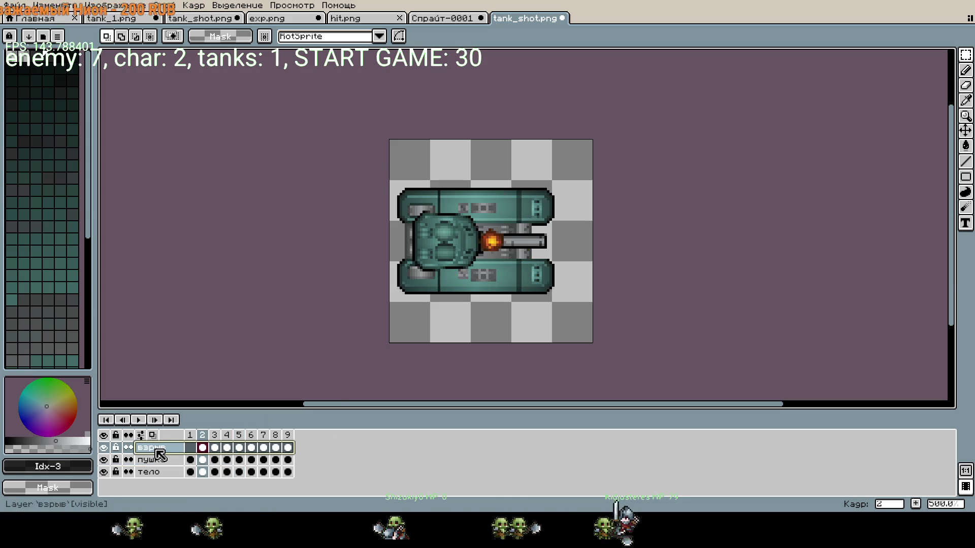
{"action": "double_click", "coordinate": [182, 449]}
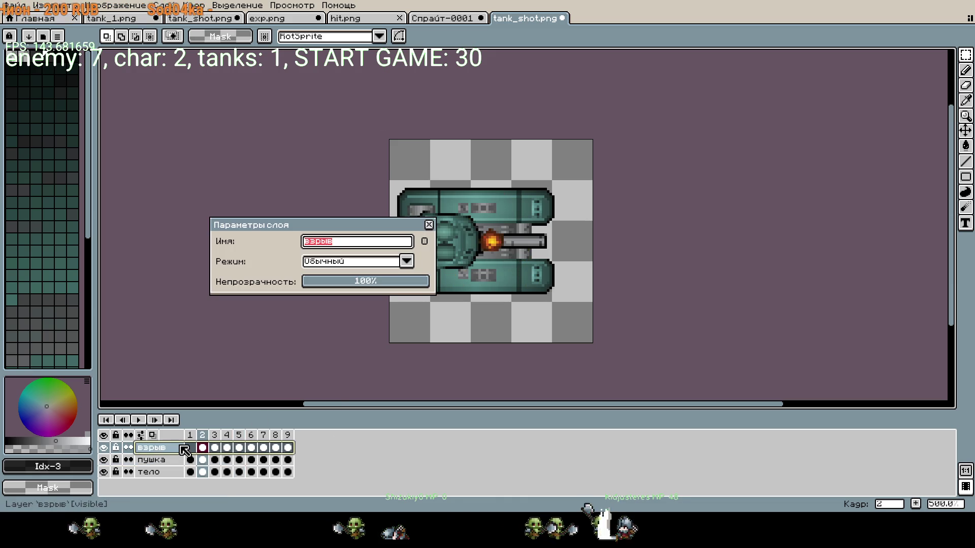
{"action": "key", "text": "Return"}
{"action": "scroll", "coordinate": [761, 390], "scroll_direction": "down", "scroll_amount": 2}
{"action": "key", "text": "ctrl+a"}
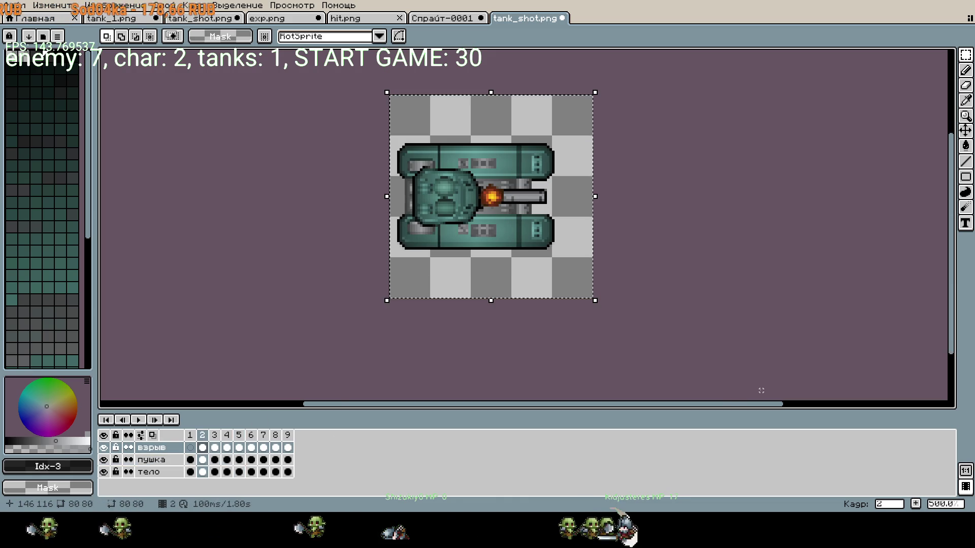
{"action": "key", "text": "Left"}
{"action": "key", "text": "Left"}
{"action": "key", "text": "Left"}
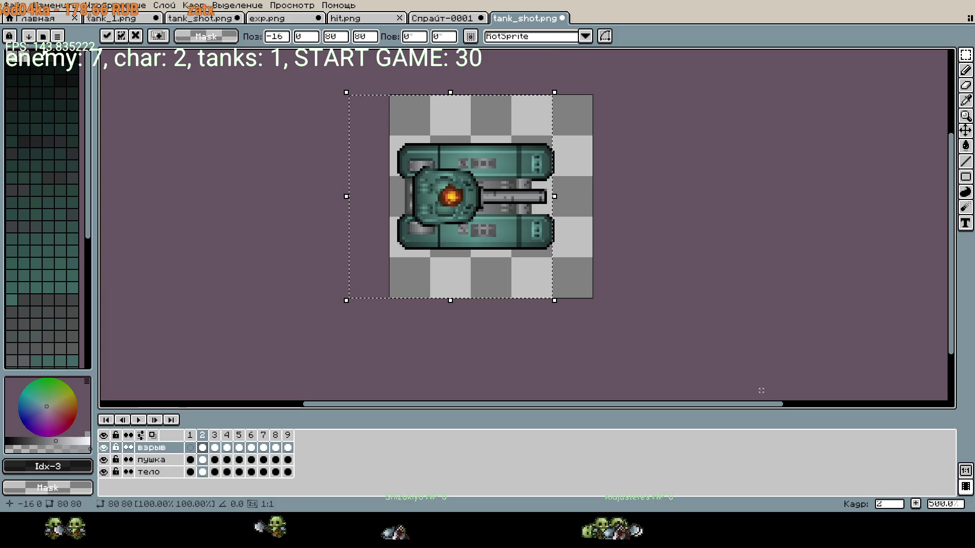
{"action": "key", "text": "Return"}
- Shift the explosion in frames 3, 4 and 5 16 px left as well
{"action": "left_click", "coordinate": [215, 447]}
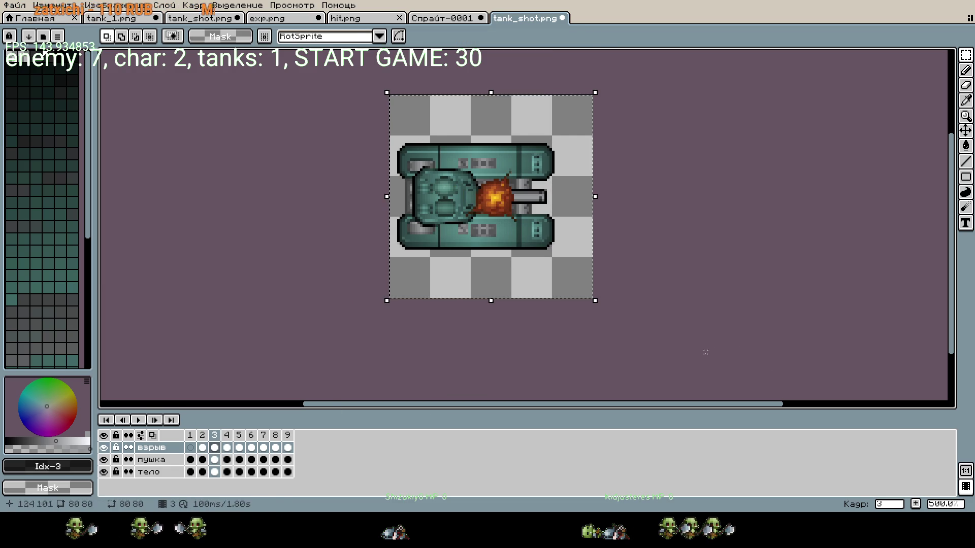
{"action": "key", "text": "ctrl+a"}
{"action": "key", "text": "Left"}
{"action": "key", "text": "Left"}
{"action": "key", "text": "Left"}
{"action": "key", "text": "Return"}
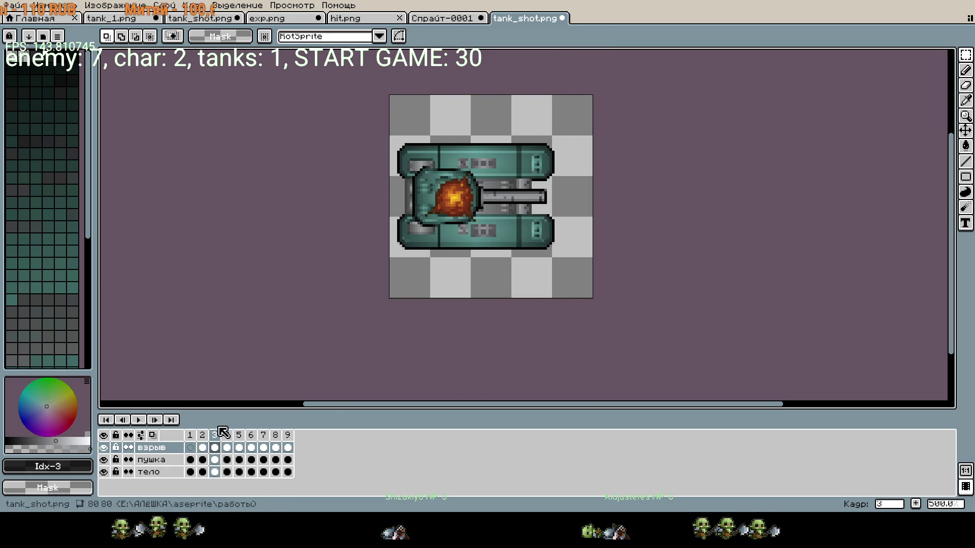
{"action": "left_click", "coordinate": [227, 435]}
{"action": "key", "text": "ctrl+a"}
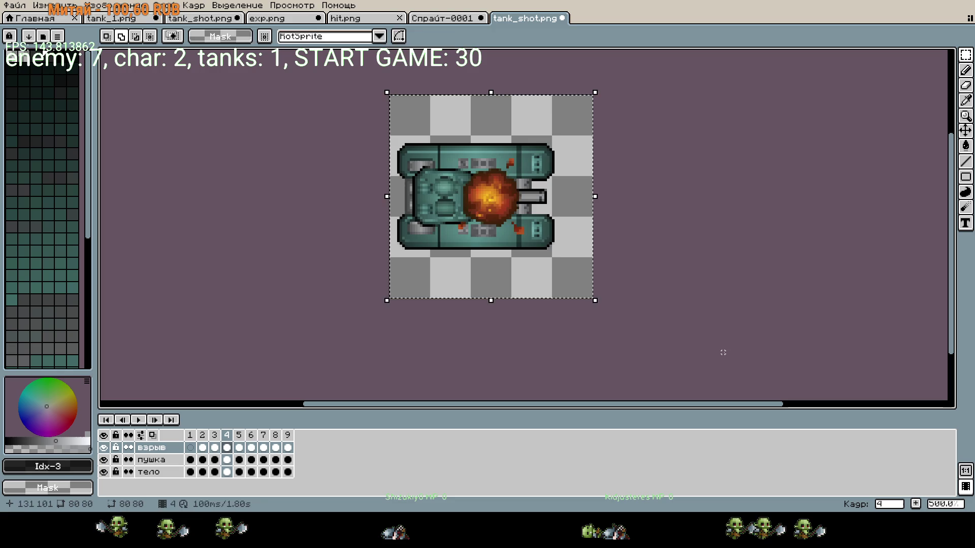
{"action": "key", "text": "Left"}
{"action": "key", "text": "Left"}
{"action": "key", "text": "Left"}
{"action": "key", "text": "Return"}
{"action": "left_click", "coordinate": [242, 447]}
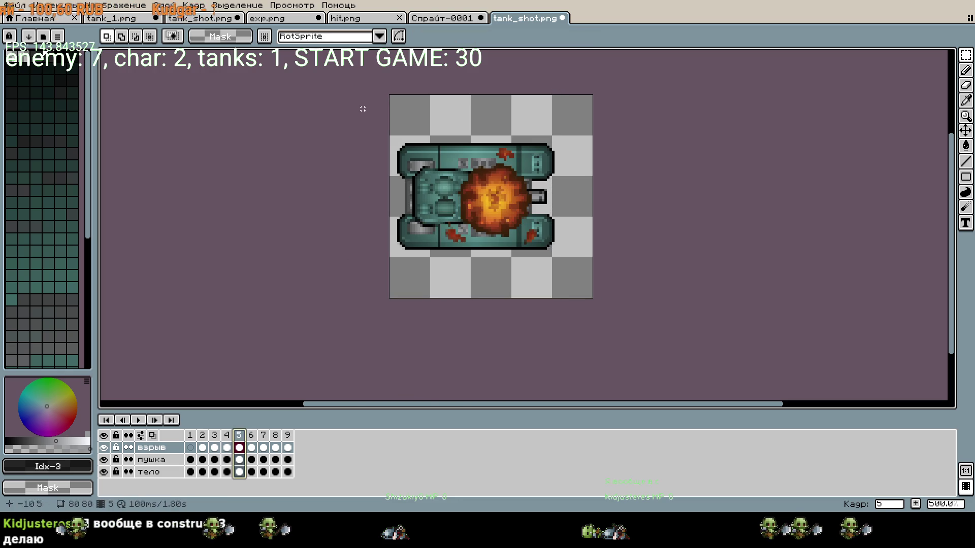
{"action": "key", "text": "ctrl+a"}
{"action": "key", "text": "Left"}
{"action": "key", "text": "Left"}
{"action": "key", "text": "Left"}
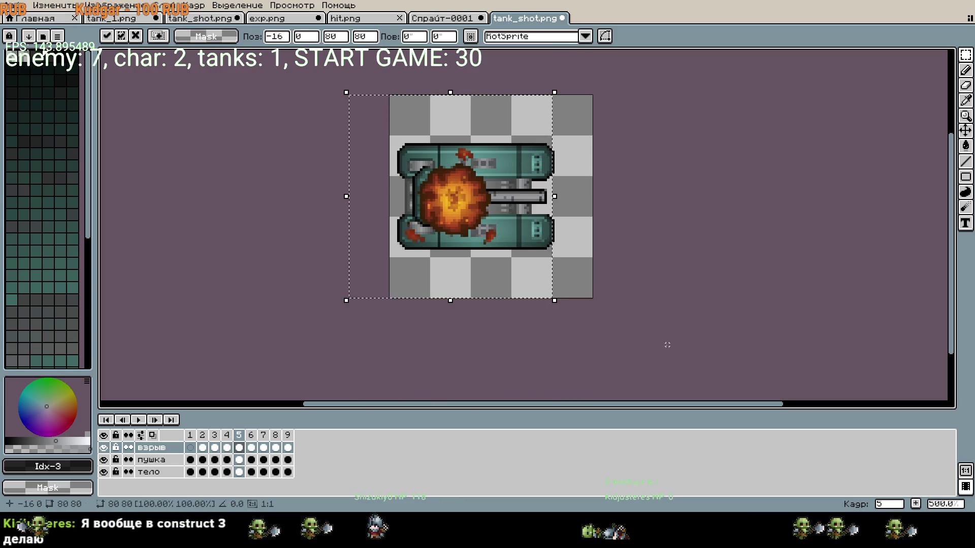
{"action": "key", "text": "Return"}
- Shift the frame 6 and frame 7 explosions 16 px left
{"action": "left_click", "coordinate": [251, 448]}
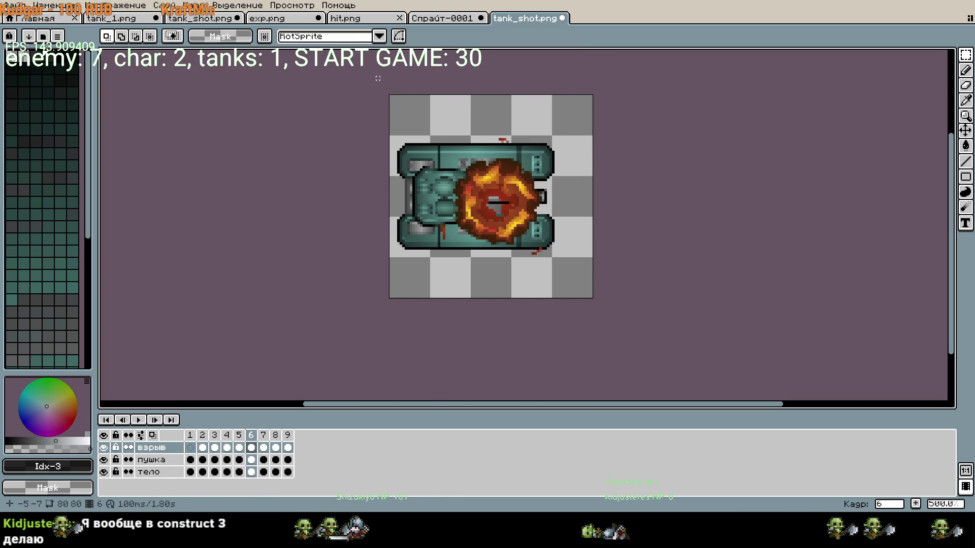
{"action": "key", "text": "ctrl+a"}
{"action": "key", "text": "Left"}
{"action": "key", "text": "Left"}
{"action": "key", "text": "Left"}
{"action": "key", "text": "Return"}
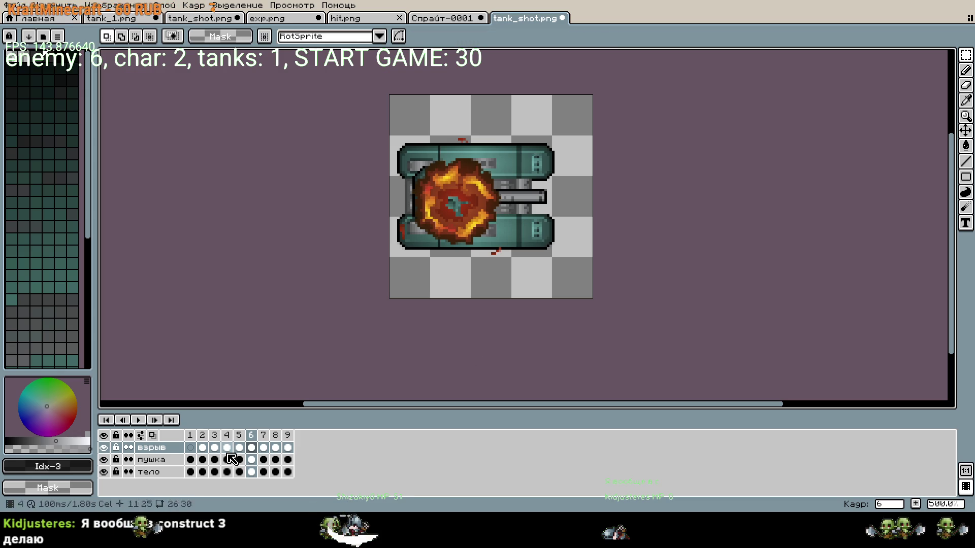
{"action": "left_click", "coordinate": [264, 438]}
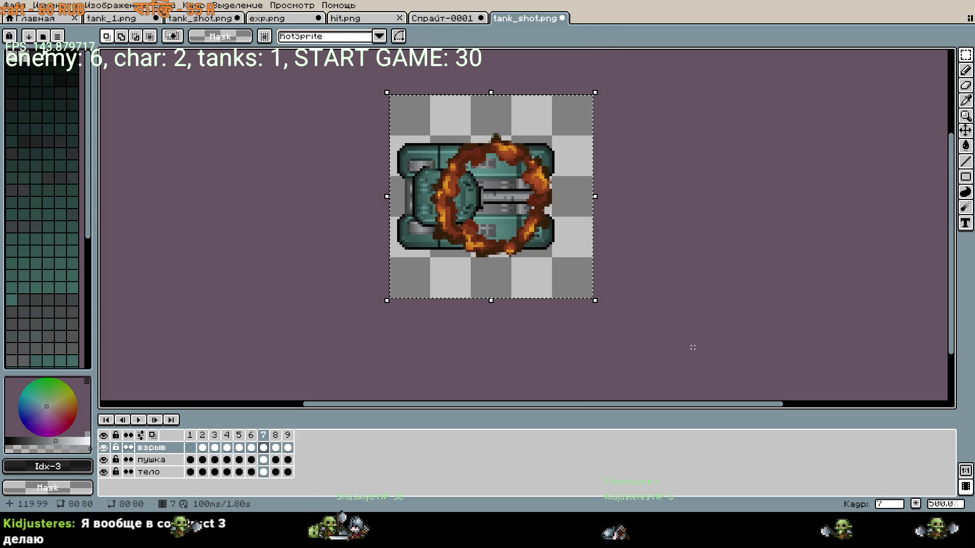
{"action": "key", "text": "ctrl+t"}
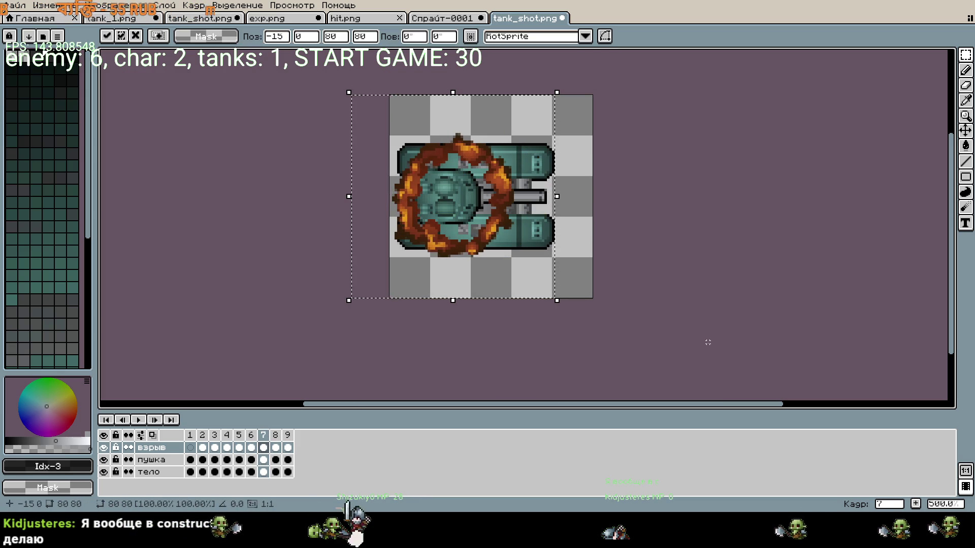
{"action": "key", "text": "Return"}
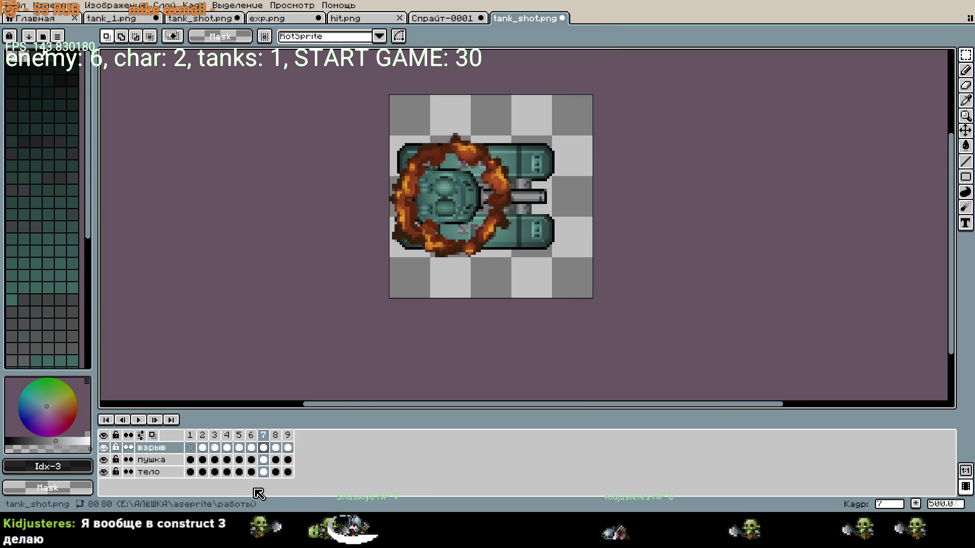
- Try shifting frame 8, then undo and redo to compare explosion positions with frame 7
{"action": "left_click", "coordinate": [275, 435]}
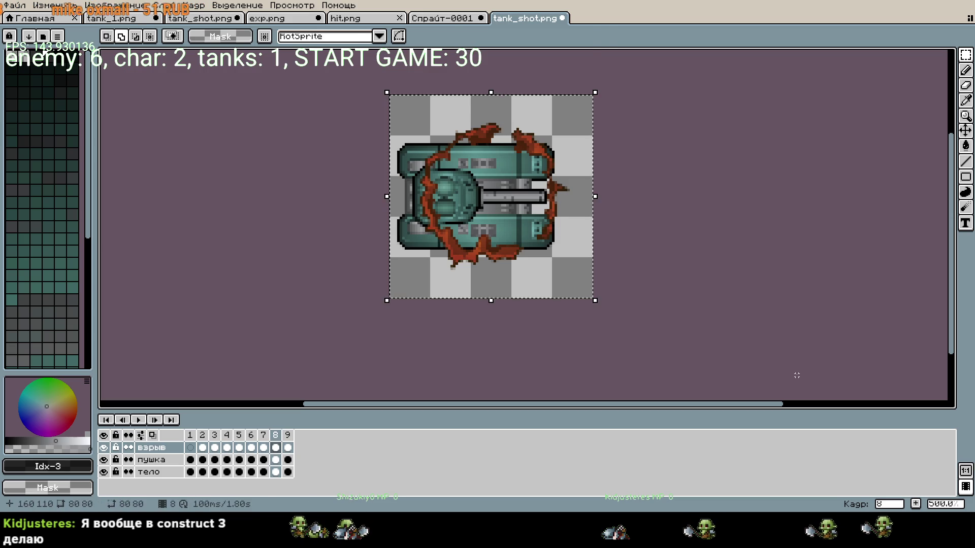
{"action": "key", "text": "ctrl+t"}
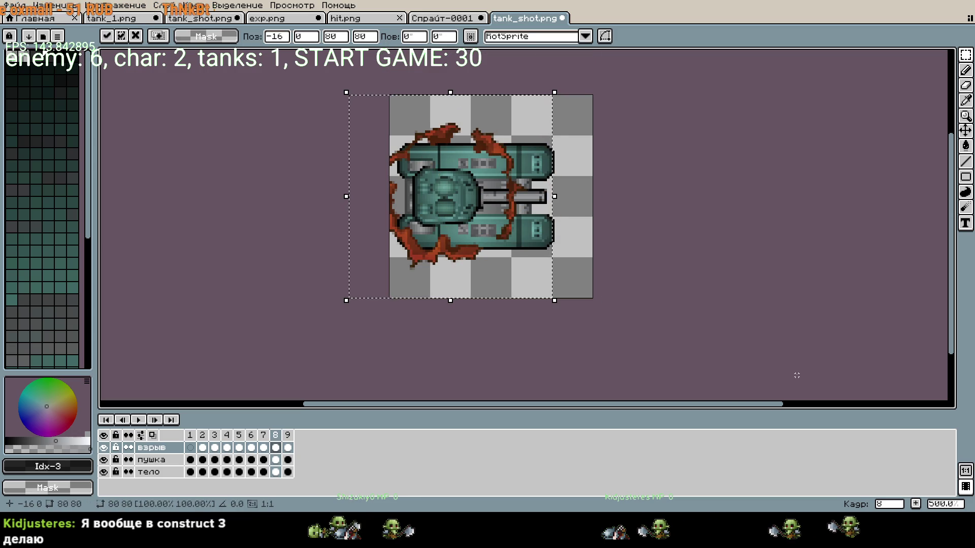
{"action": "key", "text": "Right"}
{"action": "key", "text": "Right"}
{"action": "key", "text": "Right"}
{"action": "key", "text": "Right"}
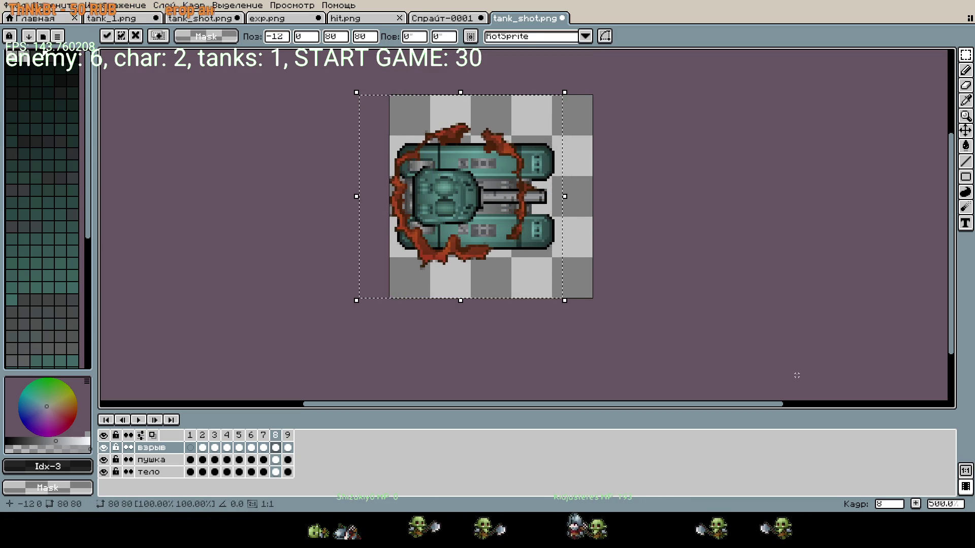
{"action": "key", "text": "Right"}
{"action": "key", "text": "Right"}
{"action": "key", "text": "Right"}
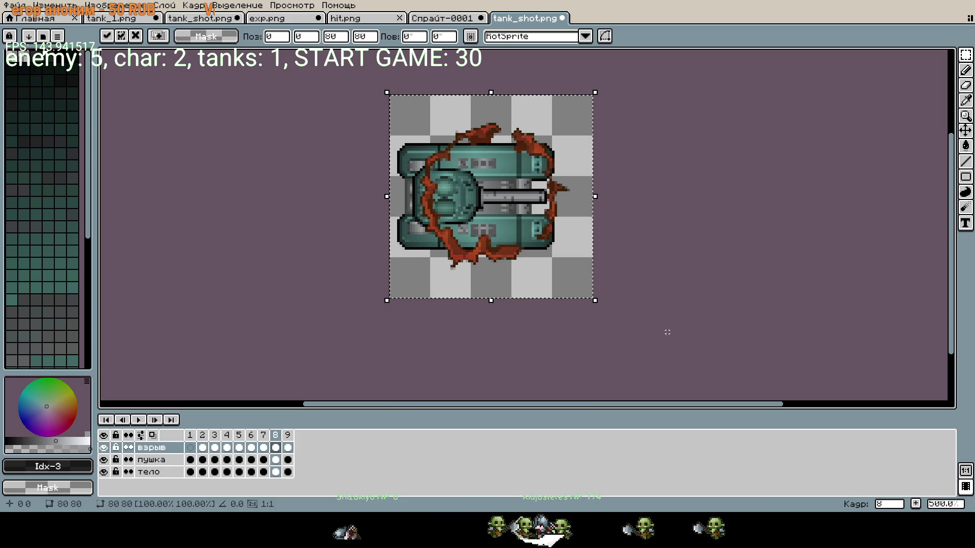
{"action": "key", "text": "ctrl+z"}
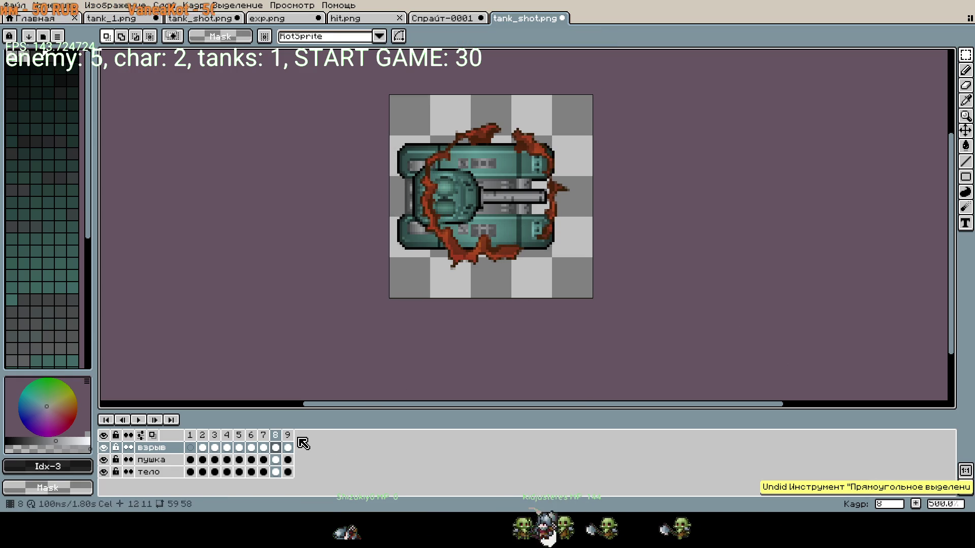
{"action": "left_click", "coordinate": [263, 447]}
{"action": "left_click", "coordinate": [275, 447]}
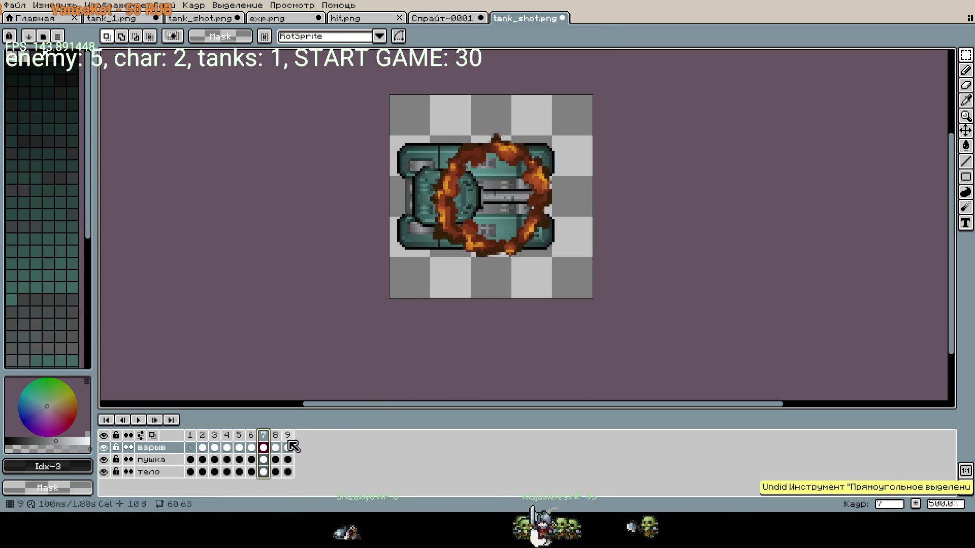
{"action": "left_click", "coordinate": [262, 447]}
{"action": "key", "text": "ctrl+z"}
{"action": "key", "text": "ctrl+z"}
{"action": "key", "text": "ctrl+z"}
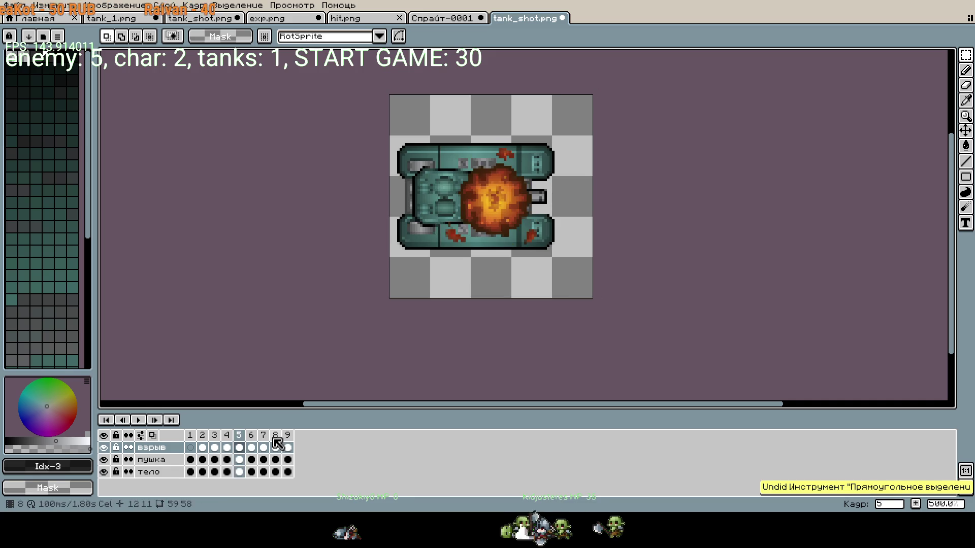
{"action": "key", "text": "ctrl+z"}
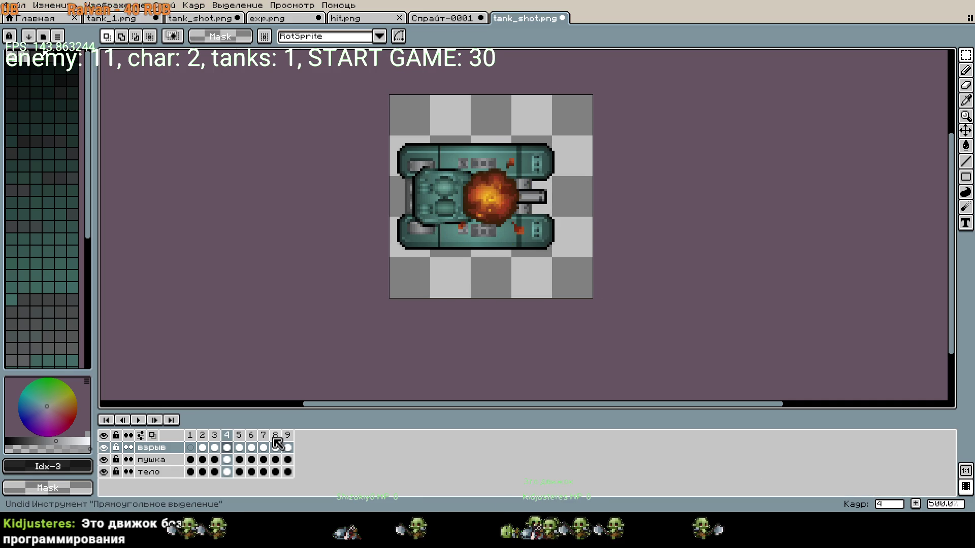
{"action": "key", "text": "ctrl+z"}
{"action": "key", "text": "ctrl+z"}
{"action": "key", "text": "ctrl+z"}
{"action": "key", "text": "ctrl+z"}
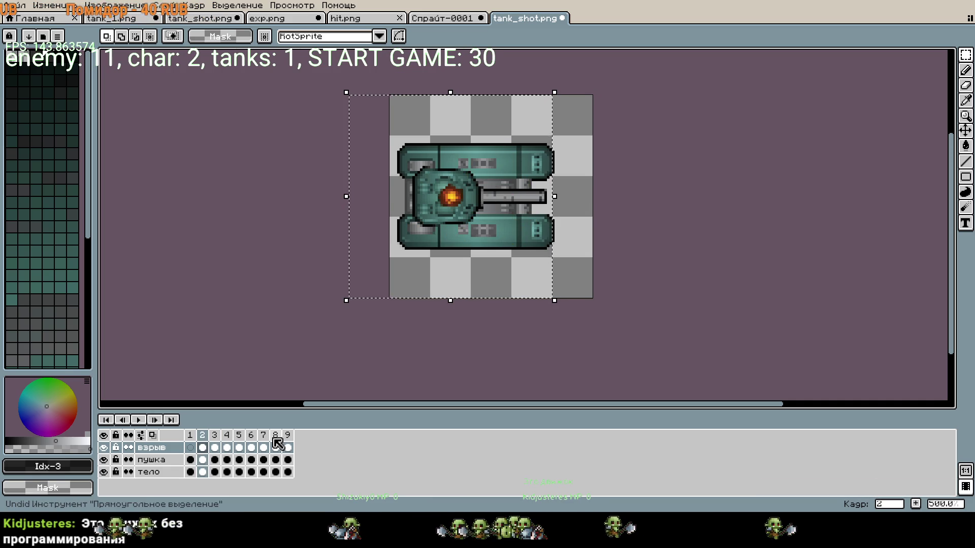
{"action": "key", "text": "ctrl+z"}
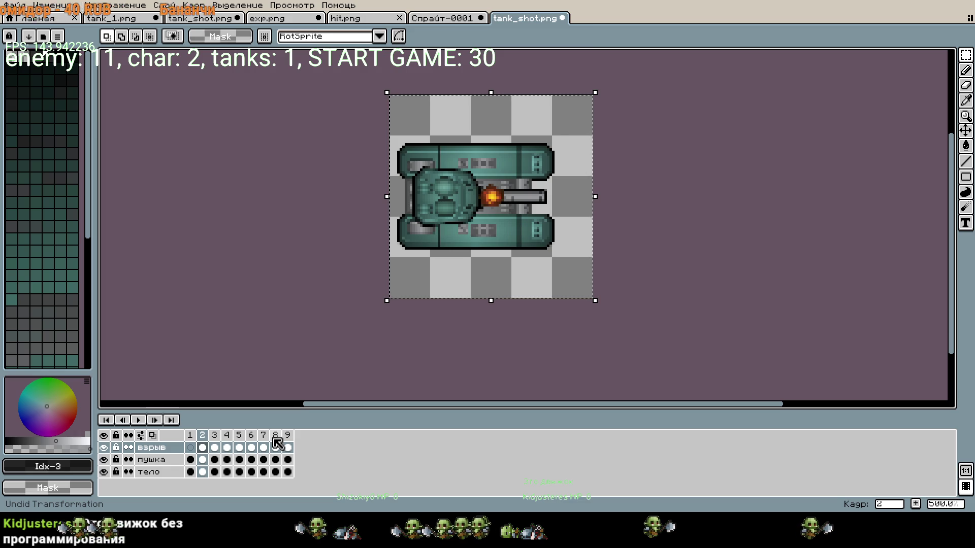
{"action": "key", "text": "ctrl+y"}
{"action": "key", "text": "ctrl+z"}
- Fine-tune the frame 8 explosion's offset with a few pixel nudges right and left
{"action": "left_click", "coordinate": [276, 447]}
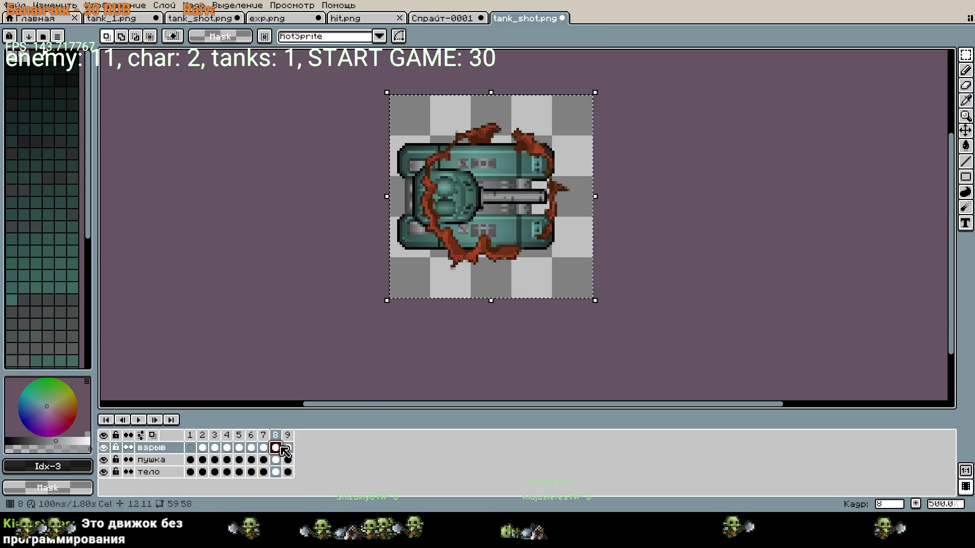
{"action": "key", "text": "ctrl+y"}
{"action": "key", "text": "ctrl+z"}
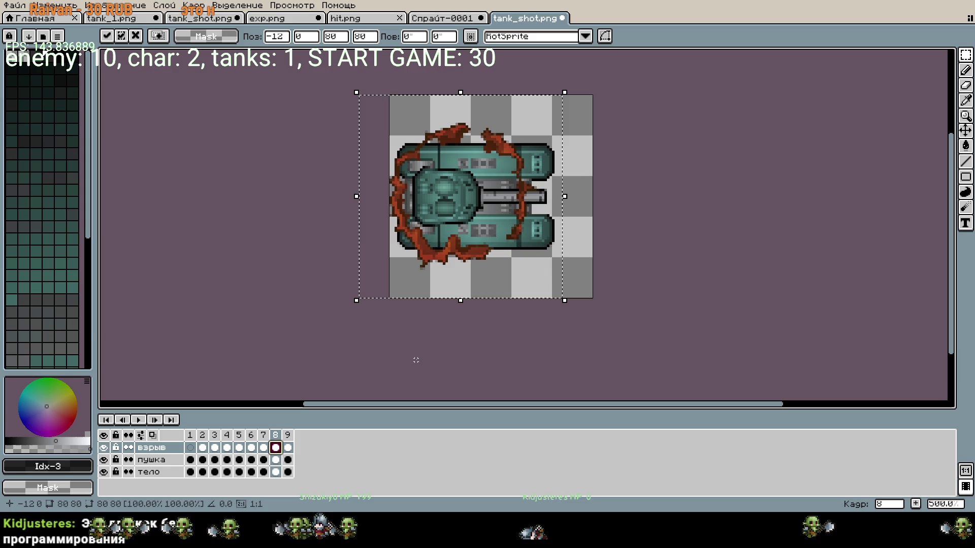
{"action": "key", "text": "ctrl+z"}
{"action": "key", "text": "Right"}
{"action": "key", "text": "Right"}
{"action": "key", "text": "Right"}
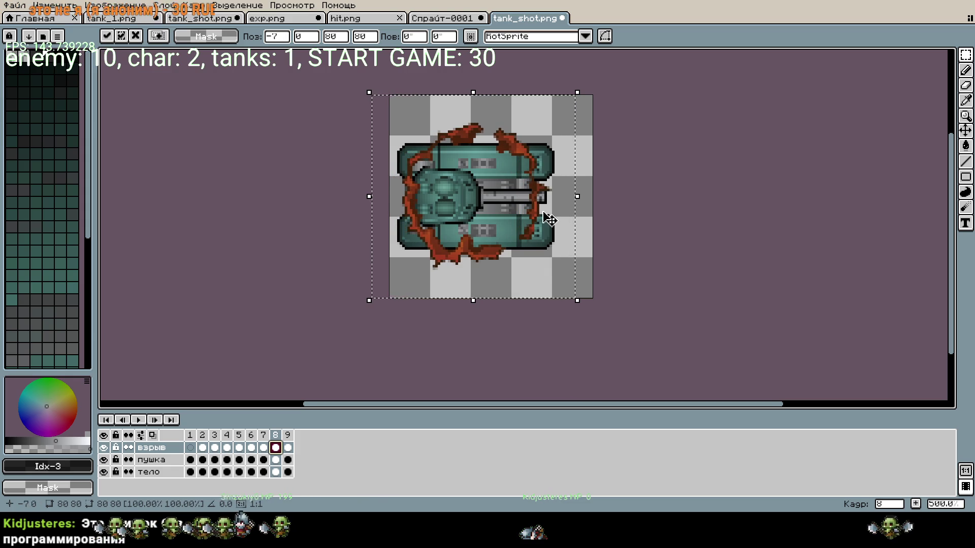
{"action": "scroll", "coordinate": [611, 152], "scroll_direction": "up", "scroll_amount": 5}
{"action": "key", "text": "Left"}
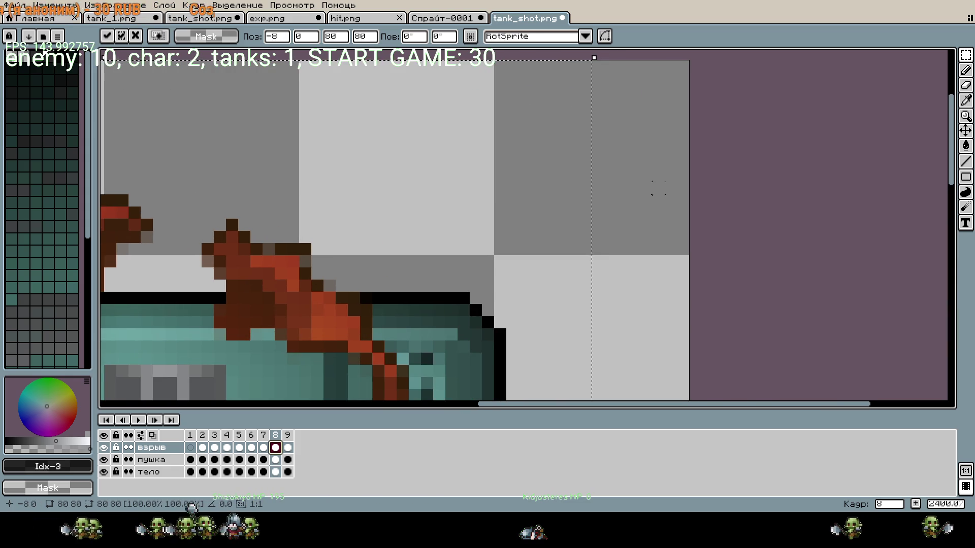
{"action": "scroll", "coordinate": [658, 188], "scroll_direction": "down", "scroll_amount": 4}
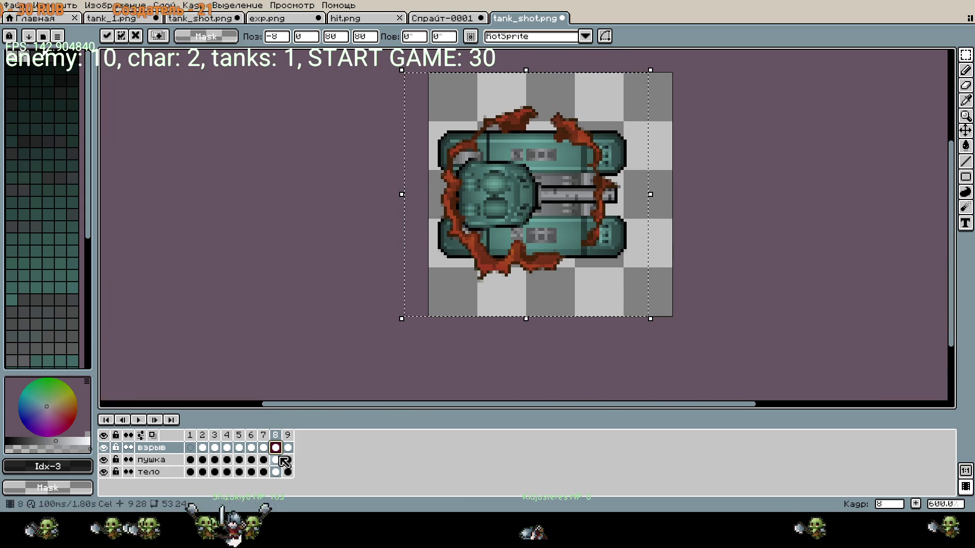
- Move frame 9's debris ring left, fine-tune it to offset -8, 0, and commit
{"action": "left_click", "coordinate": [289, 436]}
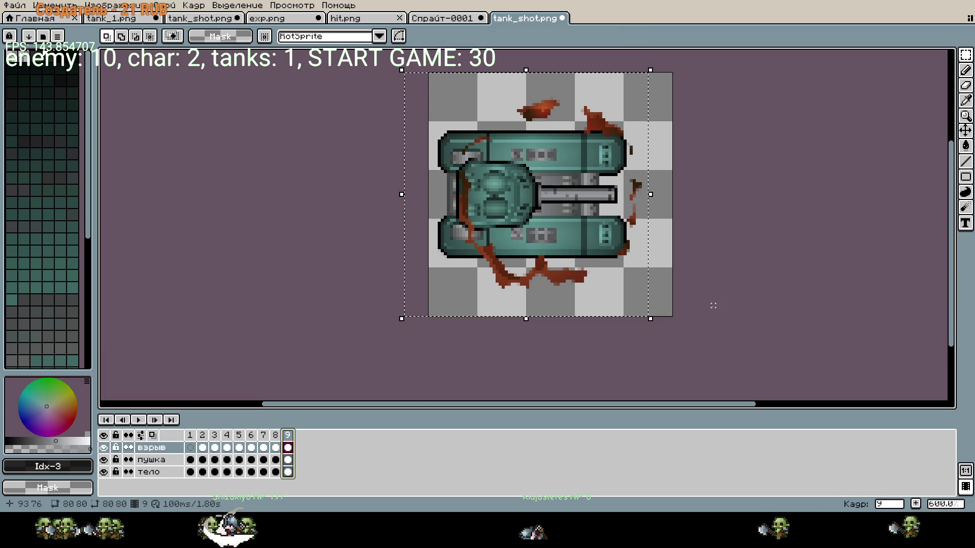
{"action": "left_click", "coordinate": [251, 436]}
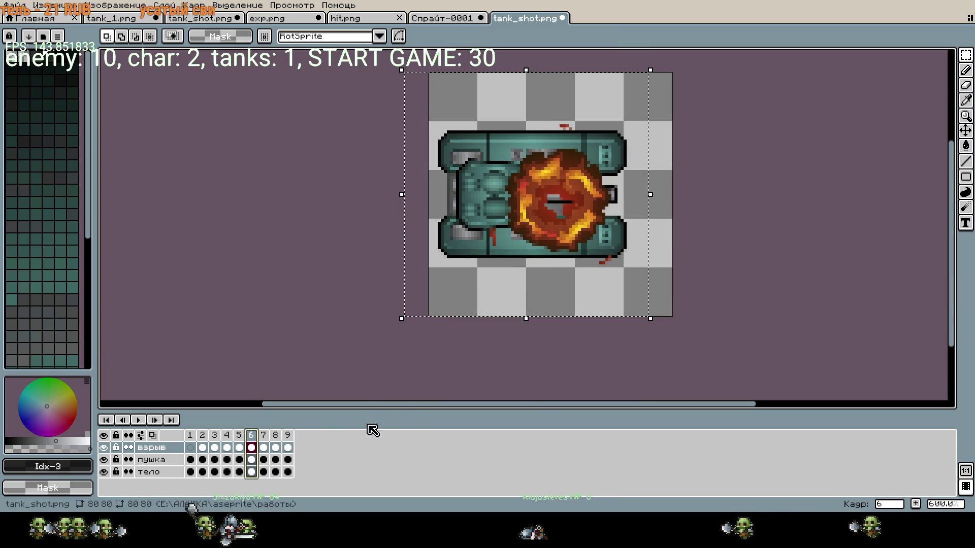
{"action": "left_click", "coordinate": [503, 376]}
{"action": "left_click", "coordinate": [276, 448]}
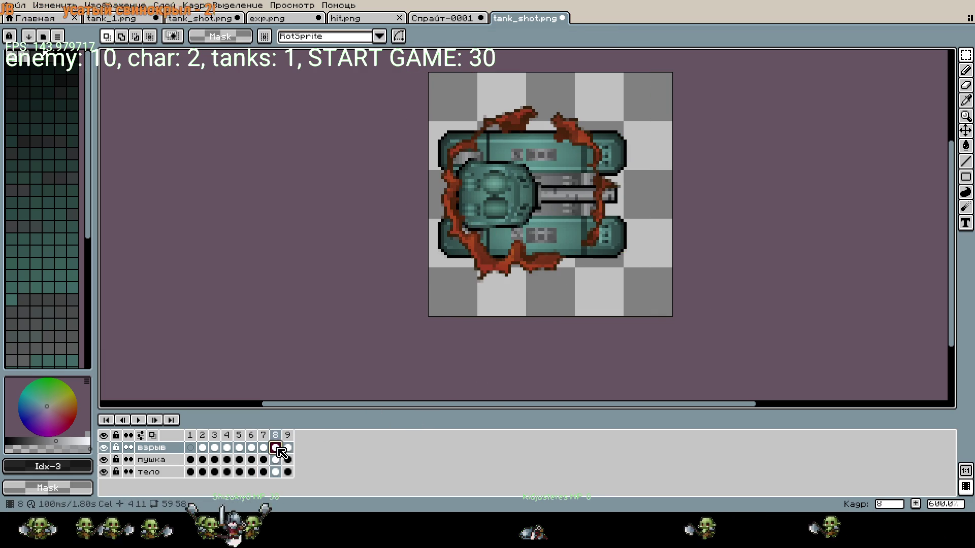
{"action": "left_click", "coordinate": [289, 446]}
{"action": "left_click_drag", "start_coordinate": [448, 96], "coordinate": [399, 96]}
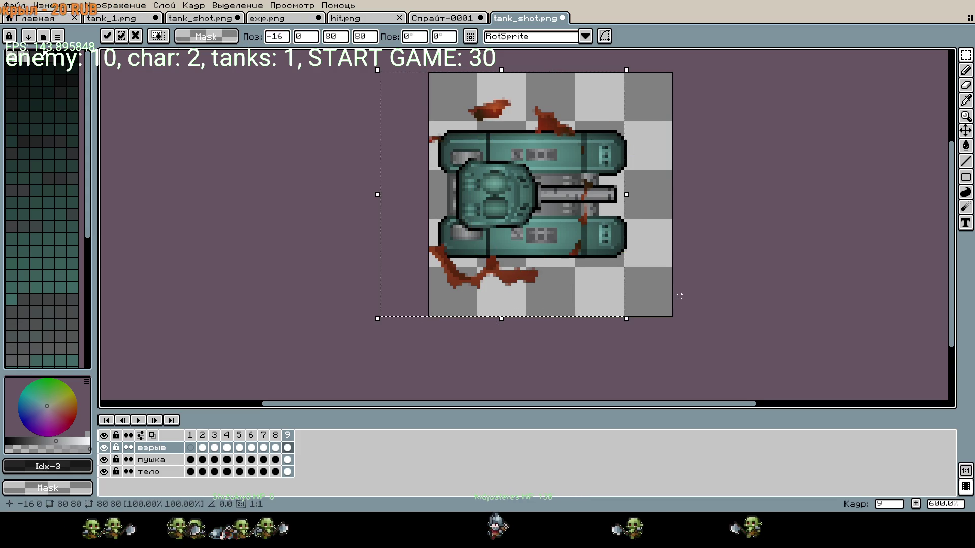
{"action": "key", "text": "Right"}
{"action": "key", "text": "Right"}
{"action": "key", "text": "Right"}
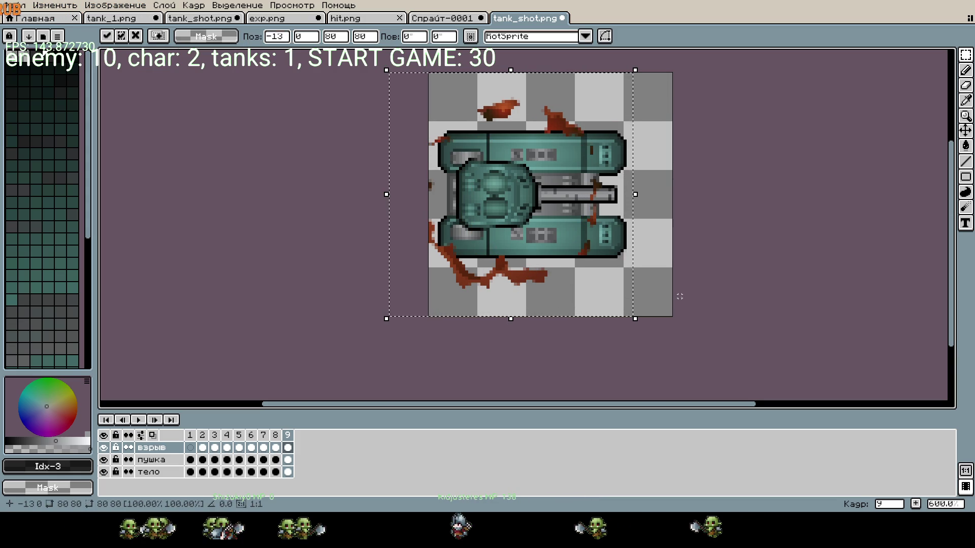
{"action": "key", "text": "Right"}
{"action": "scroll", "coordinate": [639, 110], "scroll_direction": "up", "scroll_amount": 5}
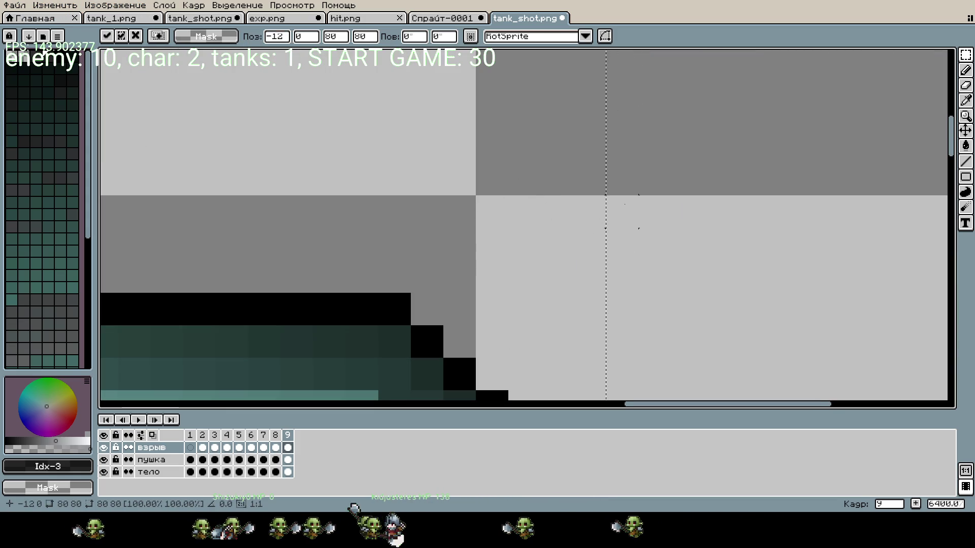
{"action": "key", "text": "Left"}
{"action": "key", "text": "Left"}
{"action": "key", "text": "Left"}
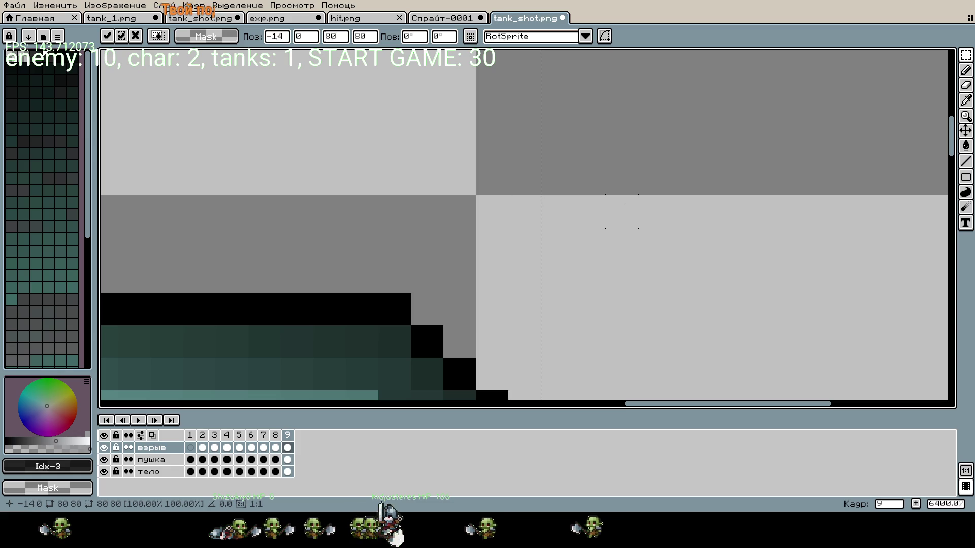
{"action": "key", "text": "Right"}
{"action": "key", "text": "Right"}
{"action": "key", "text": "Right"}
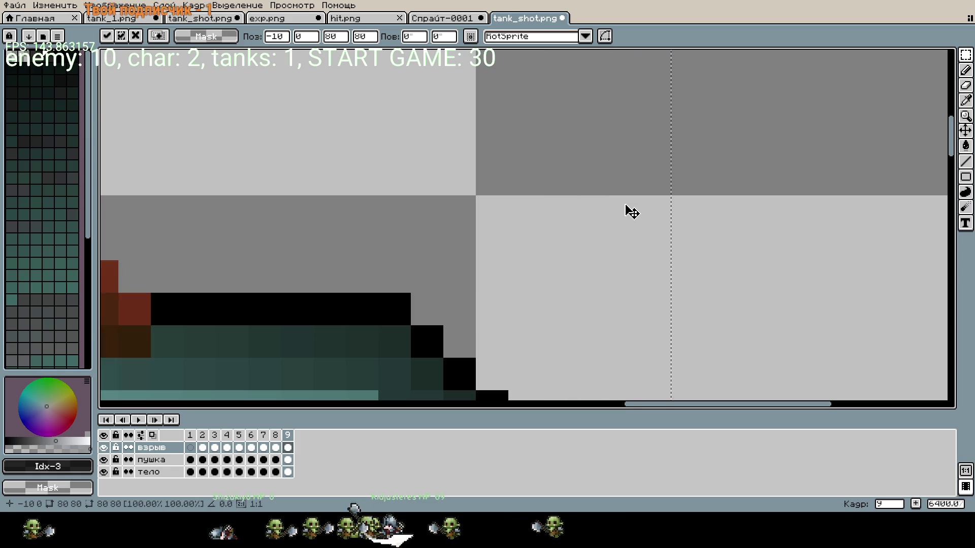
{"action": "scroll", "coordinate": [632, 212], "scroll_direction": "down", "scroll_amount": 5}
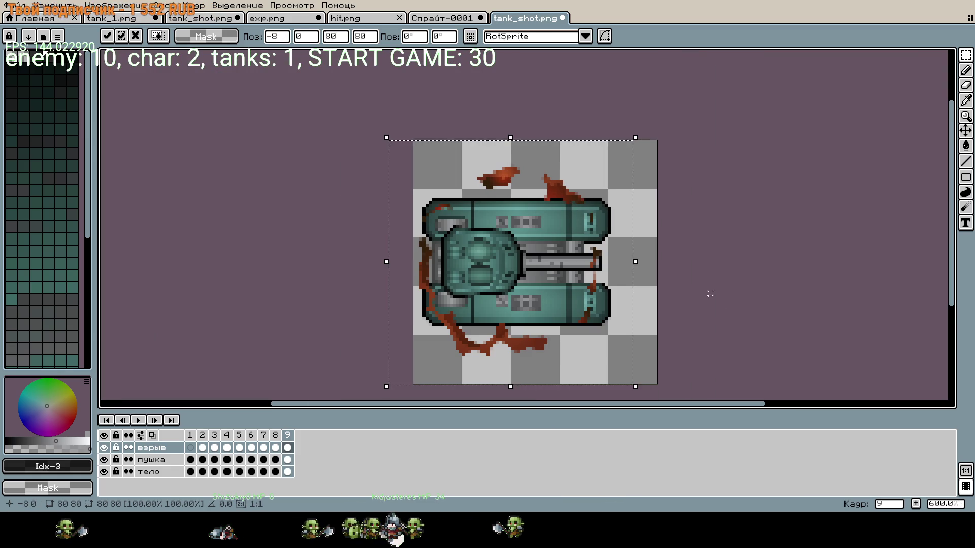
{"action": "key", "text": "Return"}
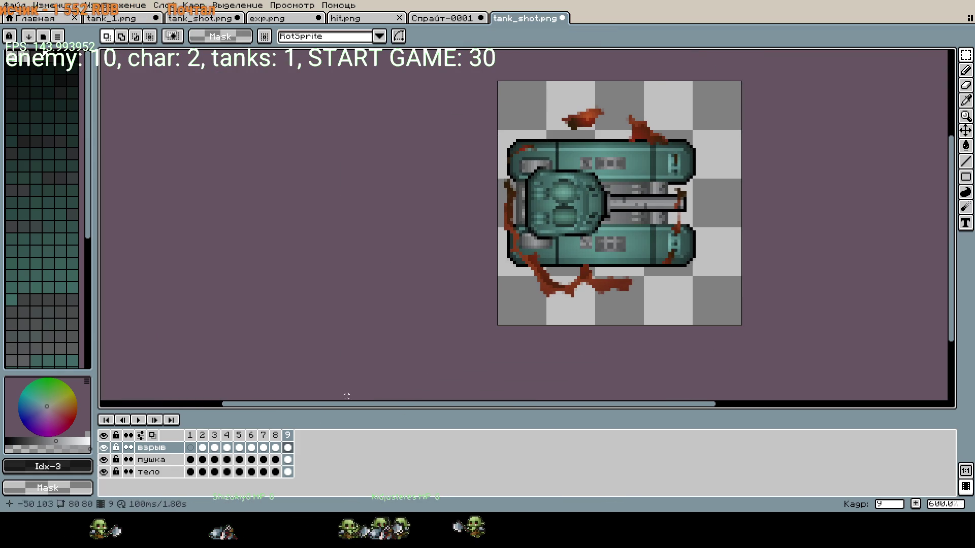
- Shift frame 7's explosion 7 px left and frame 6's to offset -8
{"action": "left_click", "coordinate": [265, 435]}
{"action": "mouse_move", "coordinate": [496, 82]}
{"action": "left_mouse_down"}
{"action": "mouse_move", "coordinate": [642, 272]}
{"action": "mouse_move", "coordinate": [735, 305]}
{"action": "left_mouse_up"}
{"action": "key", "text": "ctrl+t"}
{"action": "key", "text": "Left"}
{"action": "key", "text": "Left"}
{"action": "key", "text": "Left"}
{"action": "key", "text": "Escape"}
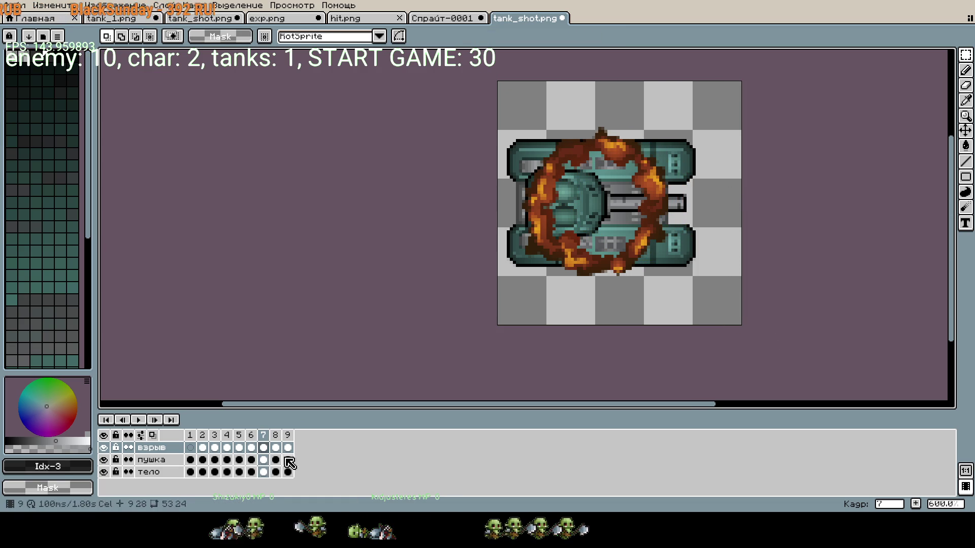
{"action": "left_click", "coordinate": [251, 435]}
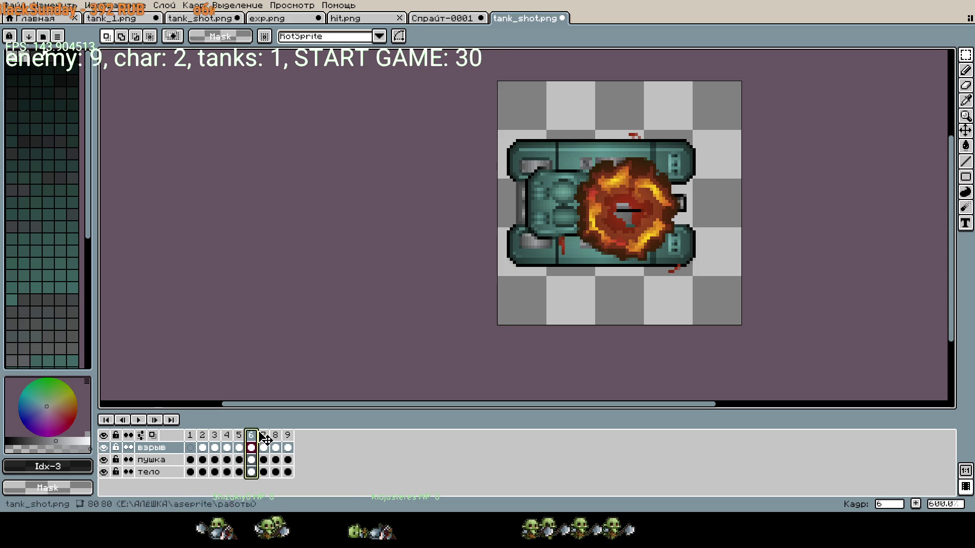
{"action": "key", "text": "ctrl+a"}
{"action": "key", "text": "ctrl+t"}
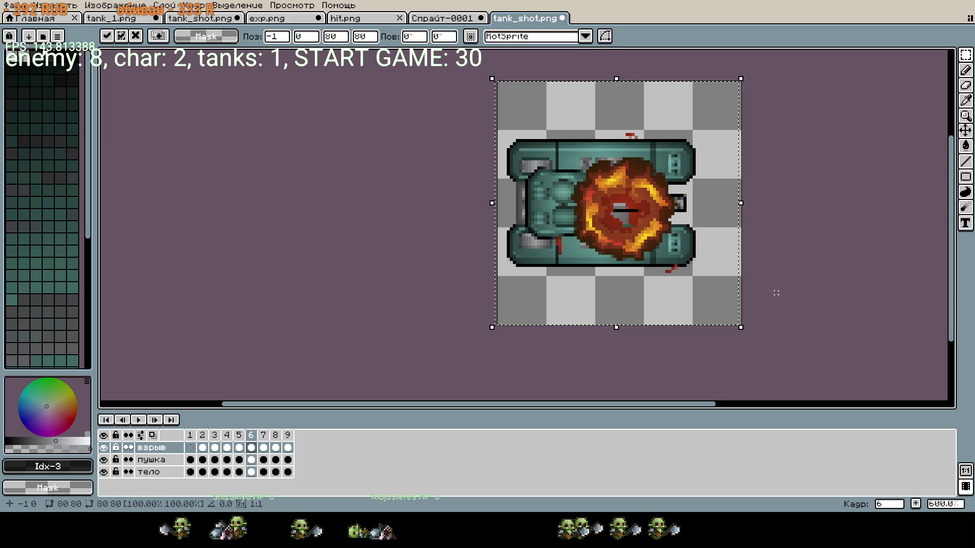
{"action": "key", "text": "Left"}
{"action": "key", "text": "Left"}
{"action": "key", "text": "Left"}
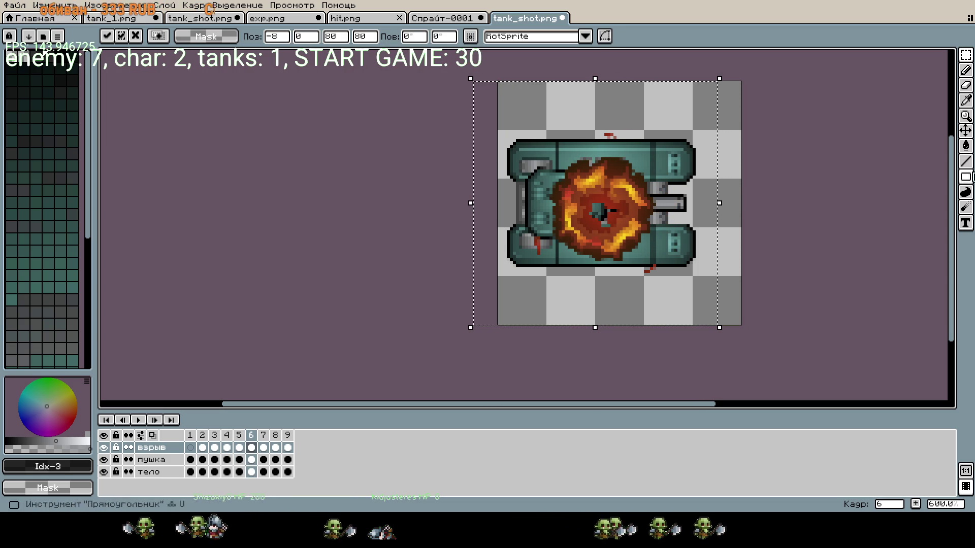
{"action": "key", "text": "ctrl+d"}
- Shift the frame 5 and frame 4 explosions left to offset -8
{"action": "left_click", "coordinate": [239, 447]}
{"action": "mouse_move", "coordinate": [511, 122]}
{"action": "left_mouse_down"}
{"action": "mouse_move", "coordinate": [543, 127]}
{"action": "mouse_move", "coordinate": [745, 321]}
{"action": "left_mouse_up"}
{"action": "key", "text": "ctrl+t"}
{"action": "key", "text": "Left"}
{"action": "key", "text": "Left"}
{"action": "key", "text": "Left"}
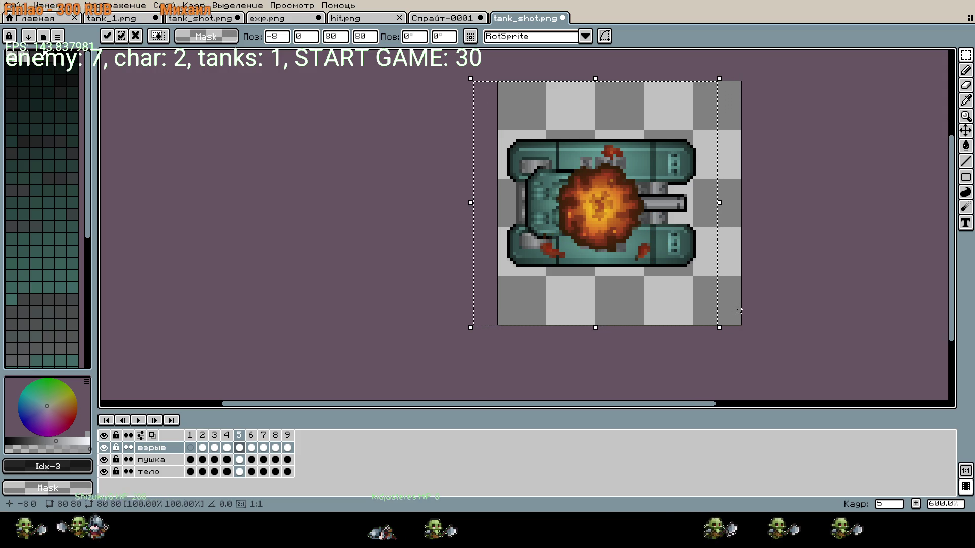
{"action": "key", "text": "Return"}
{"action": "key", "text": "Left"}
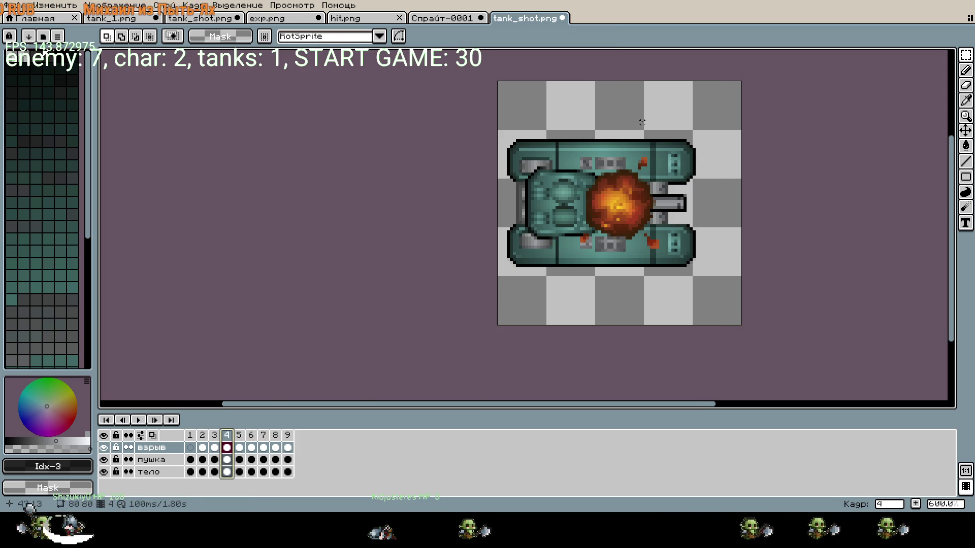
{"action": "left_click_drag", "start_coordinate": [529, 108], "coordinate": [735, 289]}
{"action": "key", "text": "ctrl+t"}
{"action": "key", "text": "Left"}
{"action": "key", "text": "Left"}
{"action": "key", "text": "Left"}
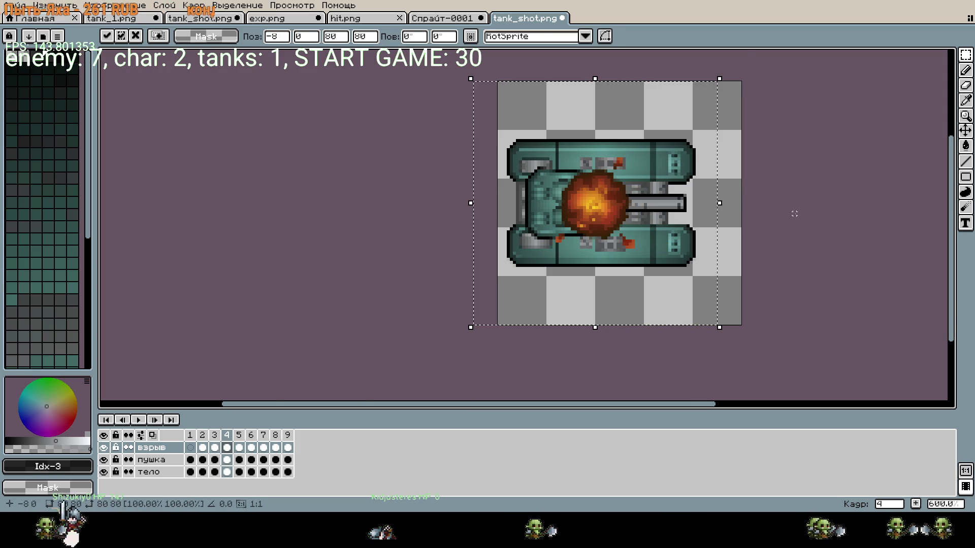
{"action": "scroll", "coordinate": [824, 204], "scroll_direction": "up", "scroll_amount": 3}
{"action": "scroll", "coordinate": [800, 226], "scroll_direction": "down", "scroll_amount": 3}
{"action": "key", "text": "Return"}
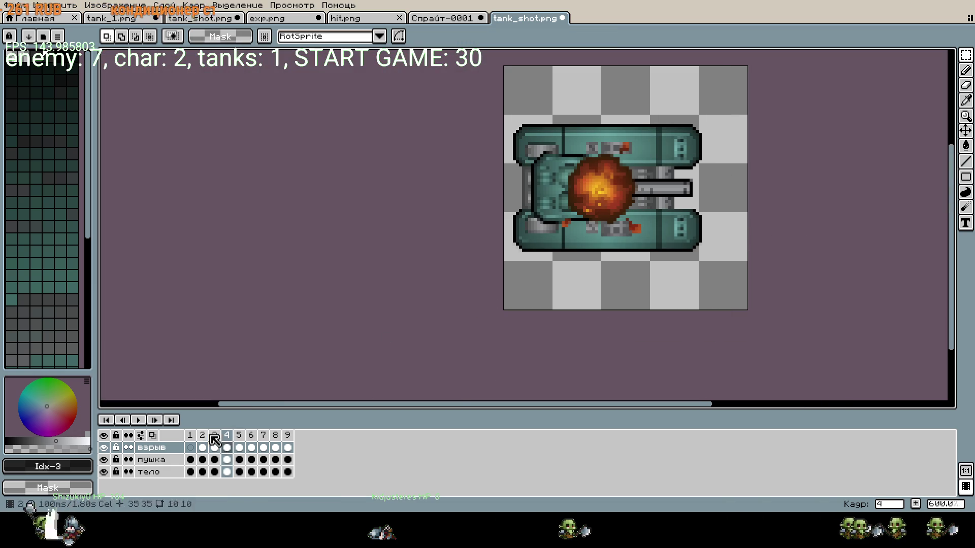
- Shift the frame 3 and frame 2 explosions about 8 px left toward the turret
{"action": "left_click", "coordinate": [203, 436]}
{"action": "key", "text": "Right"}
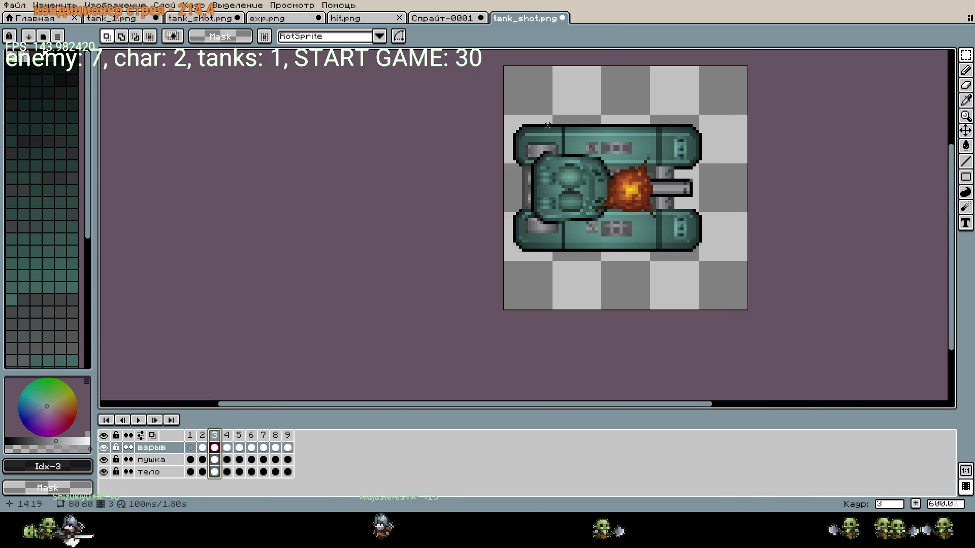
{"action": "key", "text": "ctrl+a"}
{"action": "key", "text": "Left"}
{"action": "key", "text": "Left"}
{"action": "key", "text": "Left"}
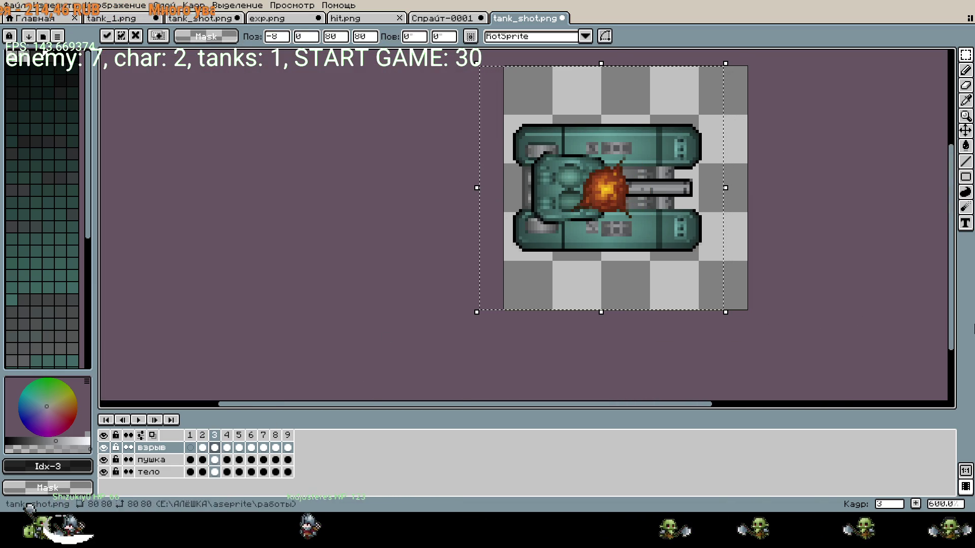
{"action": "key", "text": "ctrl+d"}
{"action": "left_click", "coordinate": [202, 448]}
{"action": "left_click_drag", "start_coordinate": [503, 66], "coordinate": [750, 264]}
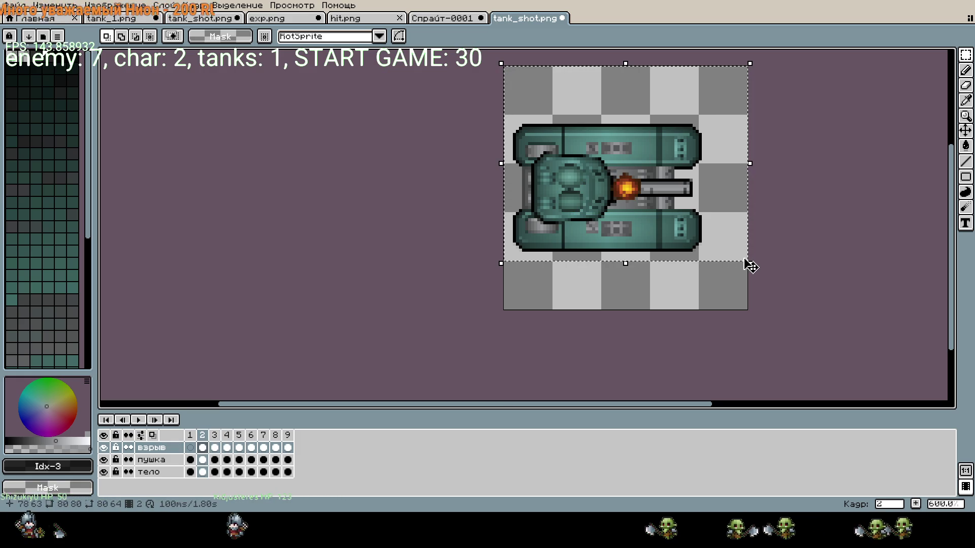
{"action": "key", "text": "Left"}
{"action": "key", "text": "Left"}
{"action": "key", "text": "Left"}
{"action": "key", "text": "Left"}
{"action": "key", "text": "Left"}
{"action": "key", "text": "ctrl+d"}
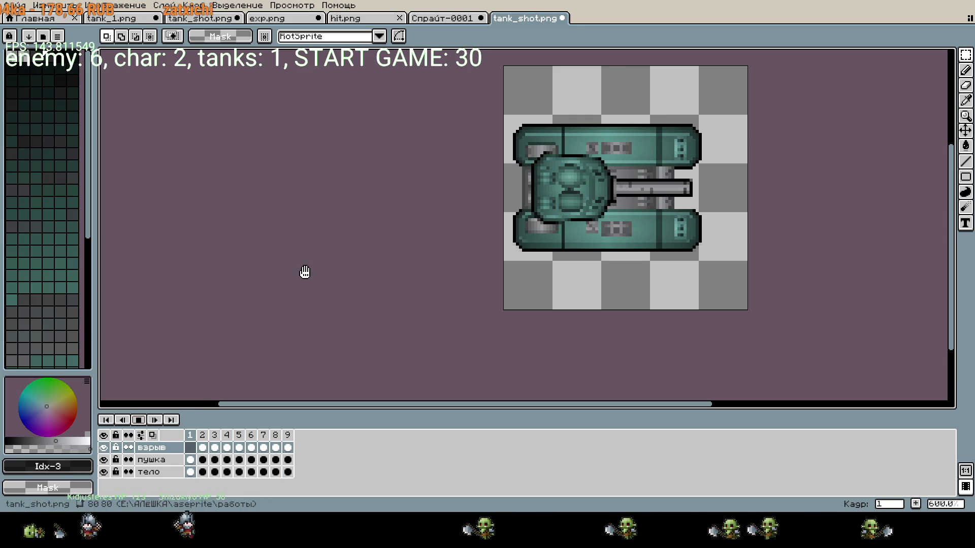
- Play the animation, then clear the пушка cels in frames 7–9, undoing a first 6–9 attempt
{"action": "key", "text": "Return"}
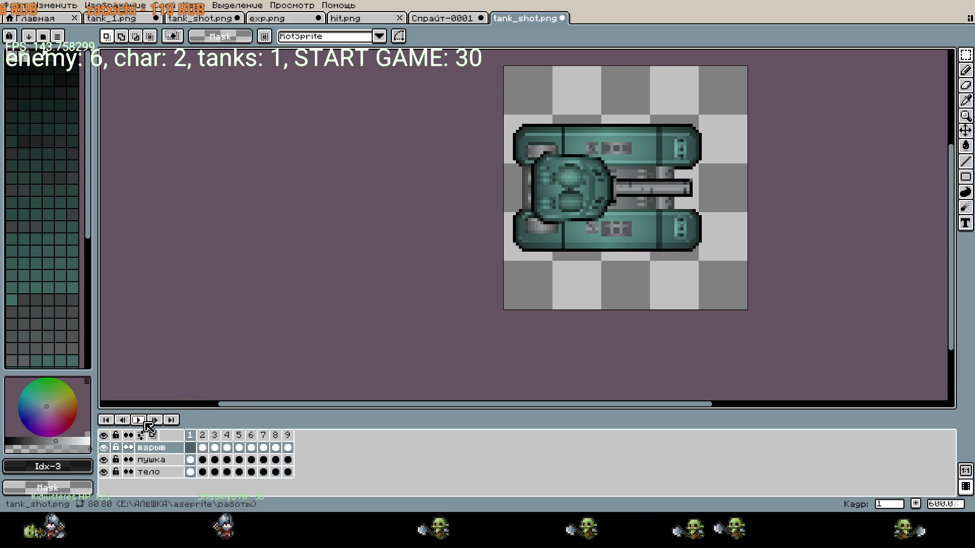
{"action": "left_click", "coordinate": [239, 460]}
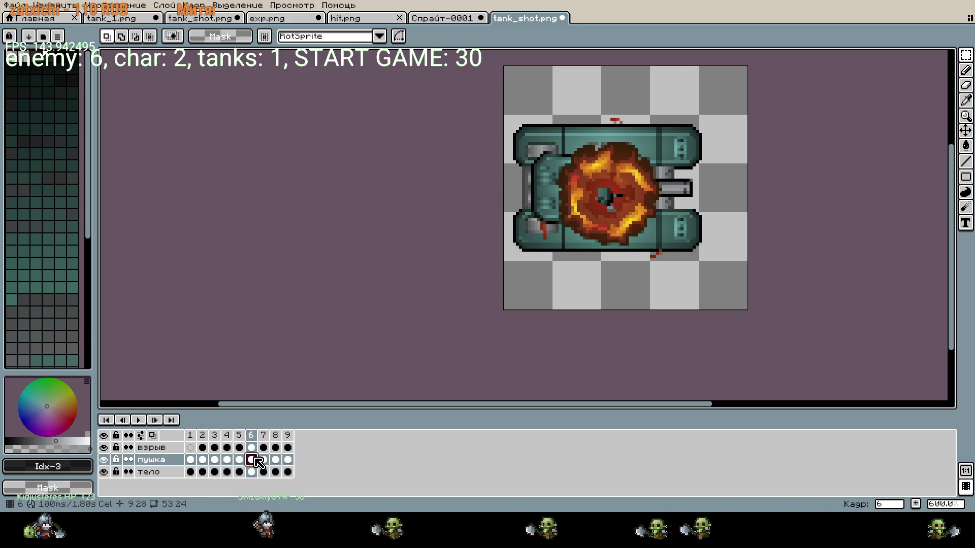
{"action": "left_click_drag", "start_coordinate": [258, 461], "coordinate": [321, 464]}
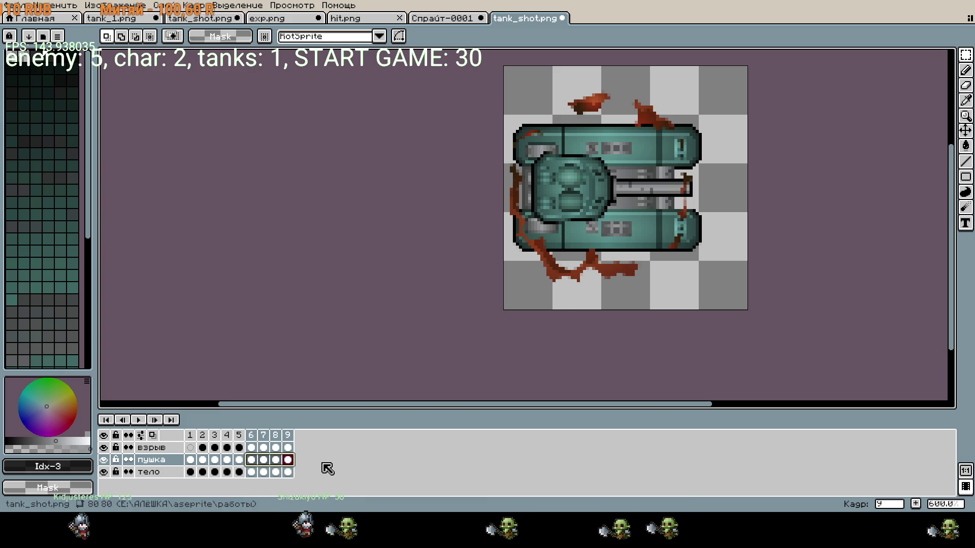
{"action": "key", "text": "Delete"}
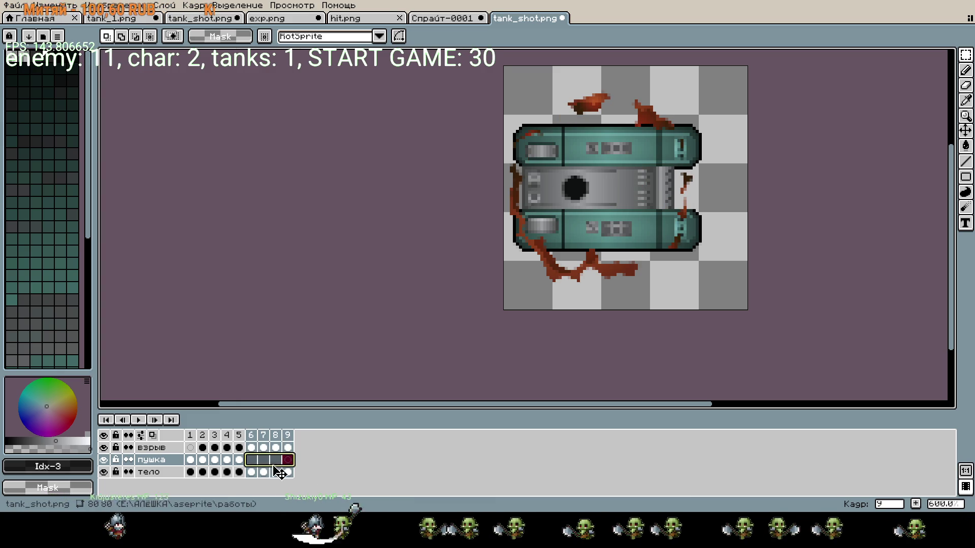
{"action": "key", "text": "ctrl+z"}
{"action": "left_click_drag", "start_coordinate": [264, 460], "coordinate": [316, 462]}
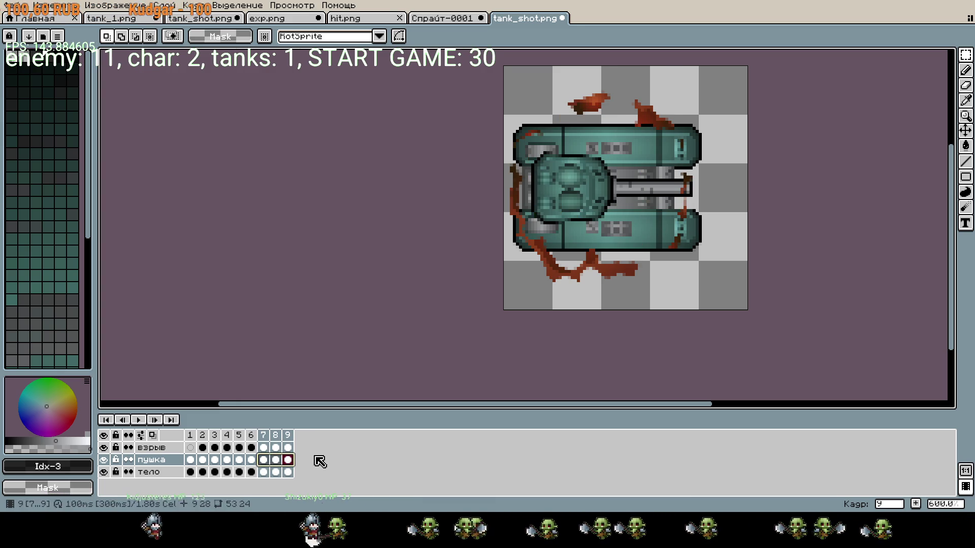
{"action": "key", "text": "Delete"}
{"action": "left_click", "coordinate": [251, 460]}
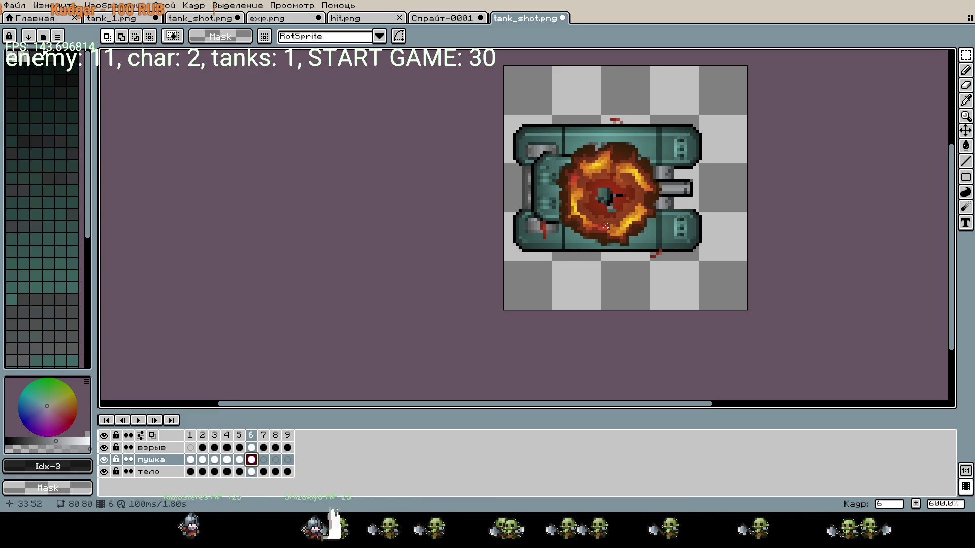
{"action": "scroll", "coordinate": [615, 150], "scroll_direction": "up", "scroll_amount": 4}
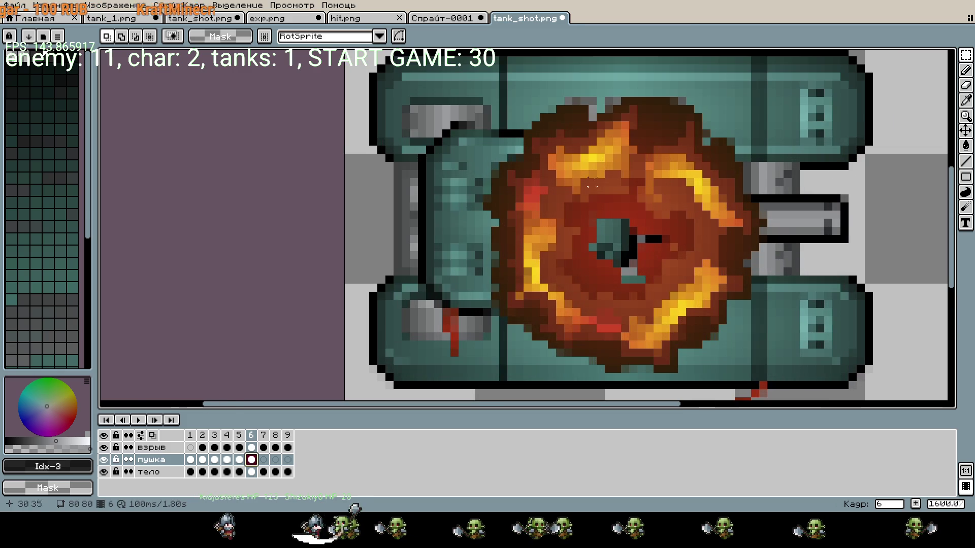
- Hide the взрыв layer and brighten the drawing colour to near-white
{"action": "left_click", "coordinate": [104, 448]}
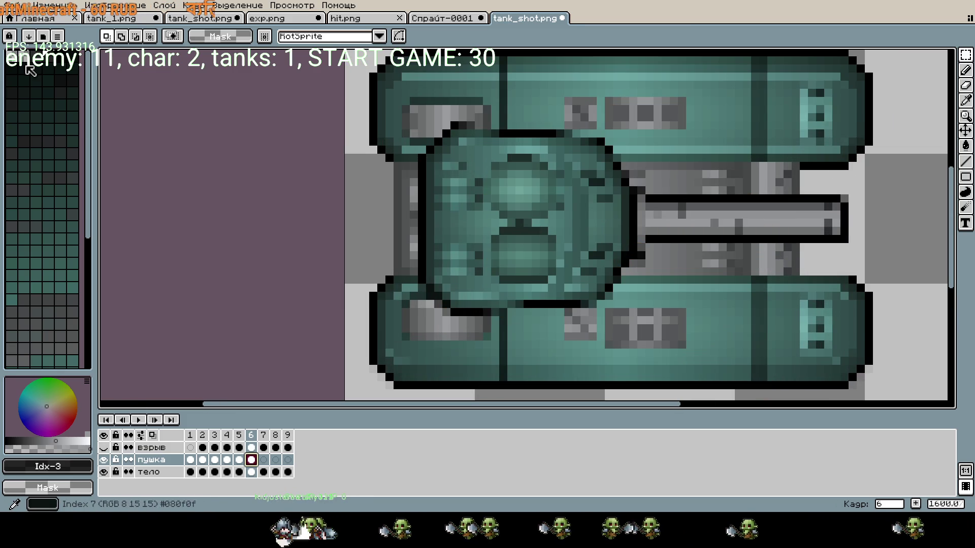
{"action": "scroll", "coordinate": [46, 132], "scroll_direction": "down", "scroll_amount": 5}
{"action": "left_click_drag", "start_coordinate": [66, 438], "coordinate": [87, 440]}
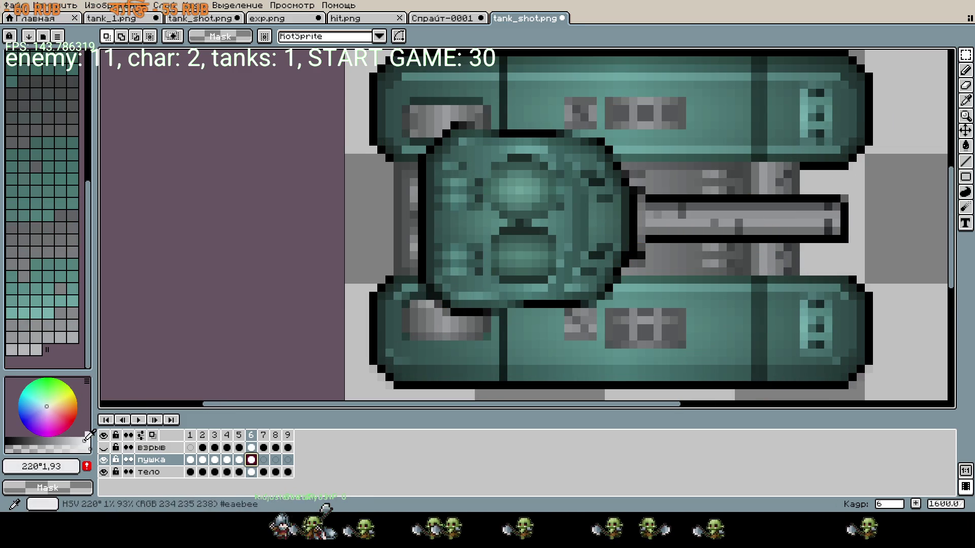
- Paint white pencil strokes over the frame-6 turret and along the barrel
{"action": "key", "text": "b"}
{"action": "left_click_drag", "start_coordinate": [549, 208], "coordinate": [516, 242]}
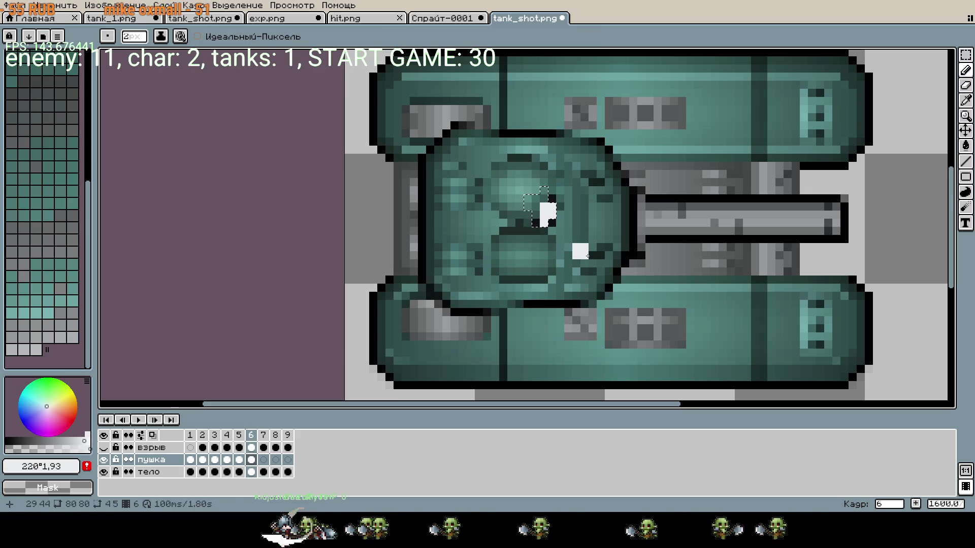
{"action": "key", "text": "m"}
{"action": "key", "text": "b"}
{"action": "mouse_move", "coordinate": [508, 243]}
{"action": "left_mouse_down"}
{"action": "mouse_move", "coordinate": [564, 216]}
{"action": "mouse_move", "coordinate": [659, 232]}
{"action": "left_mouse_up"}
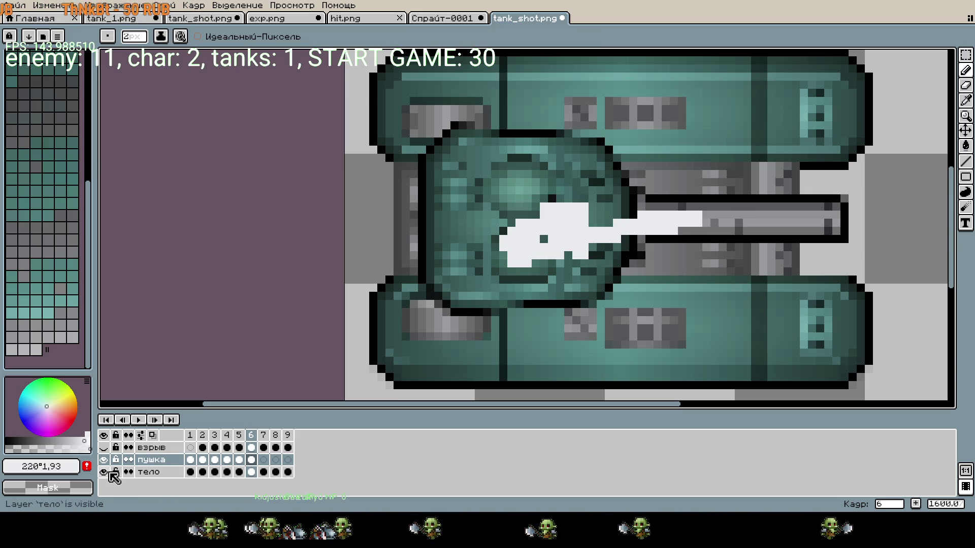
- With the тело layer hidden, paint the turret's left side and barrel outline solid white
{"action": "left_click", "coordinate": [103, 472]}
{"action": "mouse_move", "coordinate": [458, 167]}
{"action": "left_mouse_down"}
{"action": "mouse_move", "coordinate": [470, 129]}
{"action": "mouse_move", "coordinate": [447, 153]}
{"action": "mouse_move", "coordinate": [430, 218]}
{"action": "mouse_move", "coordinate": [431, 281]}
{"action": "mouse_move", "coordinate": [431, 189]}
{"action": "left_mouse_up"}
{"action": "key", "text": "ctrl+z"}
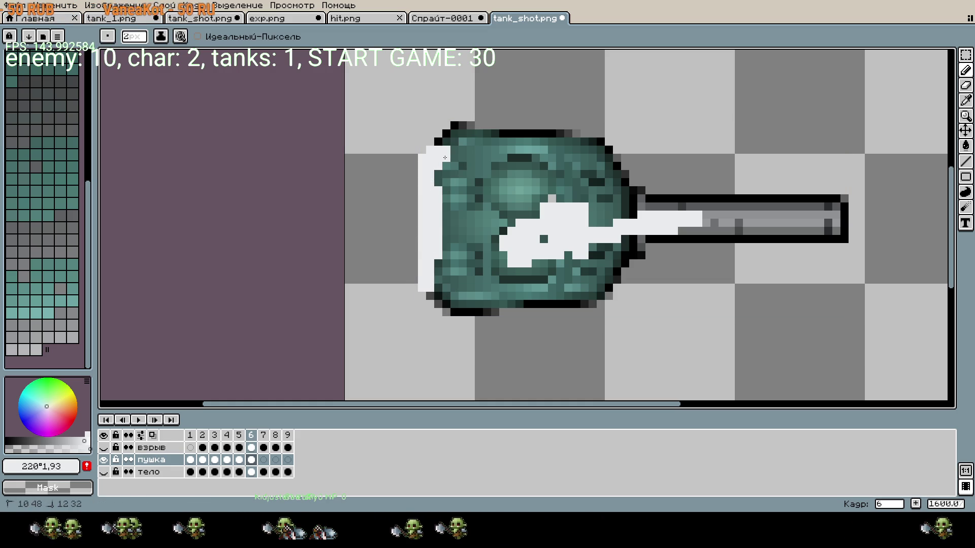
{"action": "left_click_drag", "start_coordinate": [456, 148], "coordinate": [469, 259]}
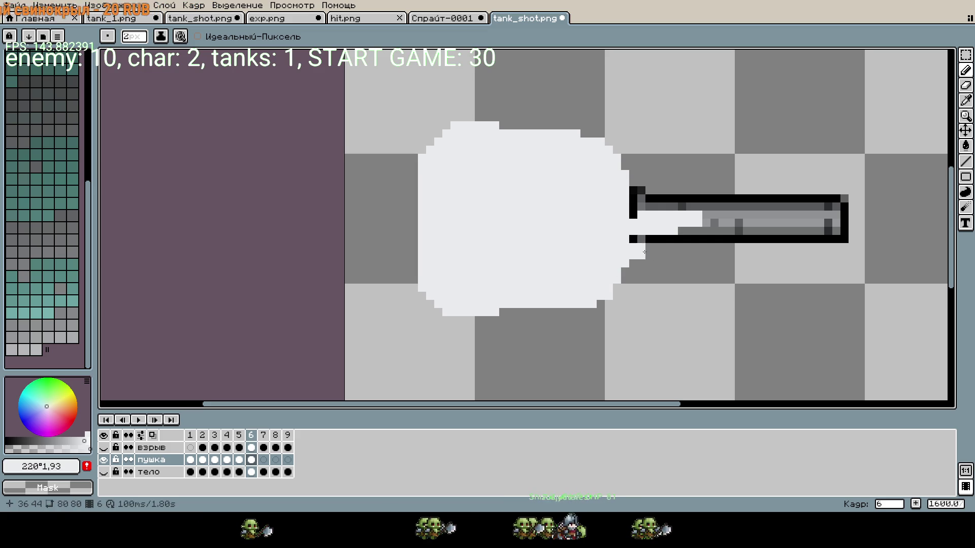
{"action": "left_click_drag", "start_coordinate": [641, 210], "coordinate": [827, 202]}
{"action": "mouse_move", "coordinate": [833, 235]}
{"action": "left_mouse_down"}
{"action": "mouse_move", "coordinate": [660, 238]}
{"action": "mouse_move", "coordinate": [753, 229]}
{"action": "left_mouse_up"}
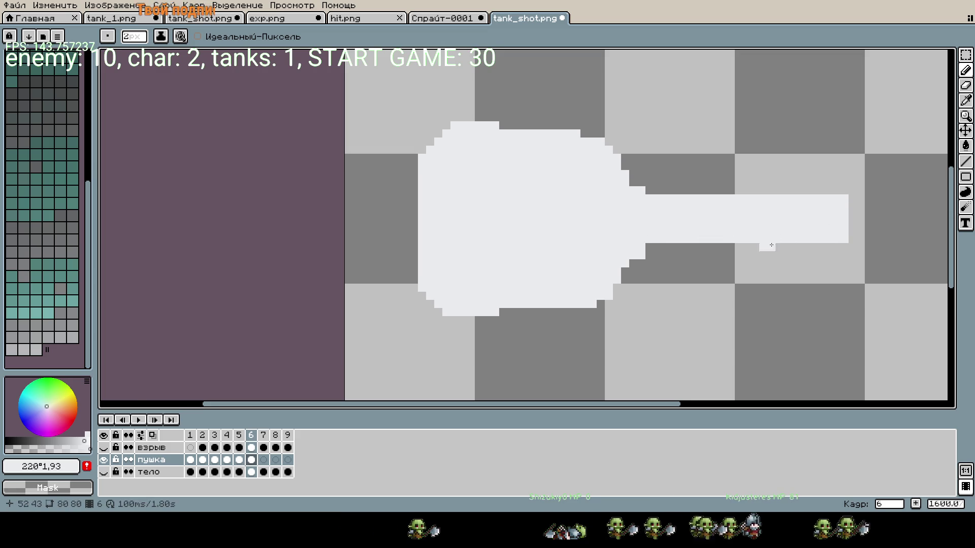
{"action": "scroll", "coordinate": [773, 243], "scroll_direction": "down", "scroll_amount": 2}
{"action": "left_click", "coordinate": [725, 251]}
{"action": "scroll", "coordinate": [722, 290], "scroll_direction": "up", "scroll_amount": 2}
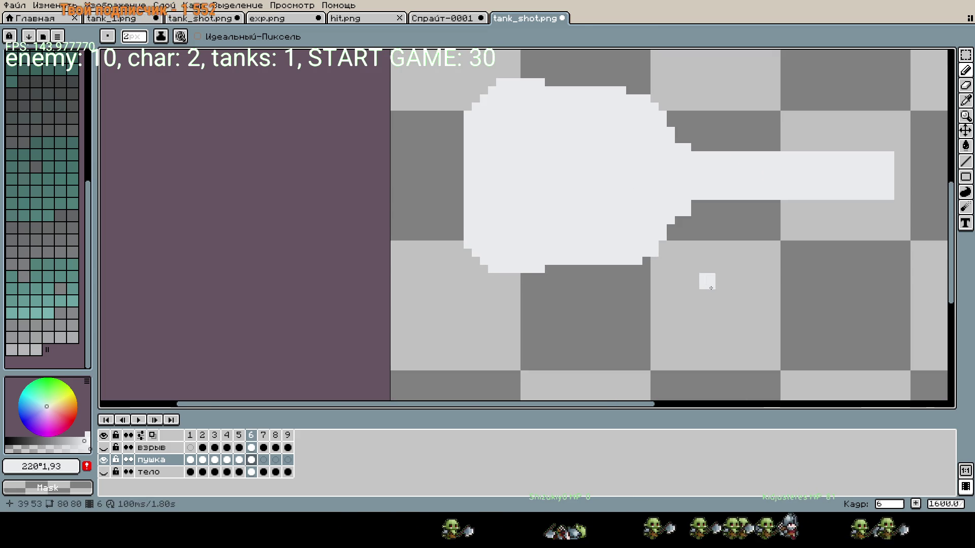
{"action": "key", "text": "ctrl+z"}
{"action": "left_click", "coordinate": [649, 252]}
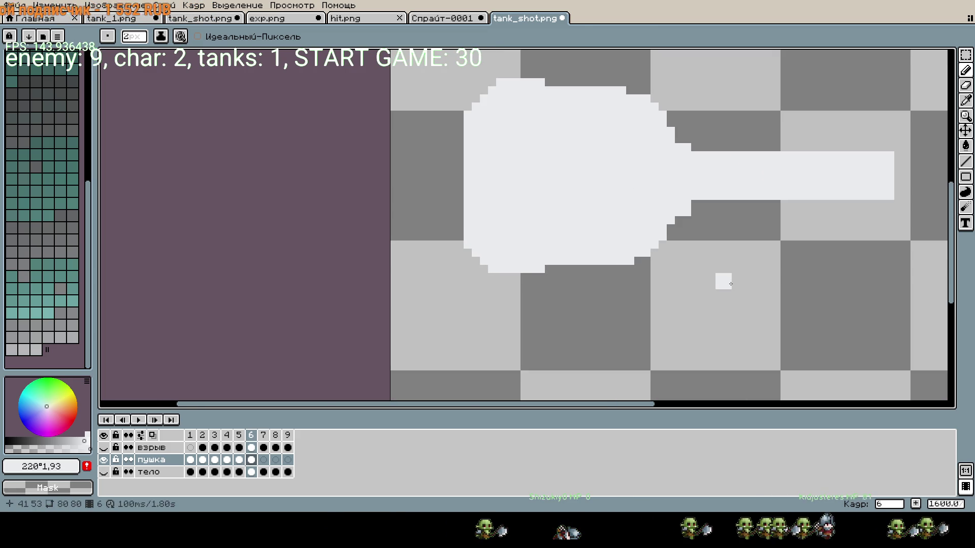
{"action": "scroll", "coordinate": [737, 283], "scroll_direction": "down", "scroll_amount": 1}
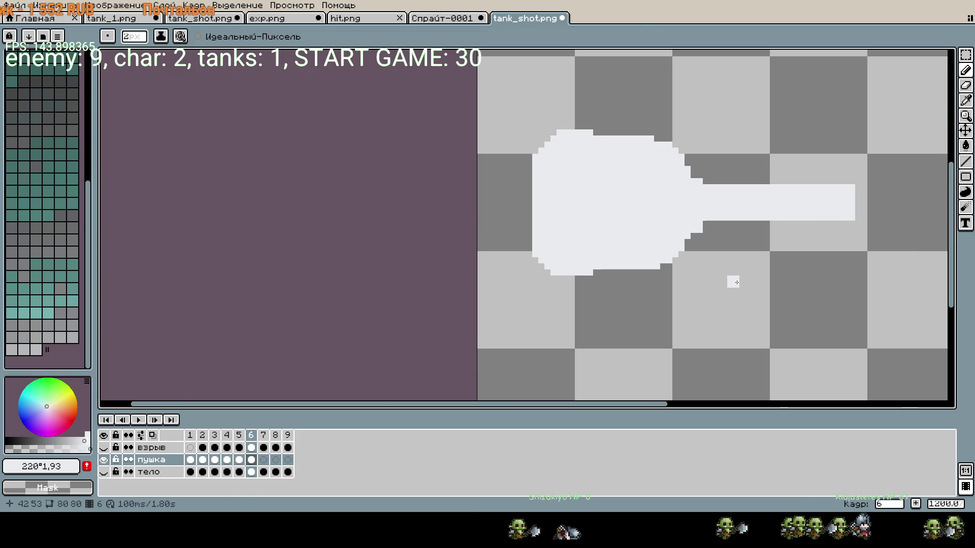
- Show the взрыв and тело layers again and play the animation
{"action": "left_click", "coordinate": [103, 448]}
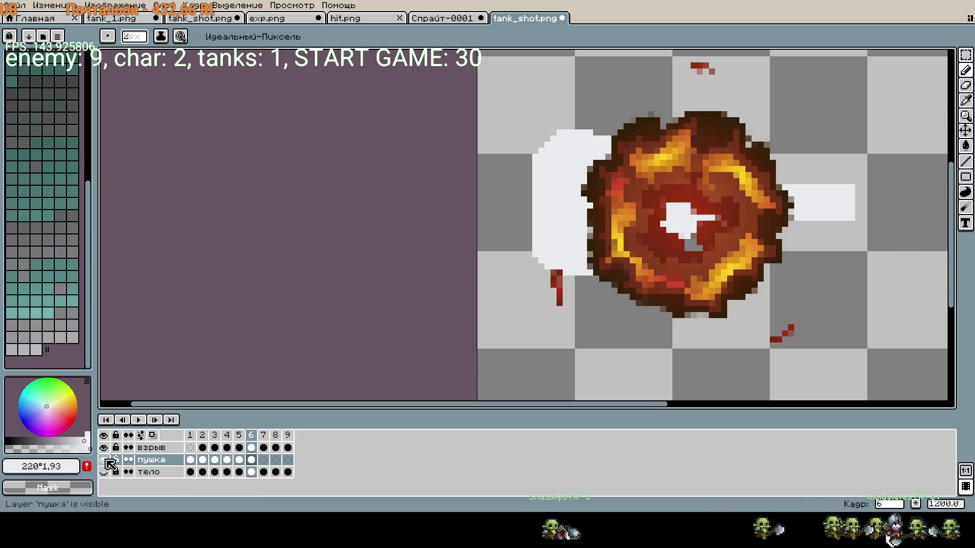
{"action": "left_click", "coordinate": [103, 472]}
{"action": "left_click", "coordinate": [139, 421]}
{"action": "scroll", "coordinate": [704, 297], "scroll_direction": "down", "scroll_amount": 1}
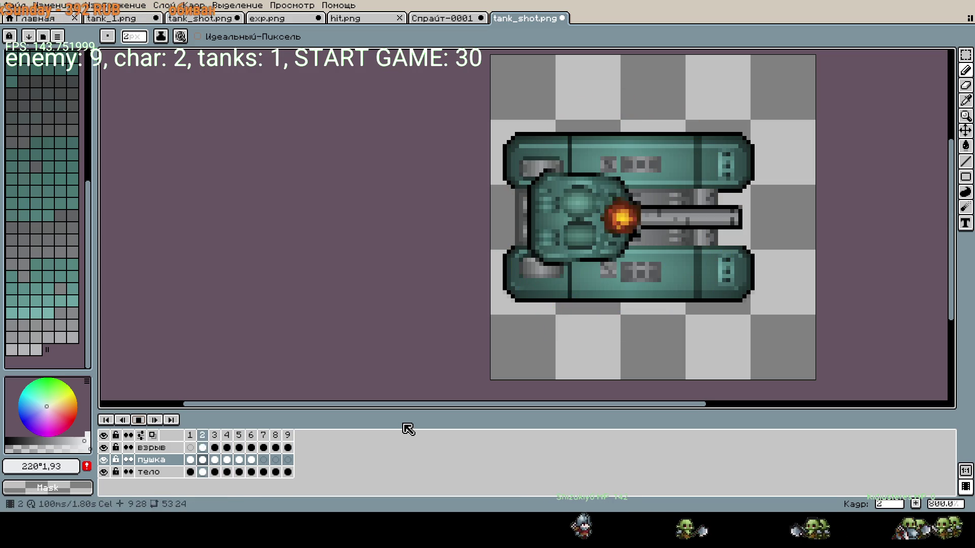
- Add a new frame 10 after frame 9 and delete the explosion cel from it
{"action": "scroll", "coordinate": [754, 243], "scroll_direction": "down", "scroll_amount": 1}
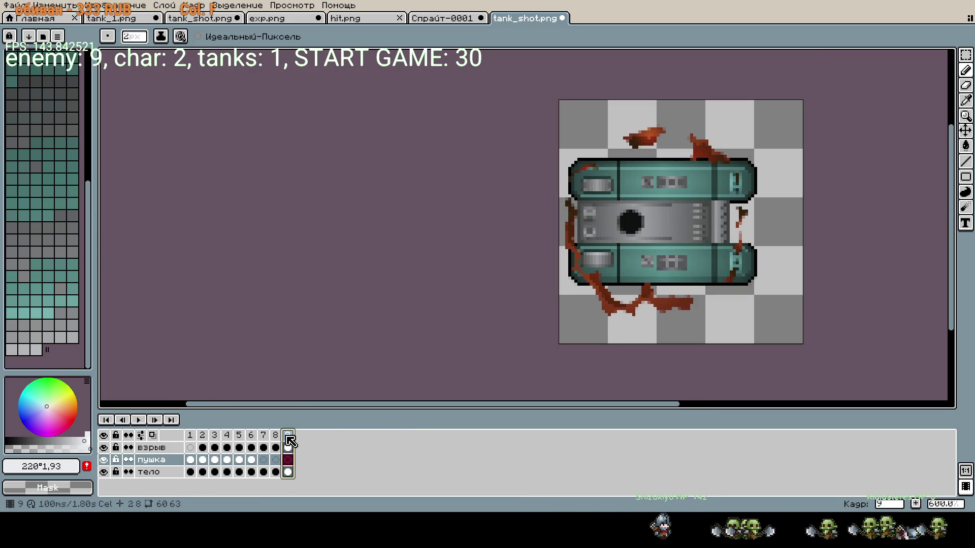
{"action": "right_click", "coordinate": [288, 436]}
{"action": "left_click", "coordinate": [328, 443]}
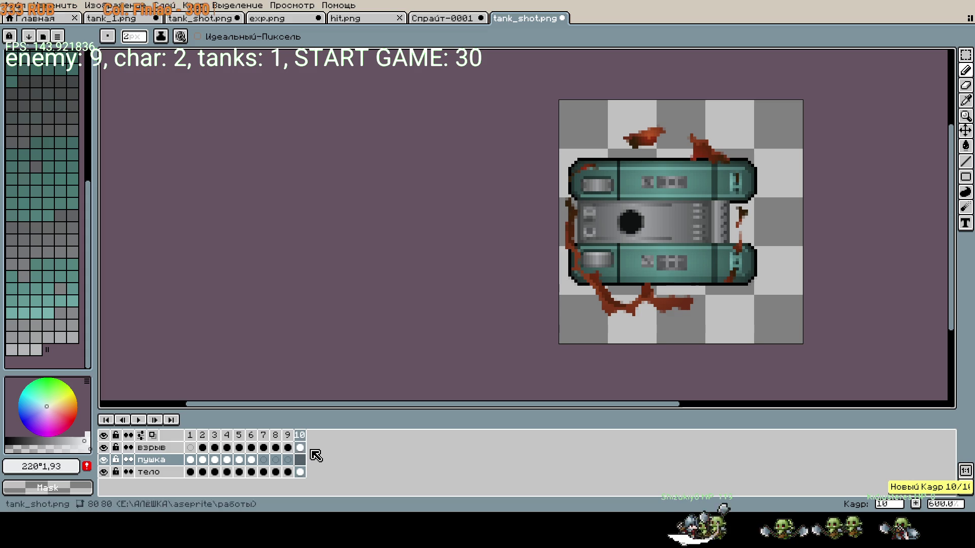
{"action": "left_click", "coordinate": [302, 449]}
{"action": "key", "text": "Delete"}
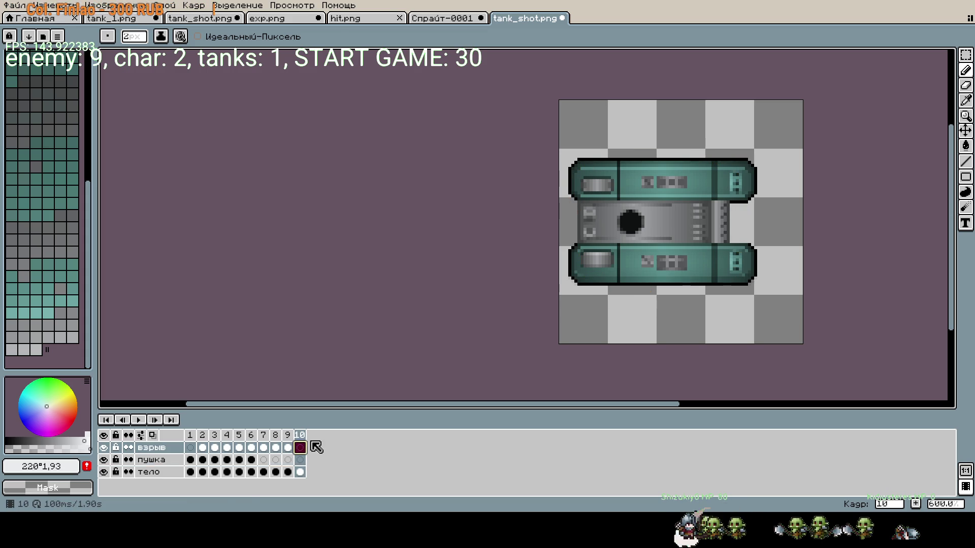
- Set frame 10's duration to 1000 milliseconds
{"action": "right_click", "coordinate": [304, 439]}
{"action": "left_click", "coordinate": [340, 426]}
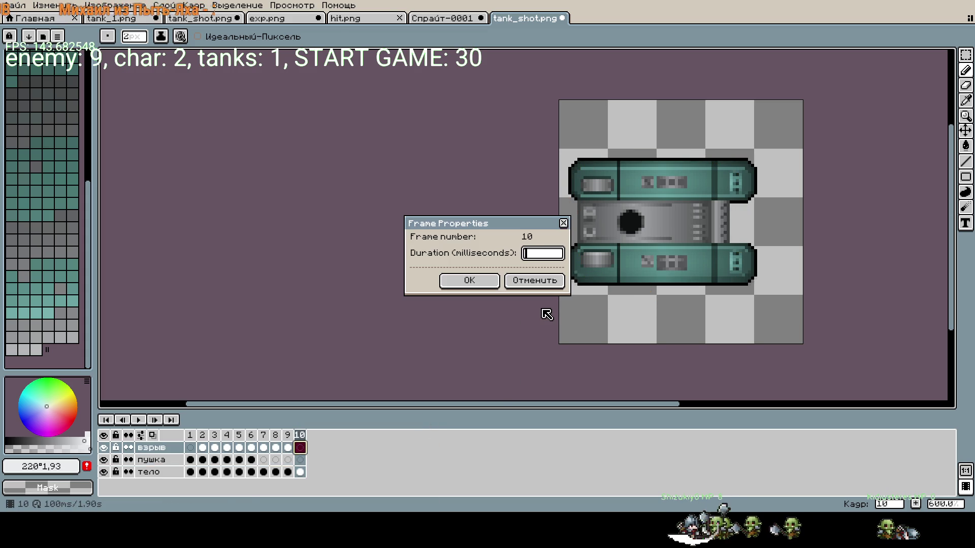
{"action": "type", "text": "1000"}
{"action": "key", "text": "Return"}
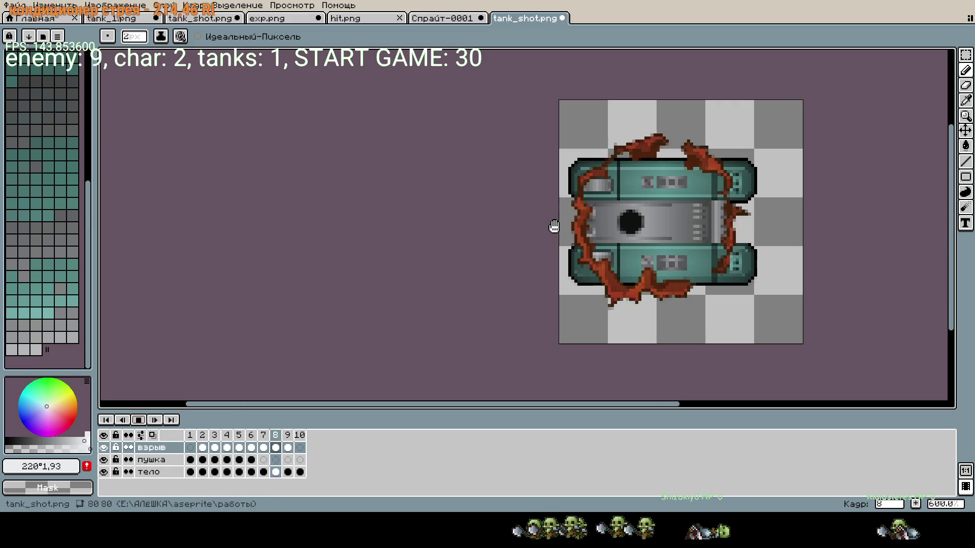
- Stop playback, review the turret layer's explosion frames 5, 7 and 6, and select the whole sprite area
{"action": "left_click", "coordinate": [144, 420]}
{"action": "left_click", "coordinate": [226, 460]}
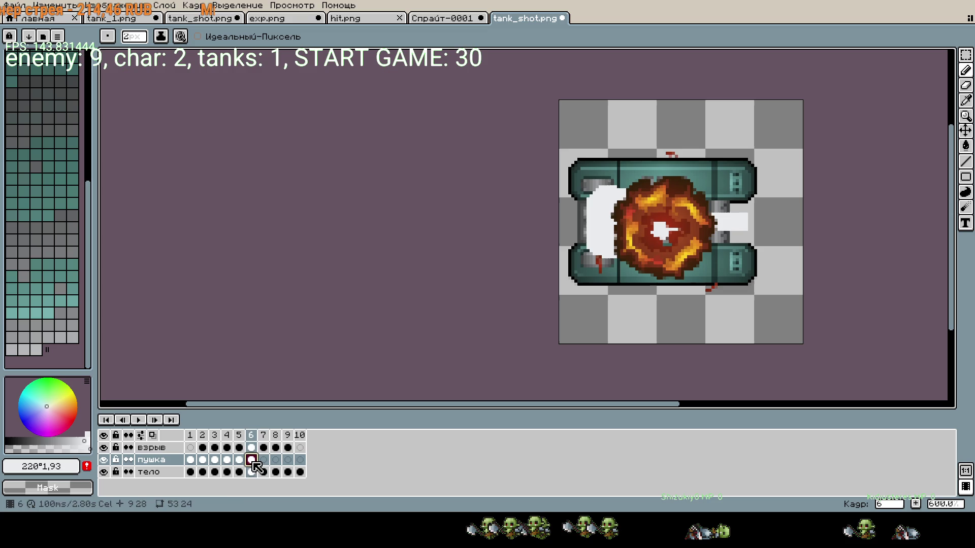
{"action": "left_click", "coordinate": [238, 460]}
{"action": "left_click", "coordinate": [264, 460]}
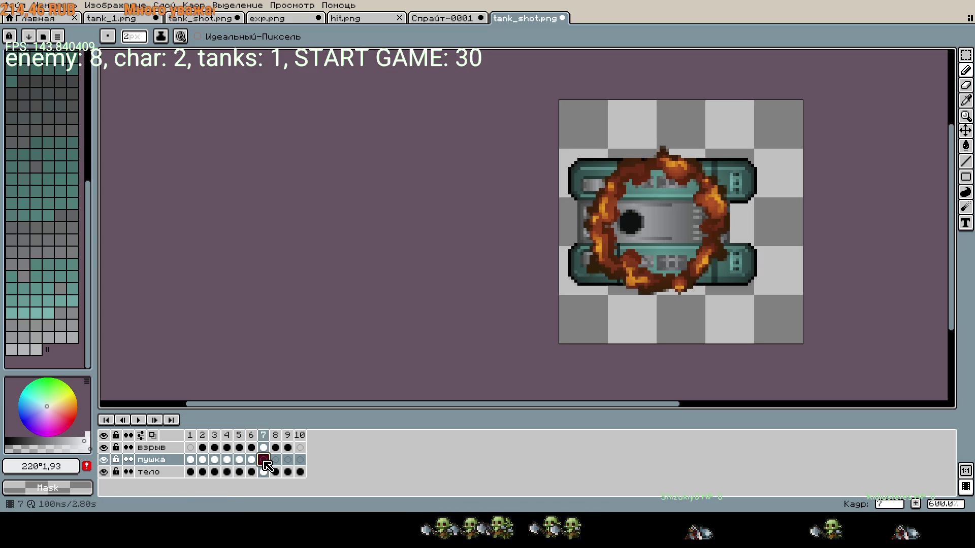
{"action": "left_click", "coordinate": [251, 460]}
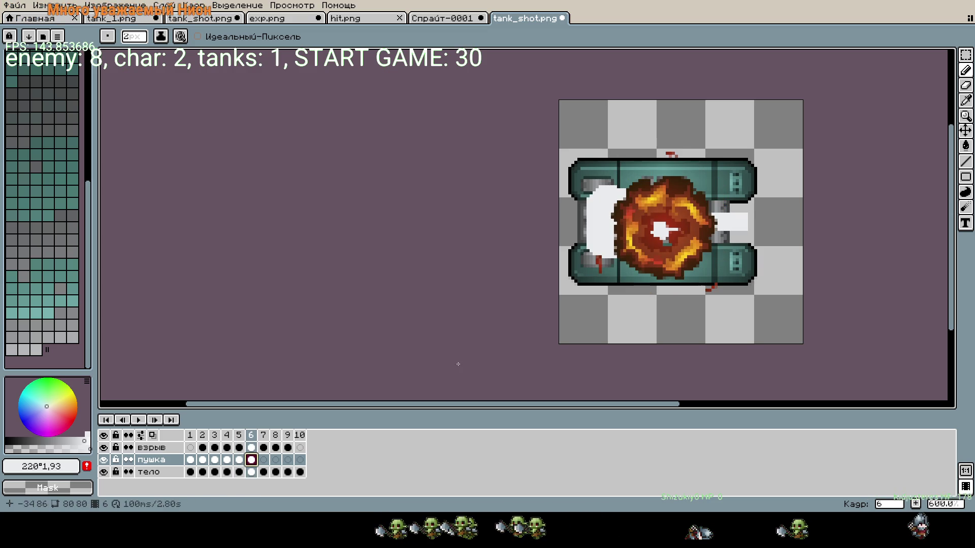
{"action": "key", "text": "m"}
{"action": "left_click_drag", "start_coordinate": [556, 98], "coordinate": [810, 349]}
- Play the full animation from frame 7, then step back through frames 6 and 5 and replay it
{"action": "left_click", "coordinate": [263, 435]}
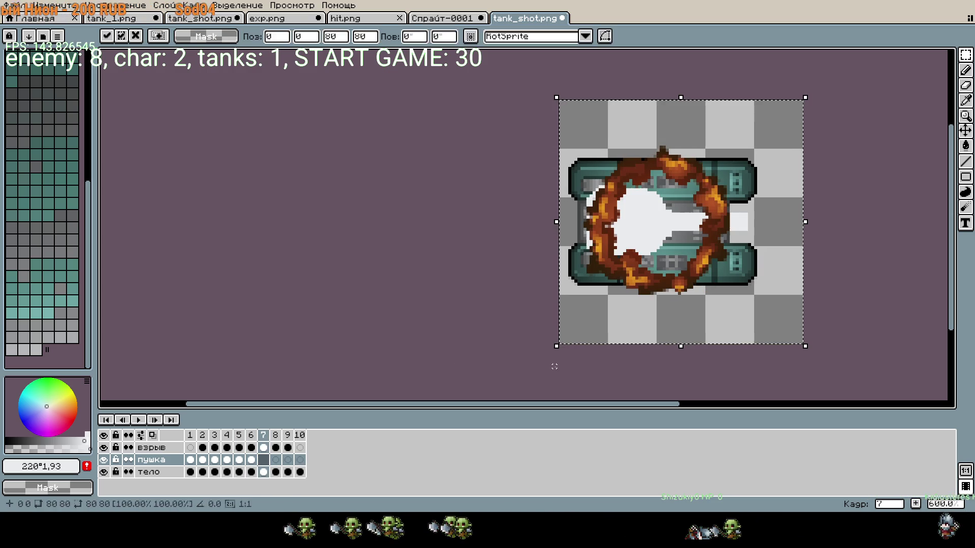
{"action": "left_click", "coordinate": [139, 420]}
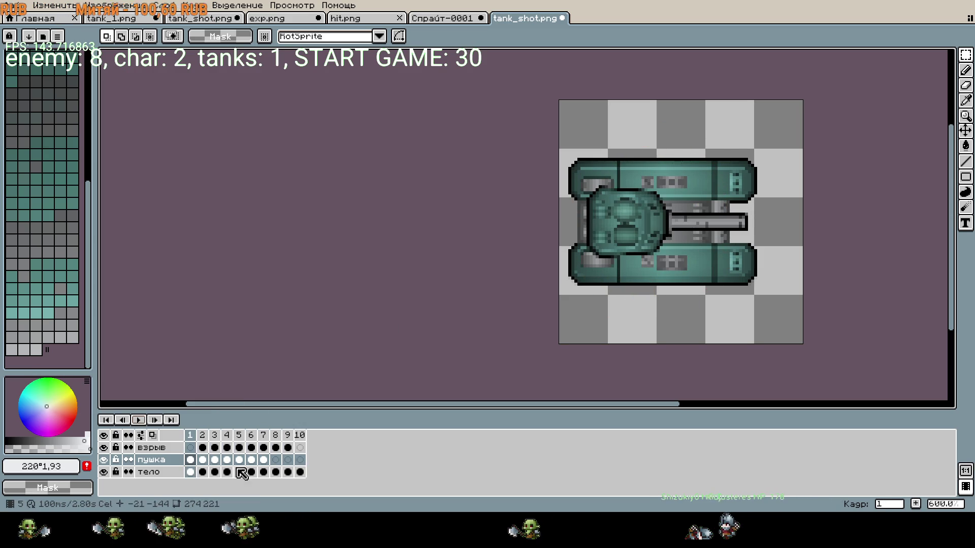
{"action": "left_click", "coordinate": [255, 459]}
{"action": "key", "text": "Left"}
{"action": "left_click", "coordinate": [139, 421]}
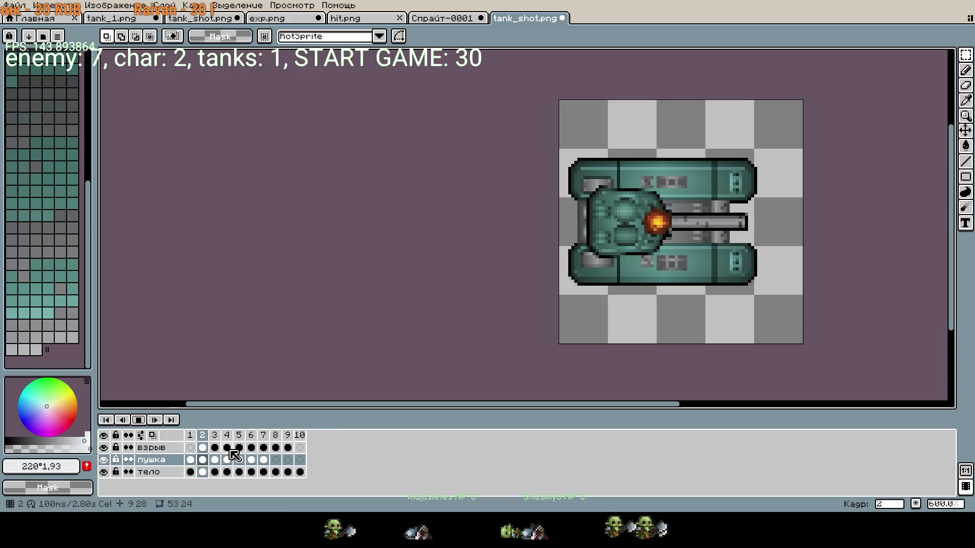
- Paste frame 3's regular turret and barrel over the white turret in frame 6 of the пушка layer
{"action": "left_click", "coordinate": [140, 423]}
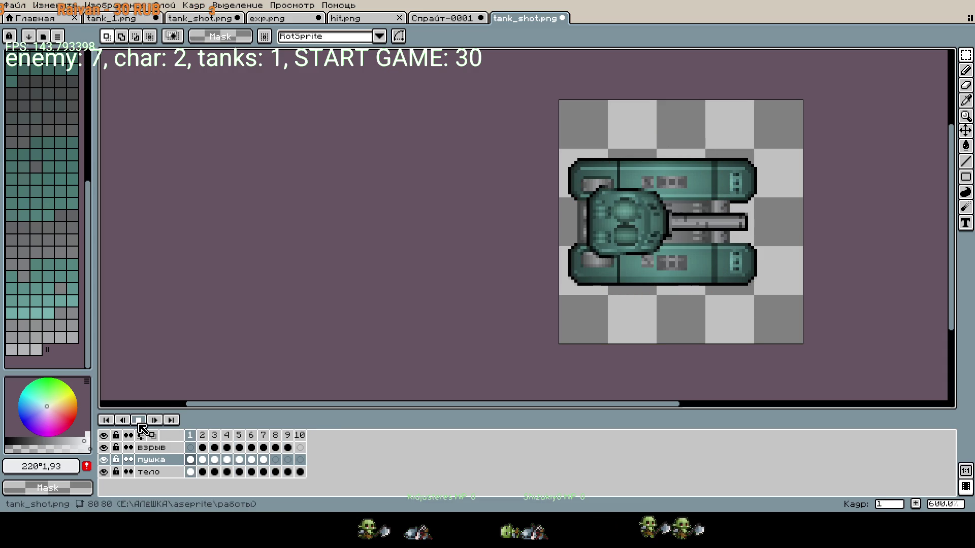
{"action": "left_click", "coordinate": [251, 460]}
{"action": "mouse_move", "coordinate": [237, 464]}
{"action": "left_mouse_down"}
{"action": "mouse_move", "coordinate": [265, 464]}
{"action": "mouse_move", "coordinate": [246, 468]}
{"action": "left_mouse_up"}
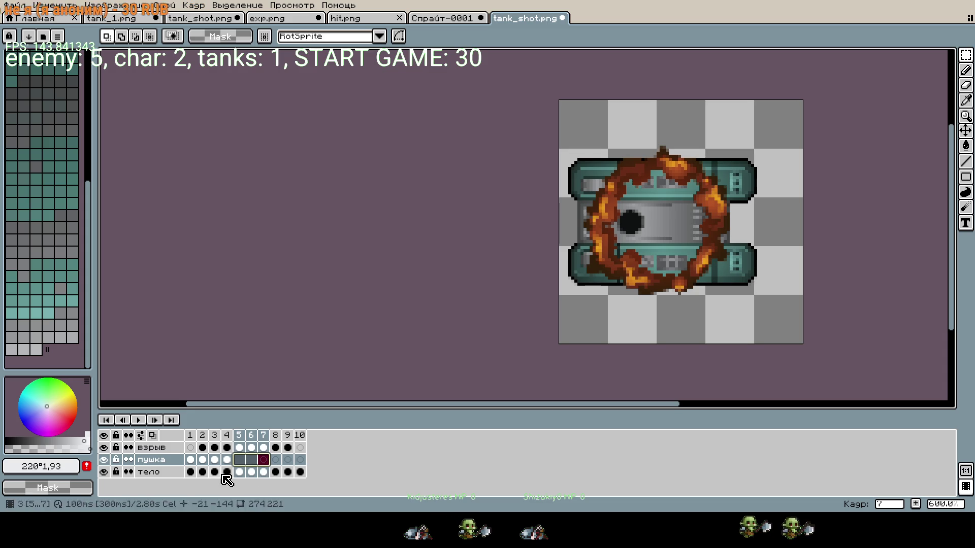
{"action": "left_click", "coordinate": [214, 460]}
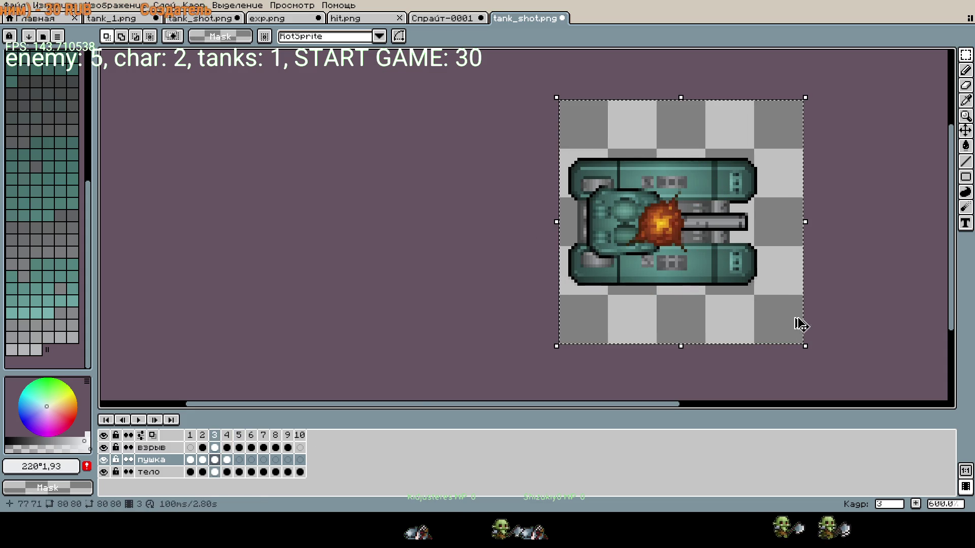
{"action": "left_click", "coordinate": [251, 460]}
{"action": "key", "text": "ctrl+a"}
{"action": "key", "text": "ctrl+v"}
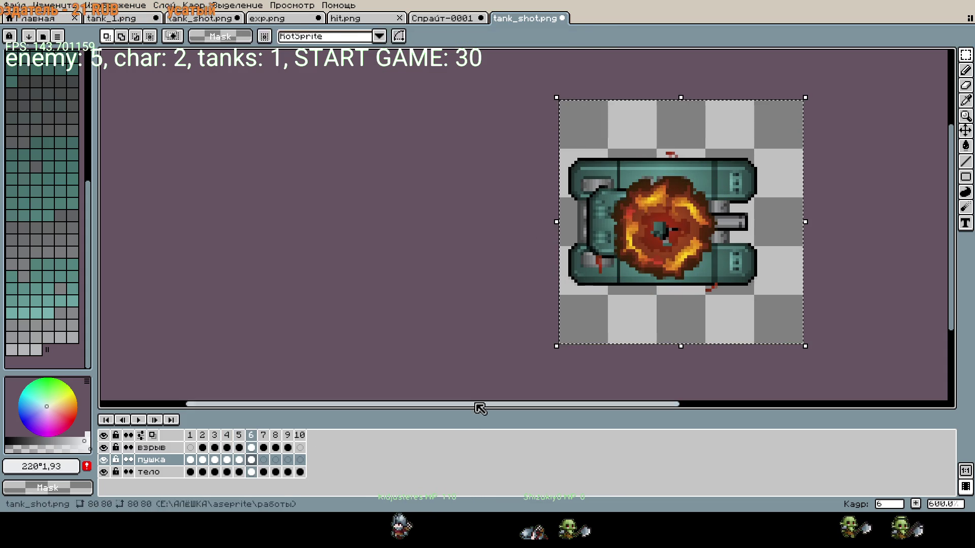
{"action": "left_click", "coordinate": [257, 462]}
- Step through frames 5, 6 and 7 to check the new turret, then select the тело body layer
{"action": "key", "text": "Left"}
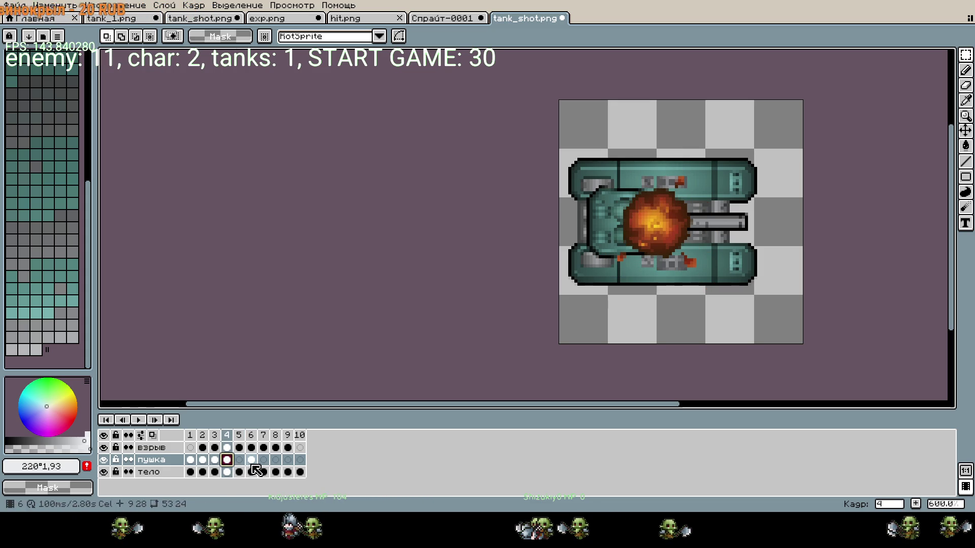
{"action": "key", "text": "Right"}
{"action": "key", "text": "Right"}
{"action": "key", "text": "Left"}
{"action": "key", "text": "Left"}
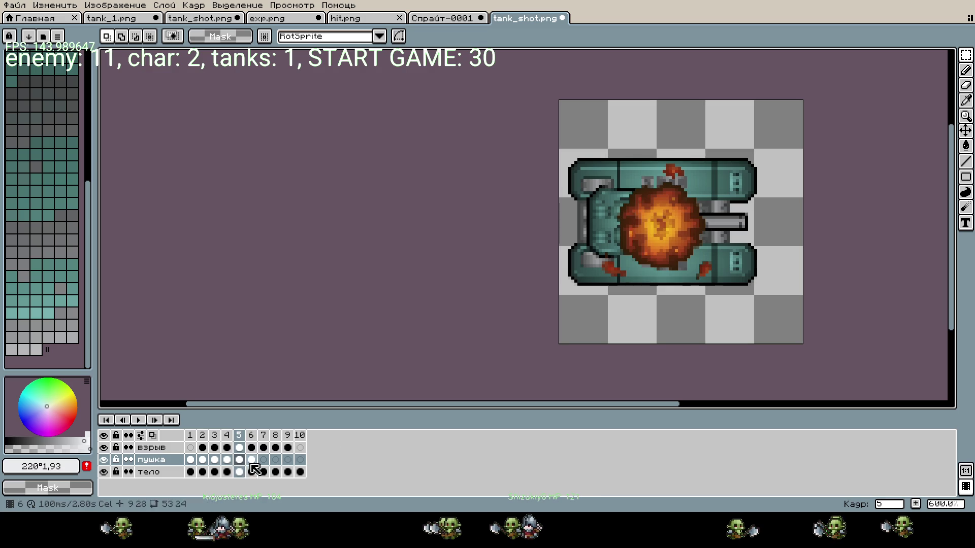
{"action": "left_click", "coordinate": [251, 460]}
{"action": "left_click", "coordinate": [239, 459]}
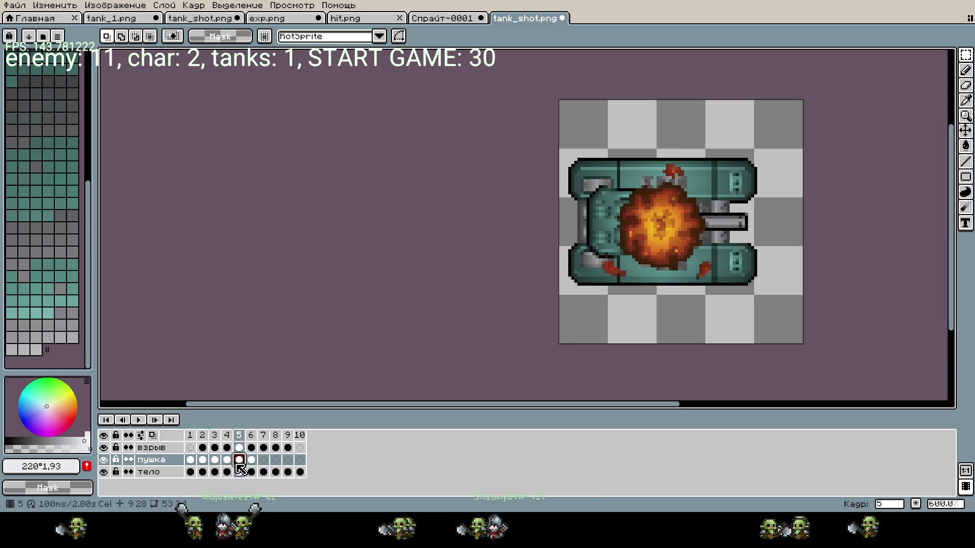
{"action": "left_click", "coordinate": [182, 474]}
{"action": "left_click_drag", "start_coordinate": [630, 366], "coordinate": [404, 435]}
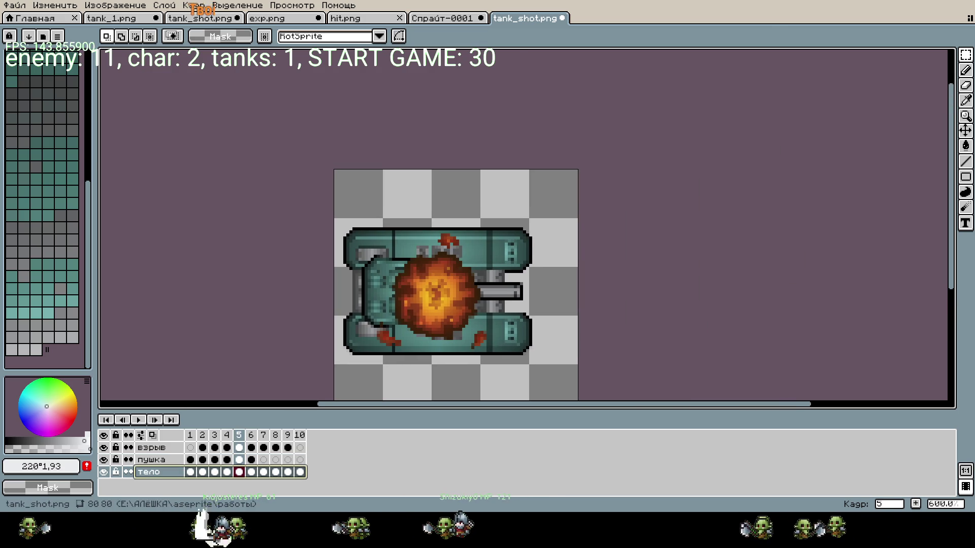
- Hide the пушка turret and взрыв explosion layers on frame 5
{"action": "left_click", "coordinate": [103, 459]}
{"action": "left_click", "coordinate": [104, 447]}
{"action": "scroll", "coordinate": [340, 364], "scroll_direction": "up", "scroll_amount": 4}
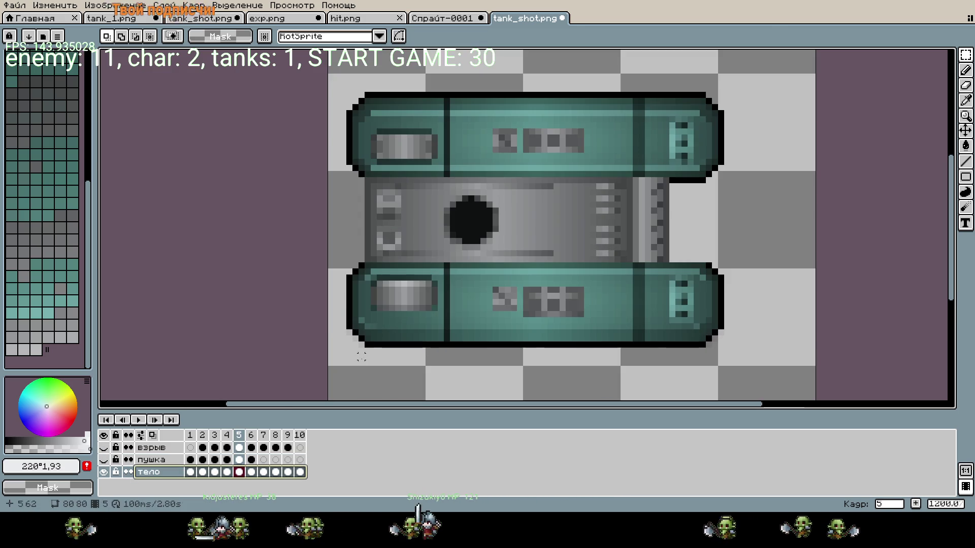
{"action": "key", "text": "g"}
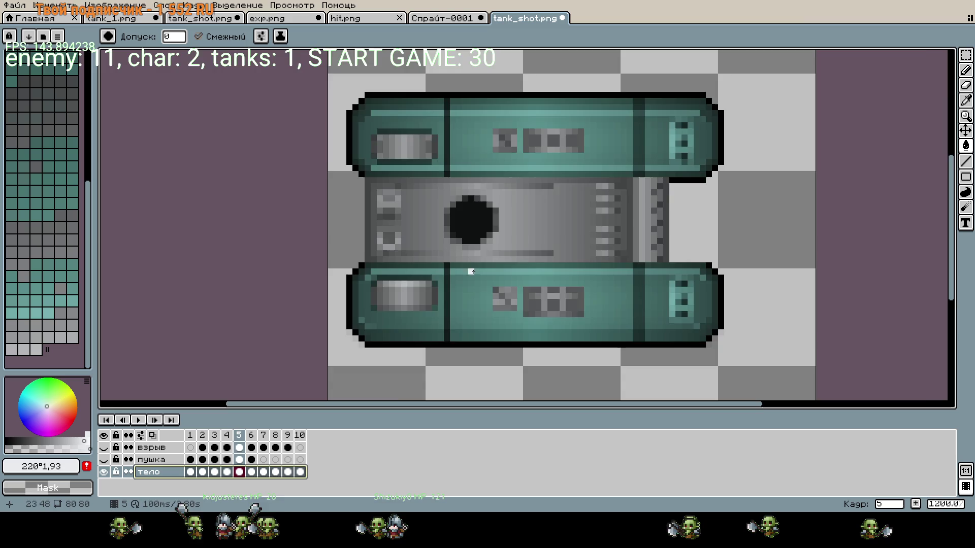
{"action": "scroll", "coordinate": [472, 269], "scroll_direction": "up", "scroll_amount": 6}
{"action": "scroll", "coordinate": [477, 254], "scroll_direction": "down", "scroll_amount": 8}
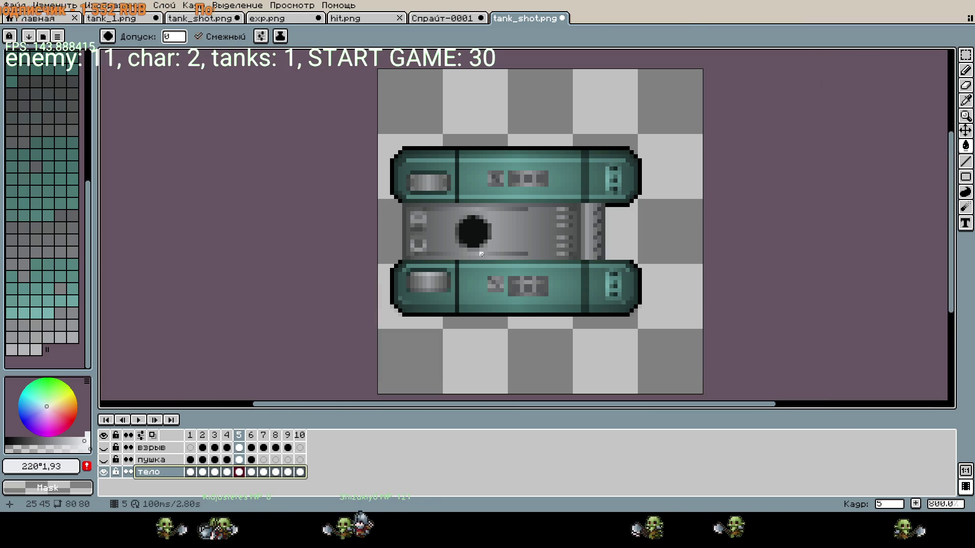
{"action": "scroll", "coordinate": [483, 255], "scroll_direction": "left", "scroll_amount": 5}
{"action": "scroll", "coordinate": [616, 264], "scroll_direction": "down", "scroll_amount": 2}
{"action": "scroll", "coordinate": [616, 264], "scroll_direction": "up", "scroll_amount": 5}
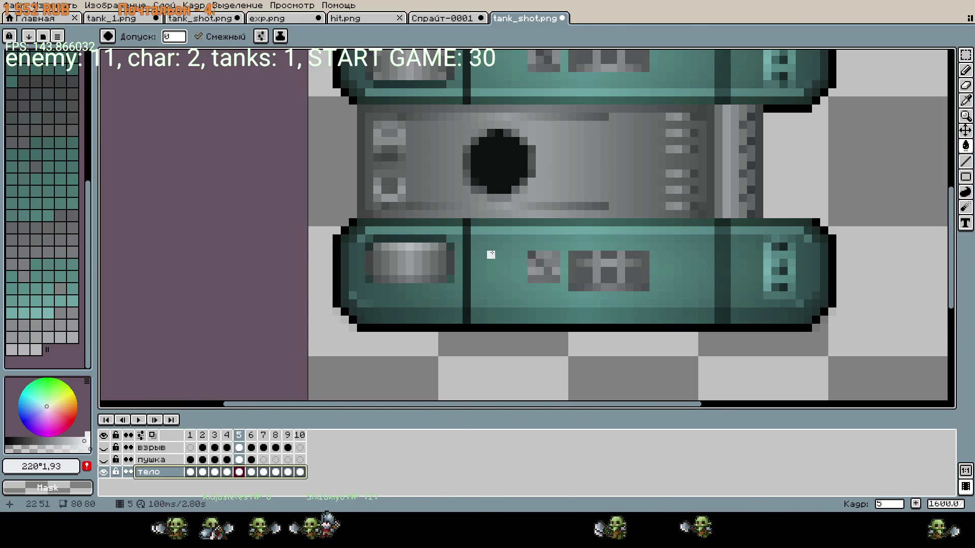
- With the Pencil, paint a white flash shape over the tank body and a white strip down its left edge
{"action": "key", "text": "b"}
{"action": "mouse_move", "coordinate": [513, 237]}
{"action": "left_mouse_down"}
{"action": "mouse_move", "coordinate": [584, 223]}
{"action": "mouse_move", "coordinate": [415, 245]}
{"action": "mouse_move", "coordinate": [406, 156]}
{"action": "mouse_move", "coordinate": [369, 163]}
{"action": "mouse_move", "coordinate": [374, 122]}
{"action": "left_mouse_up"}
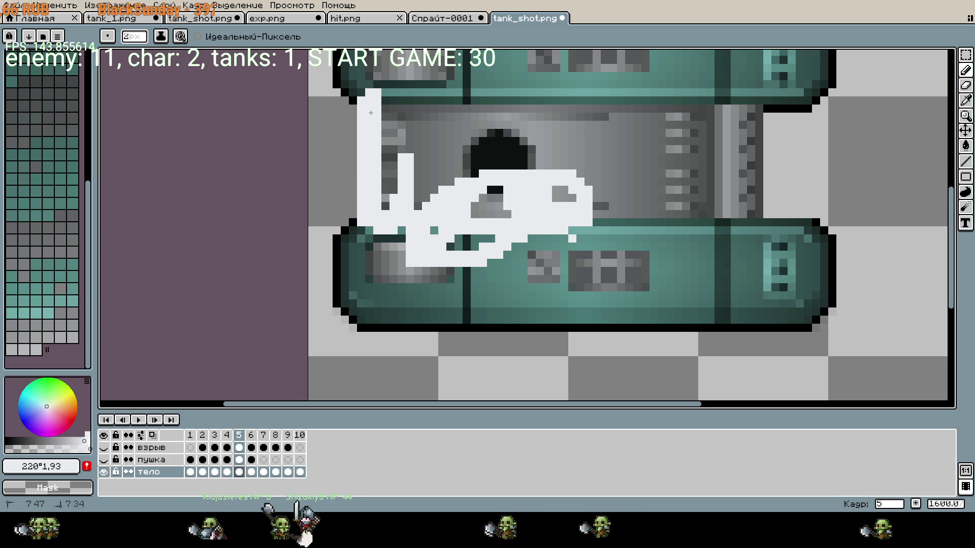
{"action": "scroll", "coordinate": [372, 113], "scroll_direction": "down", "scroll_amount": 1}
{"action": "scroll", "coordinate": [391, 166], "scroll_direction": "up", "scroll_amount": 1}
{"action": "left_click", "coordinate": [391, 166]}
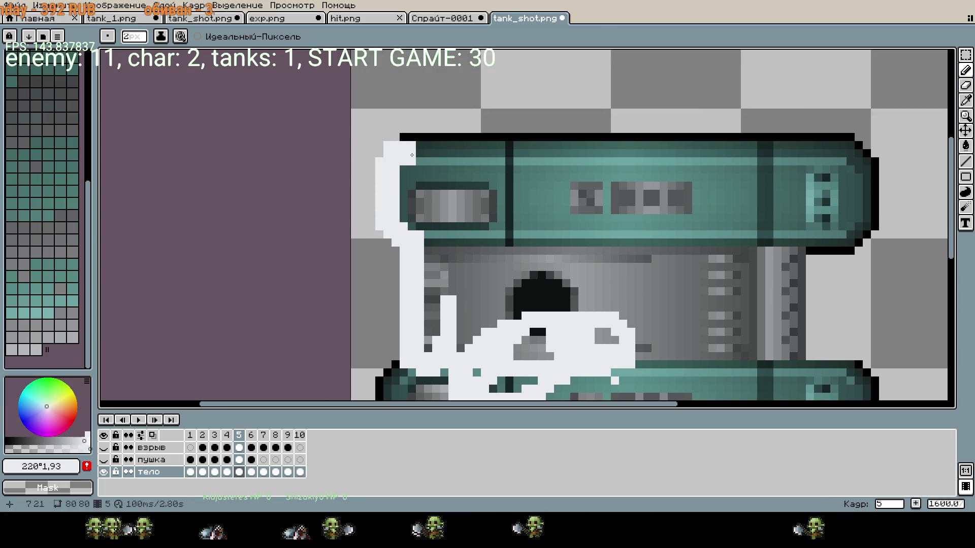
{"action": "key", "text": "ctrl+z"}
{"action": "mouse_move", "coordinate": [392, 170]}
{"action": "left_mouse_down"}
{"action": "mouse_move", "coordinate": [405, 230]}
{"action": "mouse_move", "coordinate": [413, 156]}
{"action": "left_mouse_up"}
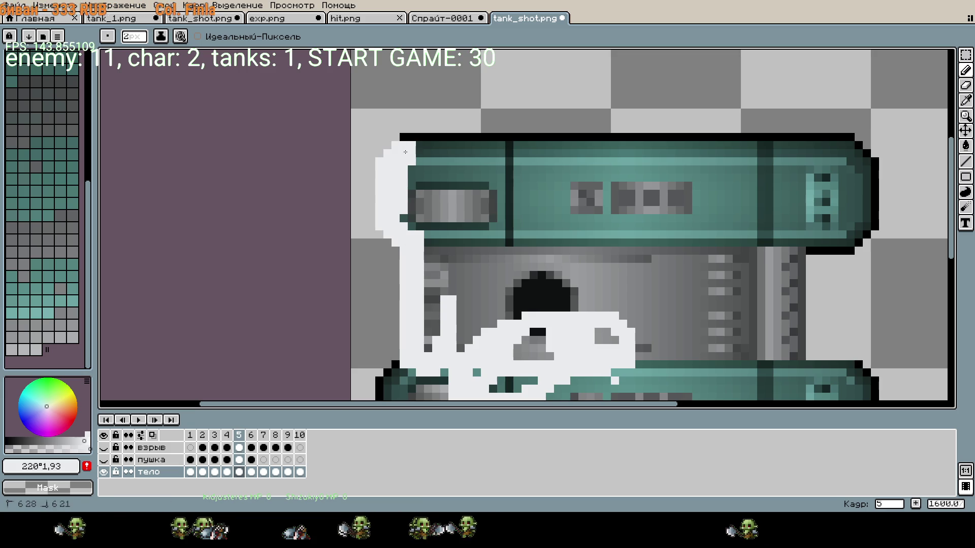
- Paint white along the tank's top edge and down the top track's right end
{"action": "mouse_move", "coordinate": [469, 145]}
{"action": "left_mouse_down"}
{"action": "mouse_move", "coordinate": [789, 152]}
{"action": "mouse_move", "coordinate": [793, 282]}
{"action": "left_mouse_up"}
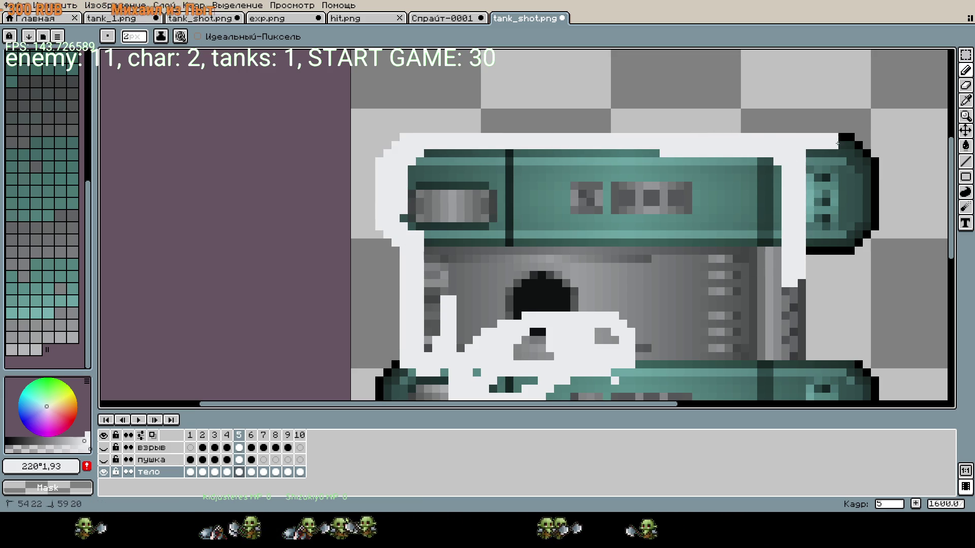
{"action": "mouse_move", "coordinate": [858, 155]}
{"action": "left_mouse_down"}
{"action": "mouse_move", "coordinate": [869, 223]}
{"action": "mouse_move", "coordinate": [833, 236]}
{"action": "left_mouse_up"}
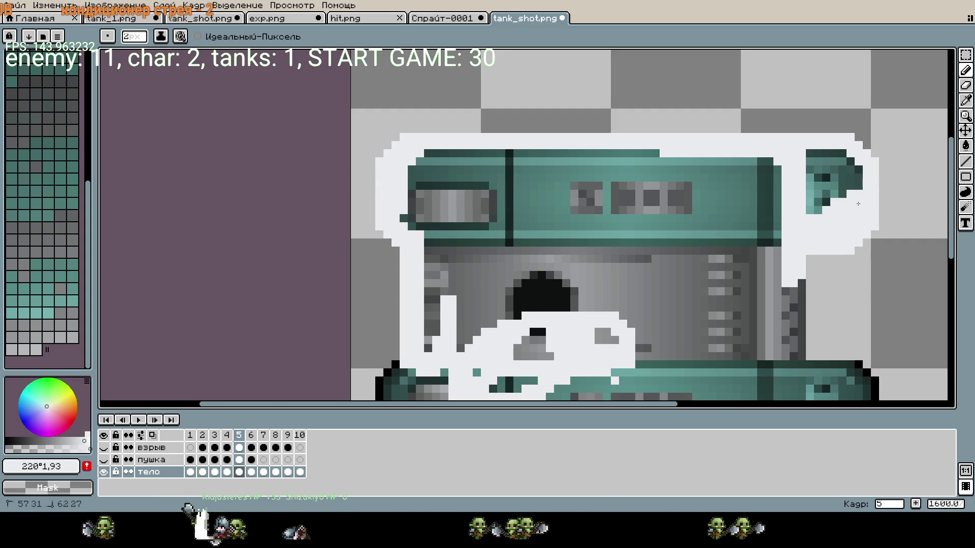
{"action": "left_click_drag", "start_coordinate": [818, 206], "coordinate": [825, 168]}
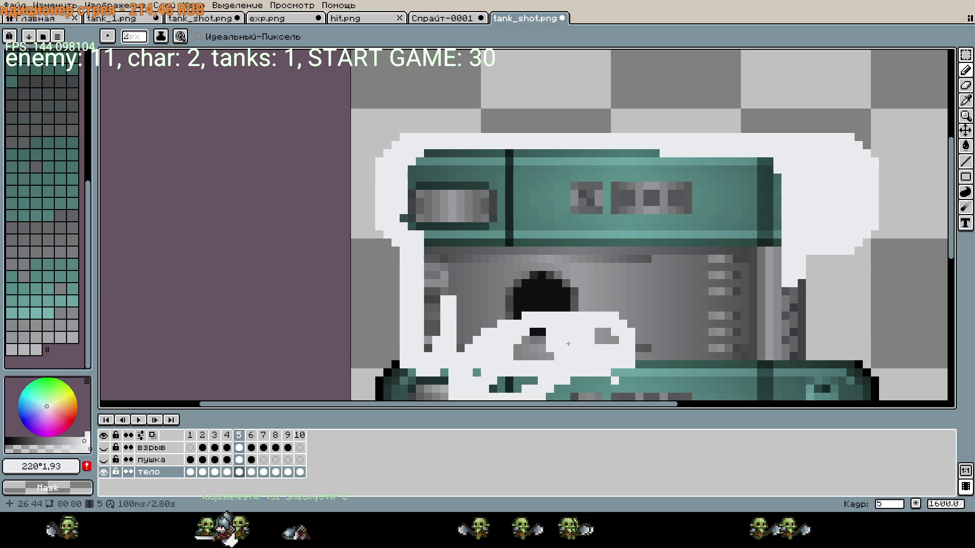
{"action": "scroll", "coordinate": [660, 228], "scroll_direction": "down", "scroll_amount": 2}
{"action": "scroll", "coordinate": [660, 229], "scroll_direction": "right", "scroll_amount": 2}
- Try white strokes on the top teal band and the left side, undoing both
{"action": "left_click_drag", "start_coordinate": [706, 109], "coordinate": [356, 101]}
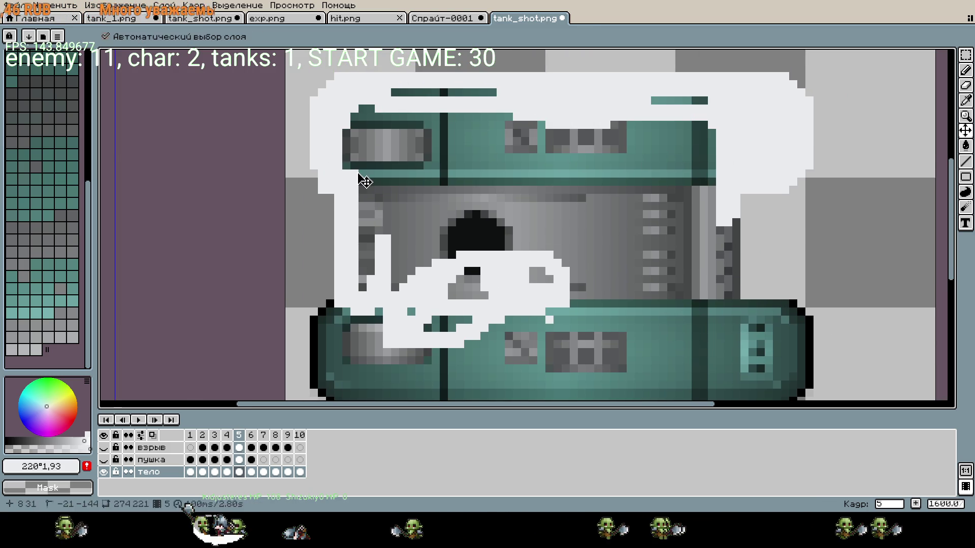
{"action": "key", "text": "ctrl+z"}
{"action": "left_click_drag", "start_coordinate": [362, 170], "coordinate": [361, 369]}
{"action": "scroll", "coordinate": [360, 369], "scroll_direction": "down", "scroll_amount": 3}
{"action": "scroll", "coordinate": [360, 369], "scroll_direction": "left", "scroll_amount": 1}
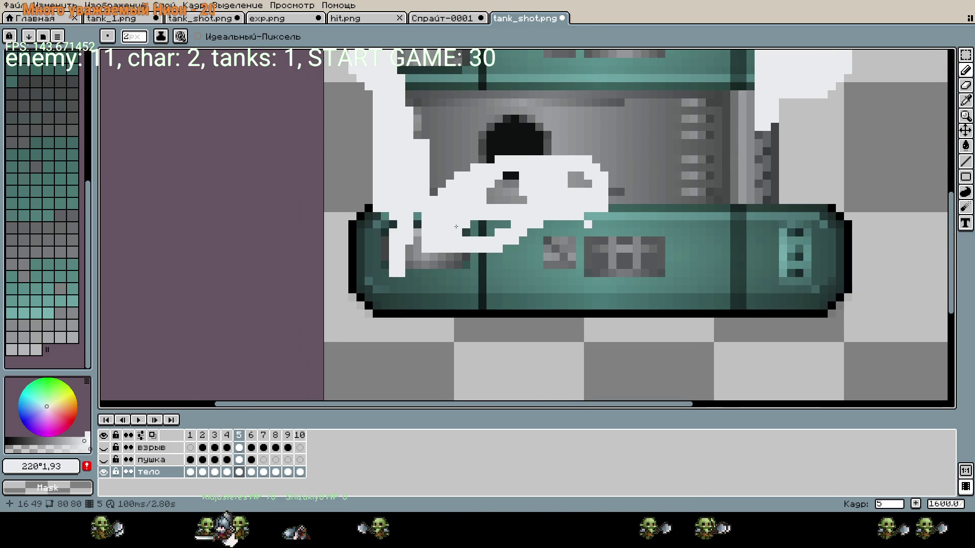
{"action": "key", "text": "ctrl+z"}
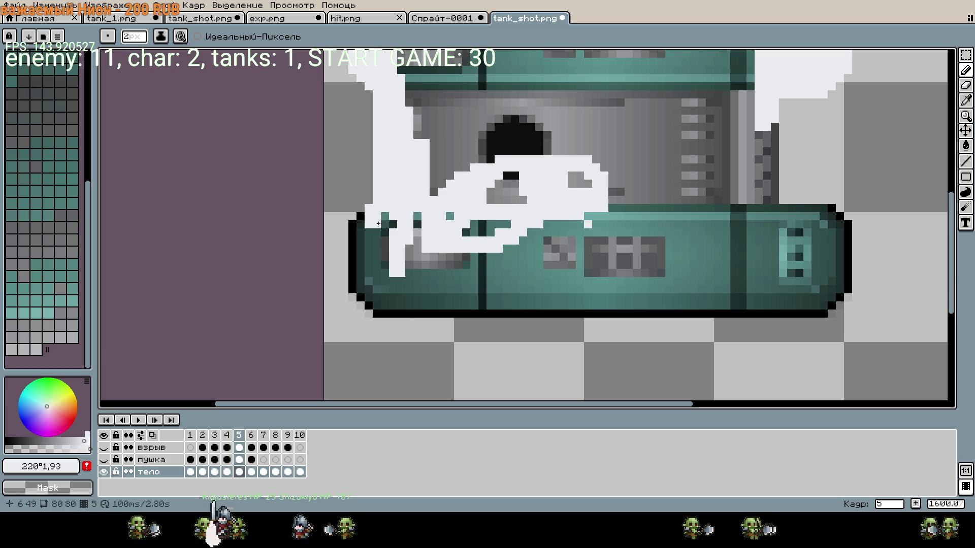
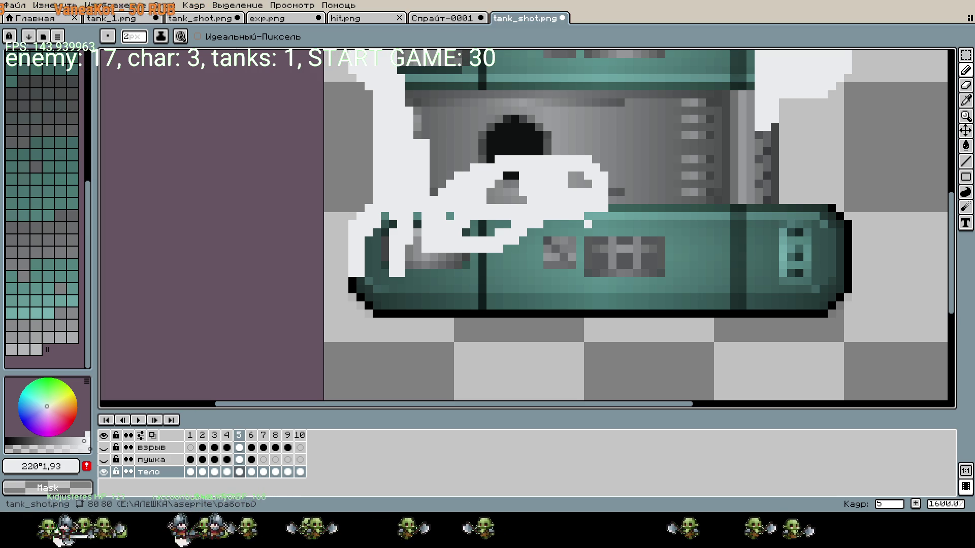
- Trace a thick white outline along the hull's bottom and ends, then over the turret's upper-right end
{"action": "left_click", "coordinate": [494, 114]}
{"action": "left_click_drag", "start_coordinate": [412, 218], "coordinate": [362, 284]}
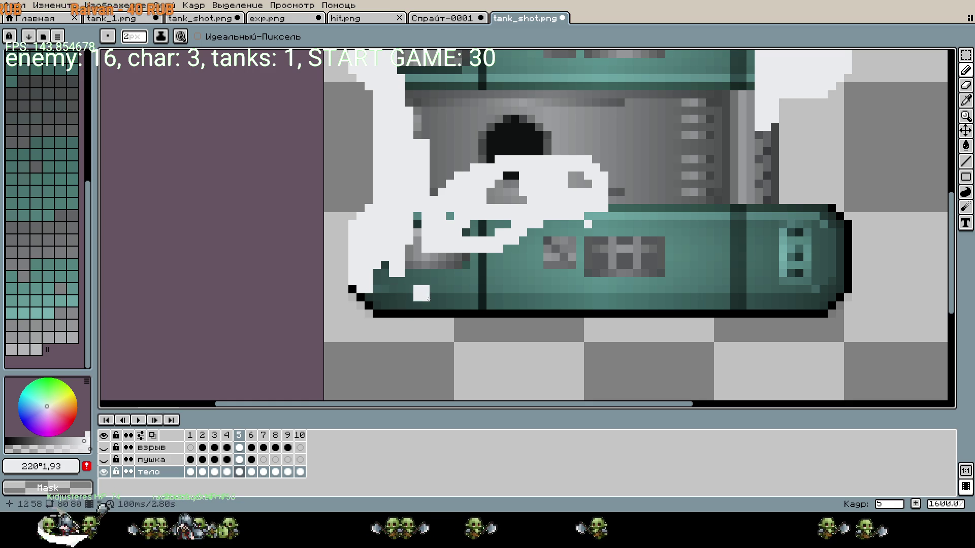
{"action": "left_click", "coordinate": [584, 310]}
{"action": "key", "text": "ctrl+z"}
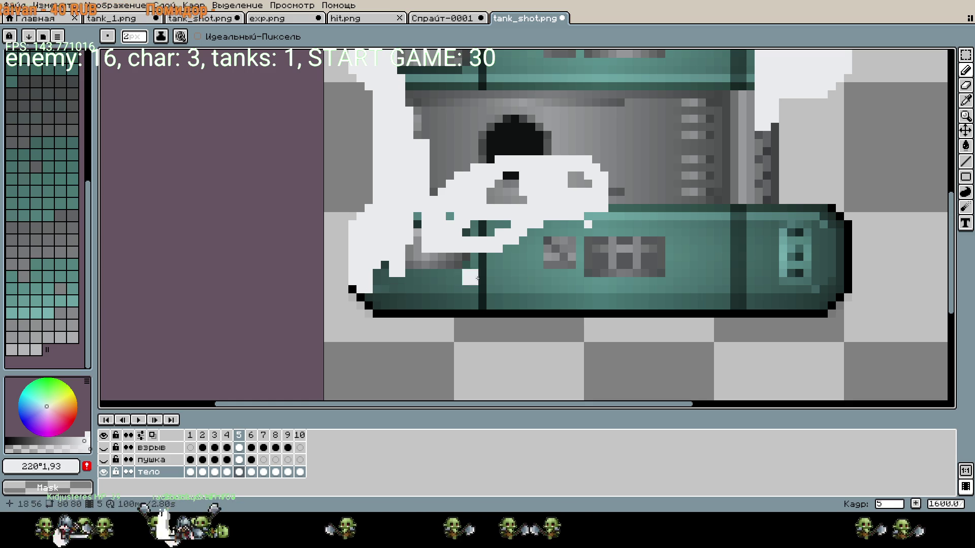
{"action": "mouse_move", "coordinate": [373, 290]}
{"action": "left_mouse_down"}
{"action": "mouse_move", "coordinate": [378, 303]}
{"action": "mouse_move", "coordinate": [521, 310]}
{"action": "mouse_move", "coordinate": [707, 294]}
{"action": "mouse_move", "coordinate": [710, 198]}
{"action": "left_mouse_up"}
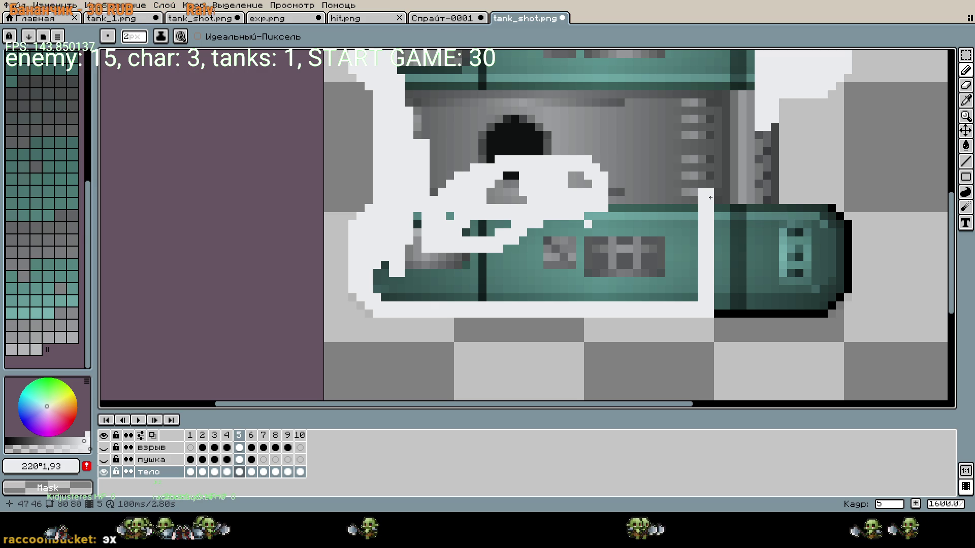
{"action": "left_click_drag", "start_coordinate": [720, 312], "coordinate": [834, 296]}
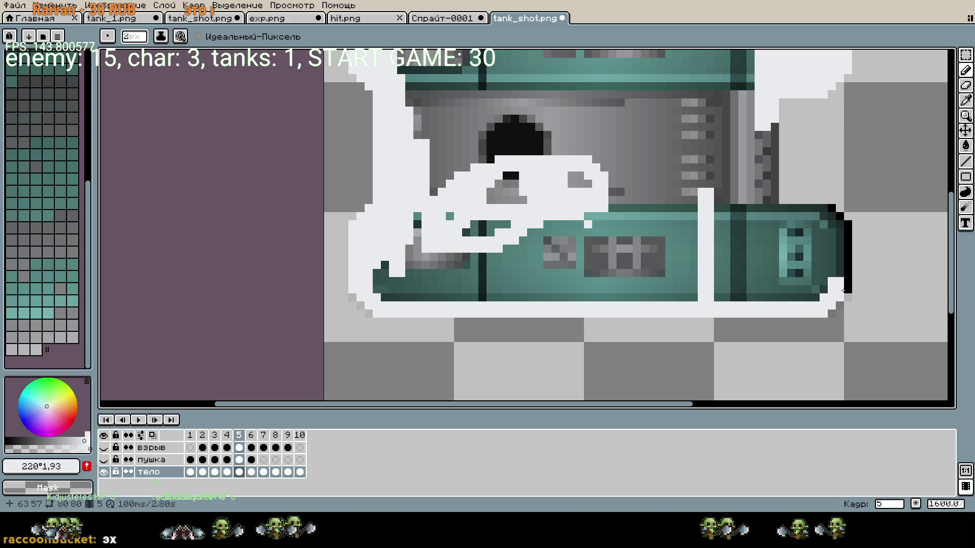
{"action": "mouse_move", "coordinate": [834, 296]}
{"action": "left_mouse_down"}
{"action": "mouse_move", "coordinate": [837, 225]}
{"action": "mouse_move", "coordinate": [675, 206]}
{"action": "left_mouse_up"}
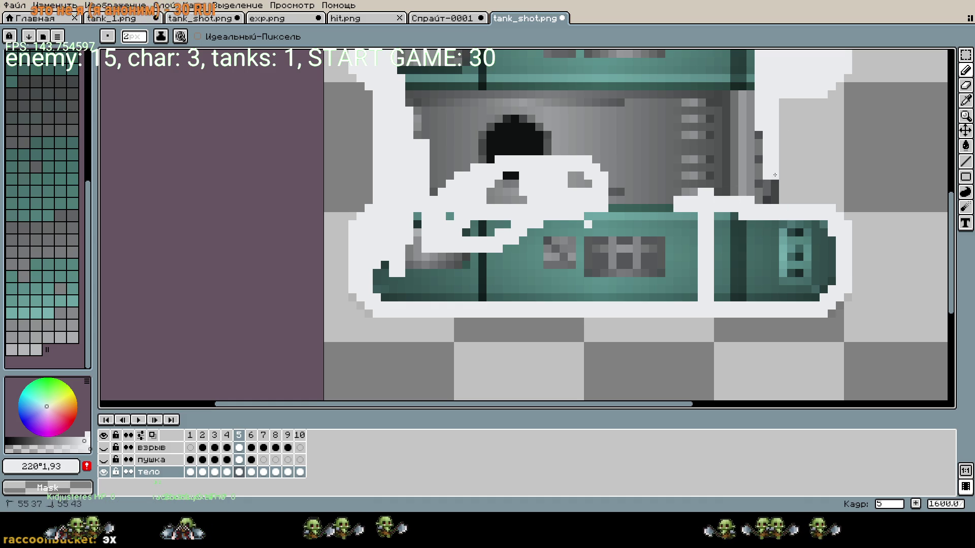
{"action": "mouse_move", "coordinate": [773, 123]}
{"action": "left_mouse_down"}
{"action": "mouse_move", "coordinate": [754, 290]}
{"action": "mouse_move", "coordinate": [732, 237]}
{"action": "left_mouse_up"}
{"action": "mouse_move", "coordinate": [721, 201]}
{"action": "left_mouse_down"}
{"action": "mouse_move", "coordinate": [654, 134]}
{"action": "mouse_move", "coordinate": [411, 127]}
{"action": "mouse_move", "coordinate": [365, 152]}
{"action": "mouse_move", "coordinate": [381, 173]}
{"action": "mouse_move", "coordinate": [387, 228]}
{"action": "mouse_move", "coordinate": [403, 132]}
{"action": "mouse_move", "coordinate": [629, 148]}
{"action": "mouse_move", "coordinate": [675, 157]}
{"action": "mouse_move", "coordinate": [720, 284]}
{"action": "mouse_move", "coordinate": [683, 315]}
{"action": "mouse_move", "coordinate": [699, 196]}
{"action": "mouse_move", "coordinate": [621, 153]}
{"action": "mouse_move", "coordinate": [399, 195]}
{"action": "mouse_move", "coordinate": [405, 177]}
{"action": "mouse_move", "coordinate": [452, 218]}
{"action": "mouse_move", "coordinate": [523, 128]}
{"action": "left_mouse_up"}
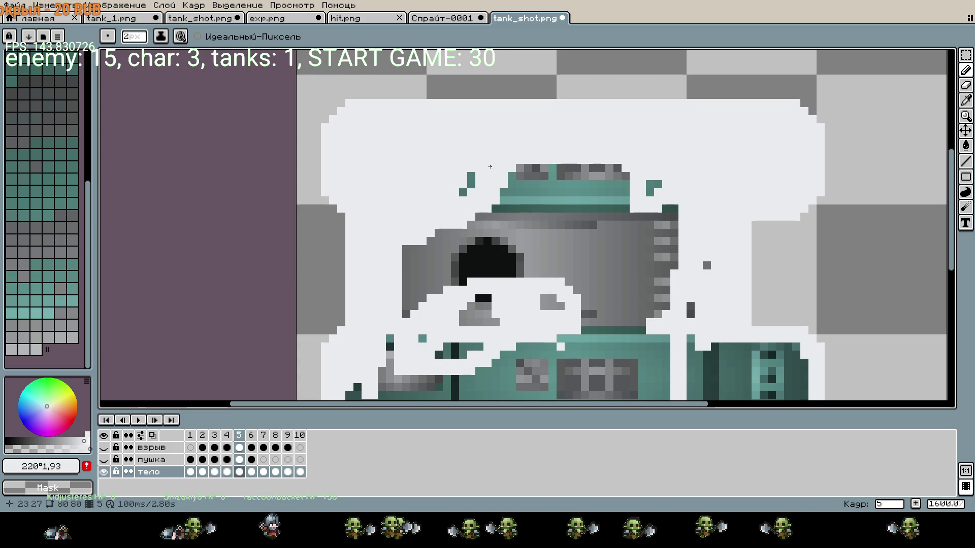
- Paint white over frame 5's turret and teal hull, undoing the last stray strokes
{"action": "mouse_move", "coordinate": [488, 174]}
{"action": "left_mouse_down"}
{"action": "mouse_move", "coordinate": [620, 171]}
{"action": "mouse_move", "coordinate": [688, 308]}
{"action": "left_mouse_up"}
{"action": "mouse_move", "coordinate": [635, 225]}
{"action": "left_mouse_down"}
{"action": "mouse_move", "coordinate": [622, 201]}
{"action": "mouse_move", "coordinate": [451, 208]}
{"action": "left_mouse_up"}
{"action": "mouse_move", "coordinate": [425, 248]}
{"action": "left_mouse_down"}
{"action": "mouse_move", "coordinate": [452, 264]}
{"action": "mouse_move", "coordinate": [472, 235]}
{"action": "left_mouse_up"}
{"action": "mouse_move", "coordinate": [476, 273]}
{"action": "left_mouse_down"}
{"action": "mouse_move", "coordinate": [497, 219]}
{"action": "mouse_move", "coordinate": [563, 274]}
{"action": "mouse_move", "coordinate": [589, 224]}
{"action": "mouse_move", "coordinate": [629, 285]}
{"action": "mouse_move", "coordinate": [625, 235]}
{"action": "left_mouse_up"}
{"action": "scroll", "coordinate": [629, 262], "scroll_direction": "down", "scroll_amount": 1}
{"action": "left_click", "coordinate": [632, 265]}
{"action": "mouse_move", "coordinate": [599, 288]}
{"action": "left_mouse_down"}
{"action": "mouse_move", "coordinate": [564, 311]}
{"action": "mouse_move", "coordinate": [517, 309]}
{"action": "left_mouse_up"}
{"action": "left_click_drag", "start_coordinate": [577, 286], "coordinate": [660, 325]}
{"action": "key", "text": "ctrl+z"}
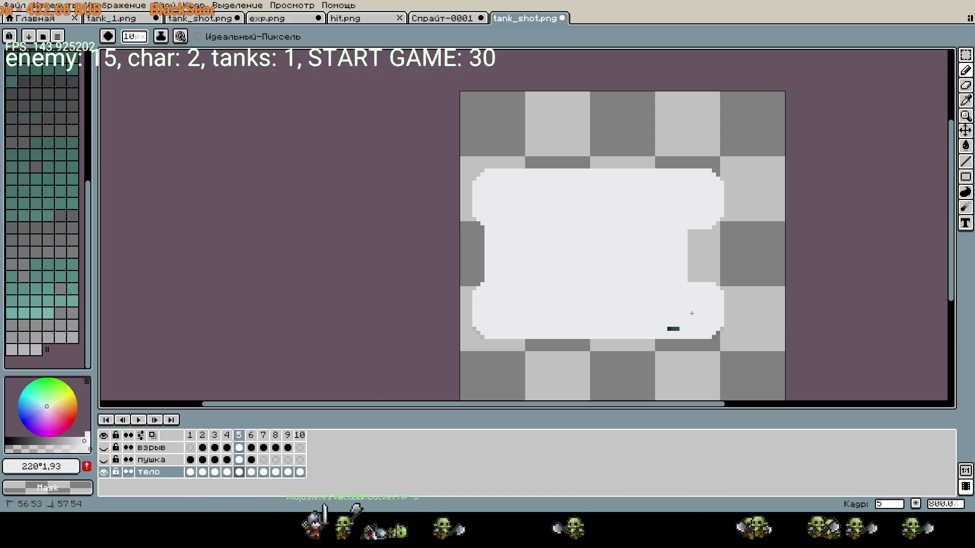
- Darken the paint colour slightly and flood-fill the tank silhouette with that light grey
{"action": "scroll", "coordinate": [557, 277], "scroll_direction": "down", "scroll_amount": 1}
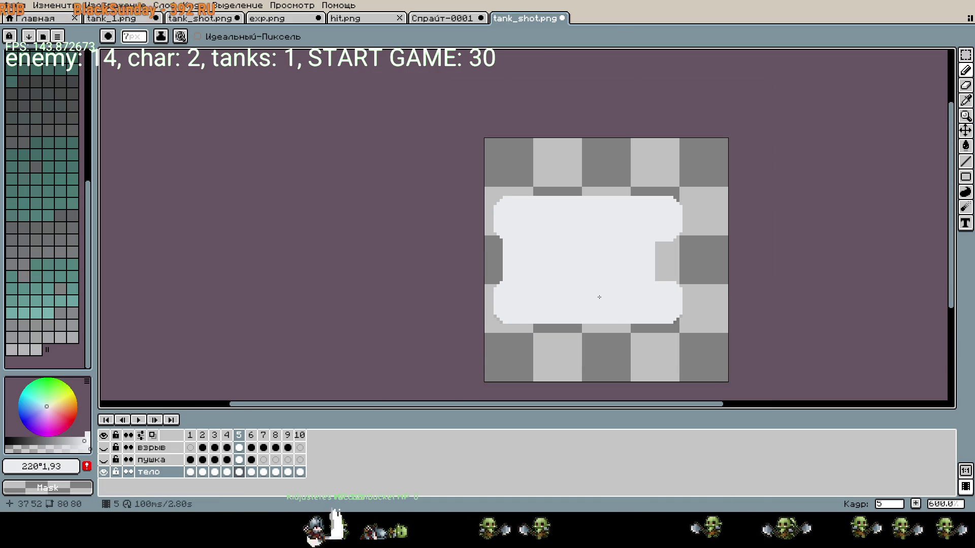
{"action": "scroll", "coordinate": [599, 297], "scroll_direction": "up", "scroll_amount": 1}
{"action": "left_click_drag", "start_coordinate": [84, 440], "coordinate": [76, 441]}
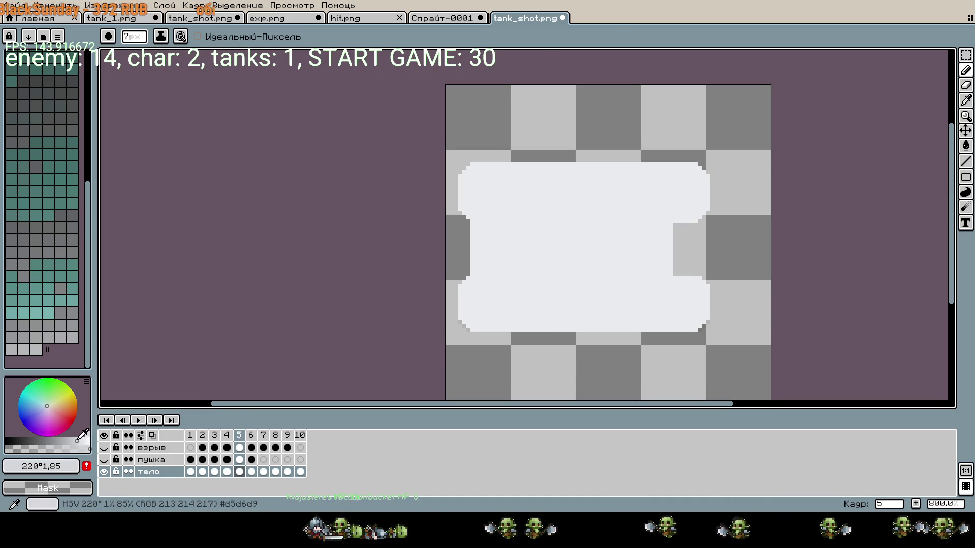
{"action": "key", "text": "g"}
{"action": "left_click", "coordinate": [605, 248]}
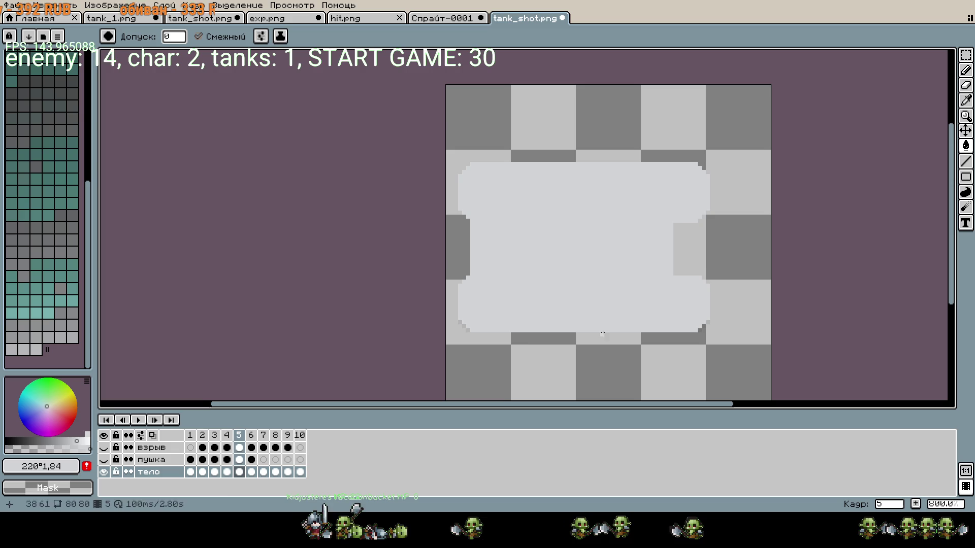
{"action": "left_click", "coordinate": [251, 460]}
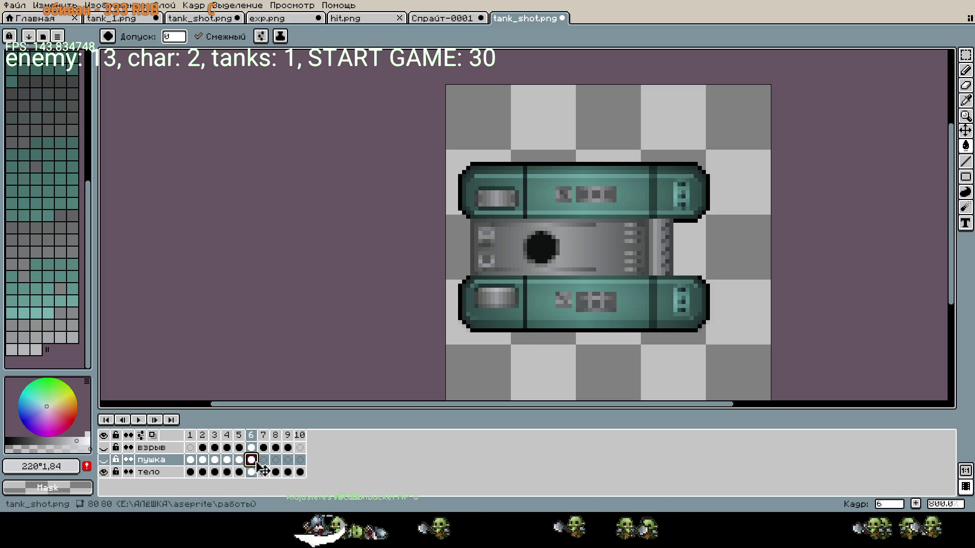
{"action": "left_click", "coordinate": [239, 460]}
{"action": "key", "text": "m"}
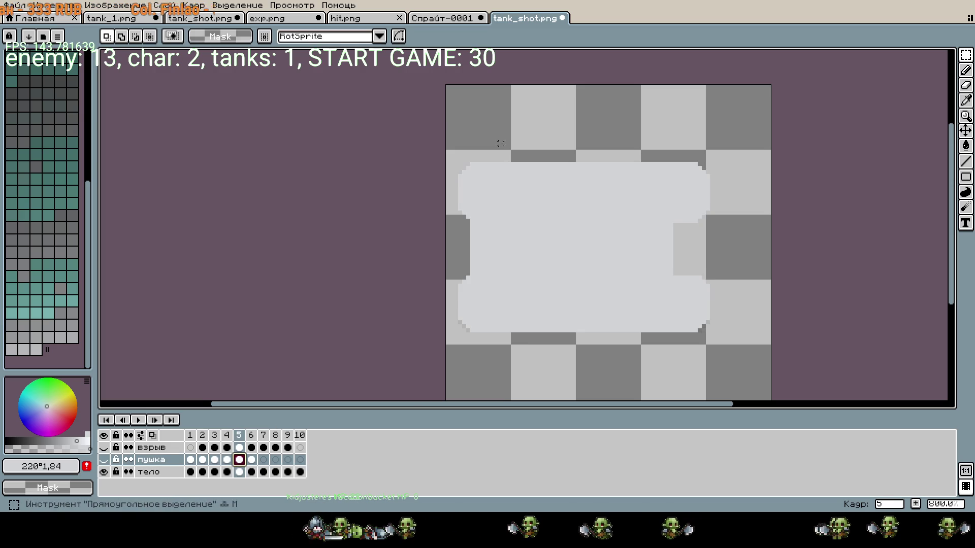
{"action": "left_click_drag", "start_coordinate": [500, 143], "coordinate": [774, 401]}
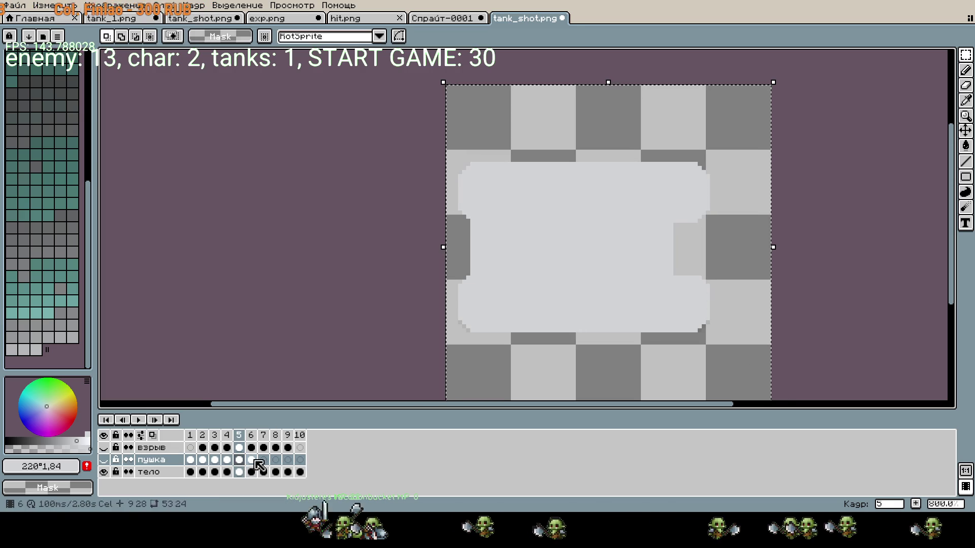
{"action": "left_click", "coordinate": [251, 460]}
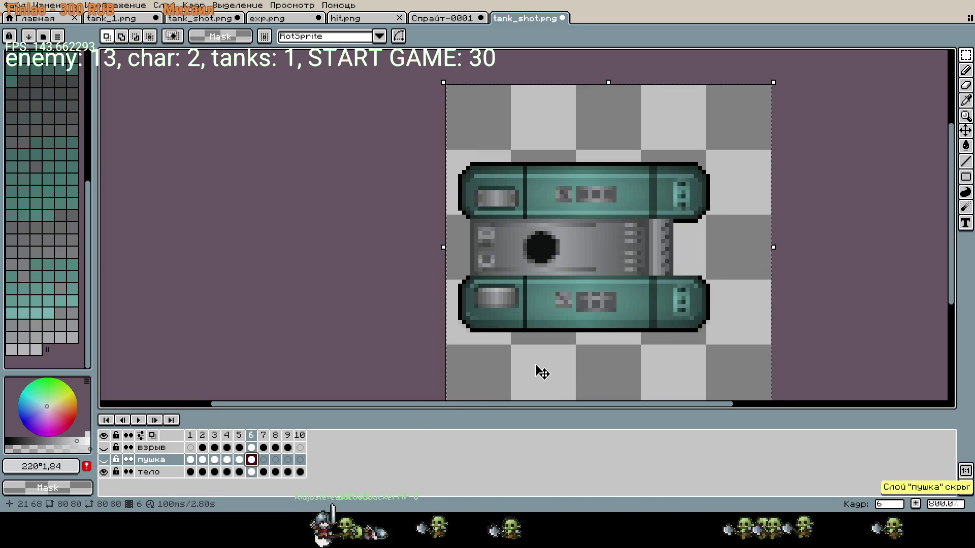
{"action": "key", "text": "Left"}
{"action": "key", "text": "Left"}
{"action": "key", "text": "Left"}
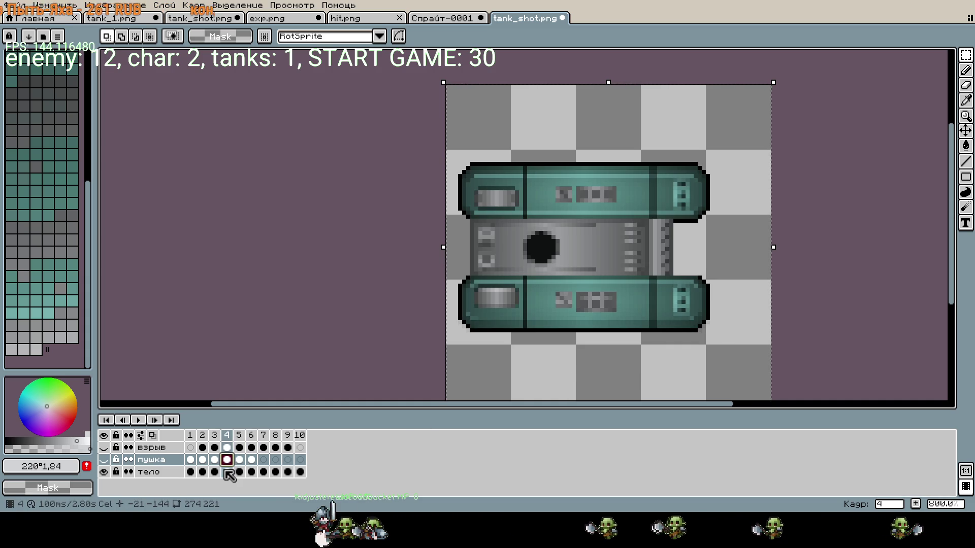
{"action": "left_click", "coordinate": [228, 472]}
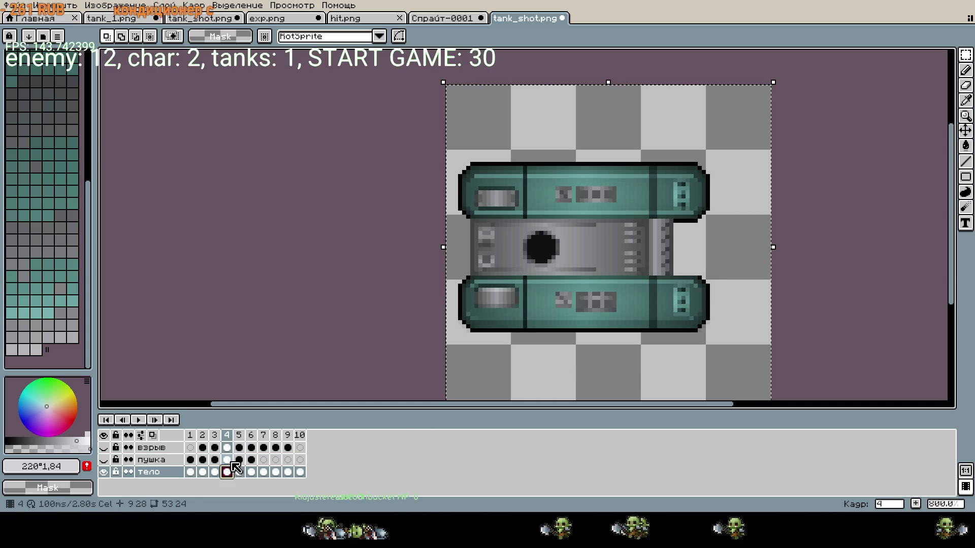
{"action": "left_click", "coordinate": [239, 460]}
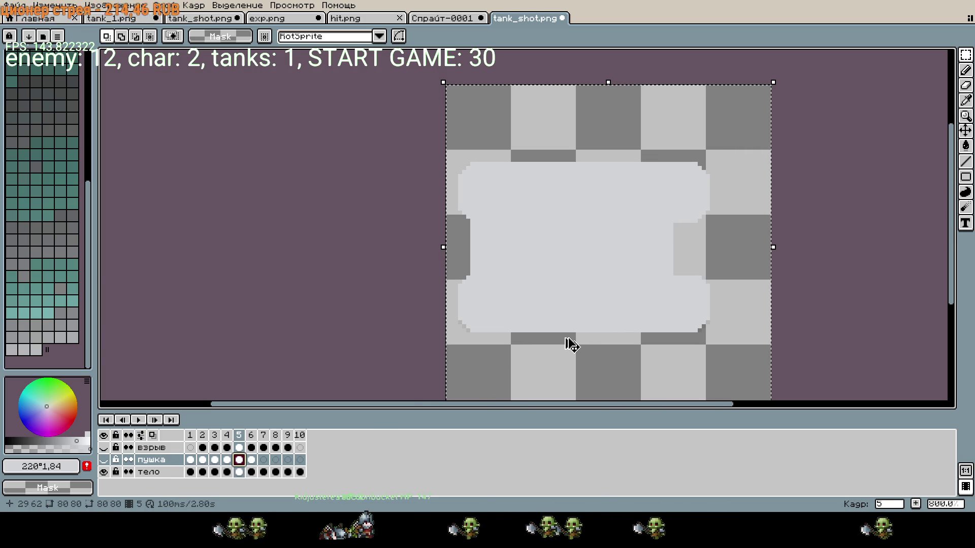
{"action": "left_click", "coordinate": [251, 460]}
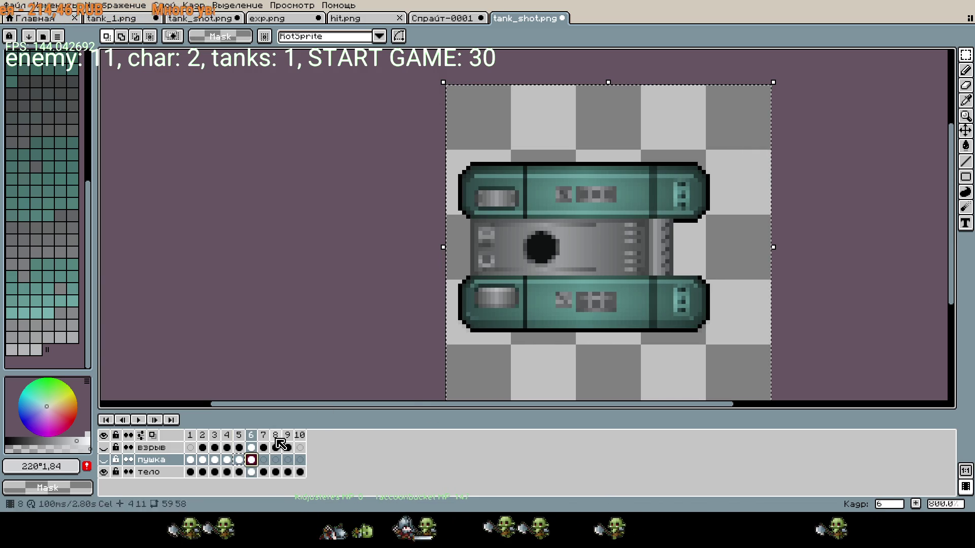
{"action": "left_click", "coordinate": [239, 472]}
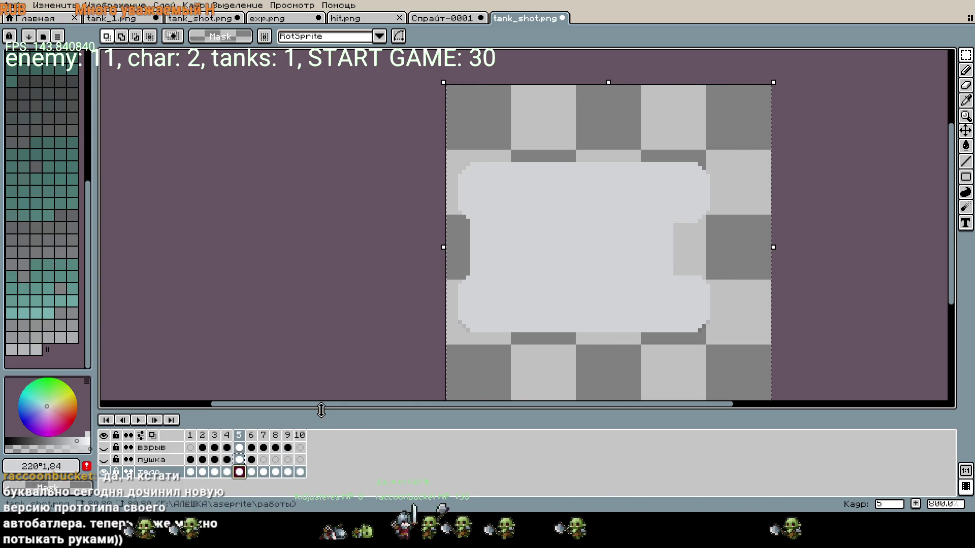
{"action": "left_click", "coordinate": [240, 460]}
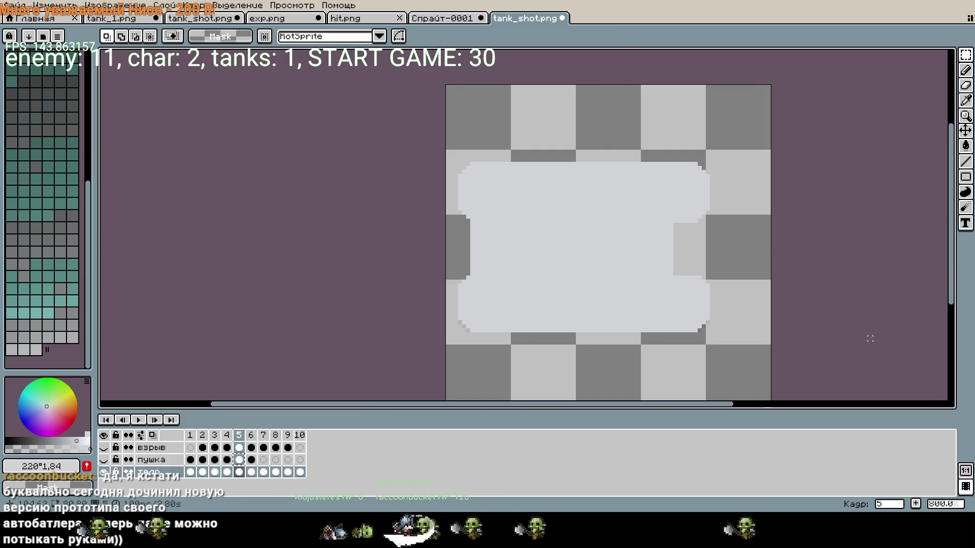
{"action": "scroll", "coordinate": [586, 334], "scroll_direction": "down", "scroll_amount": 1}
{"action": "key", "text": "ctrl+v"}
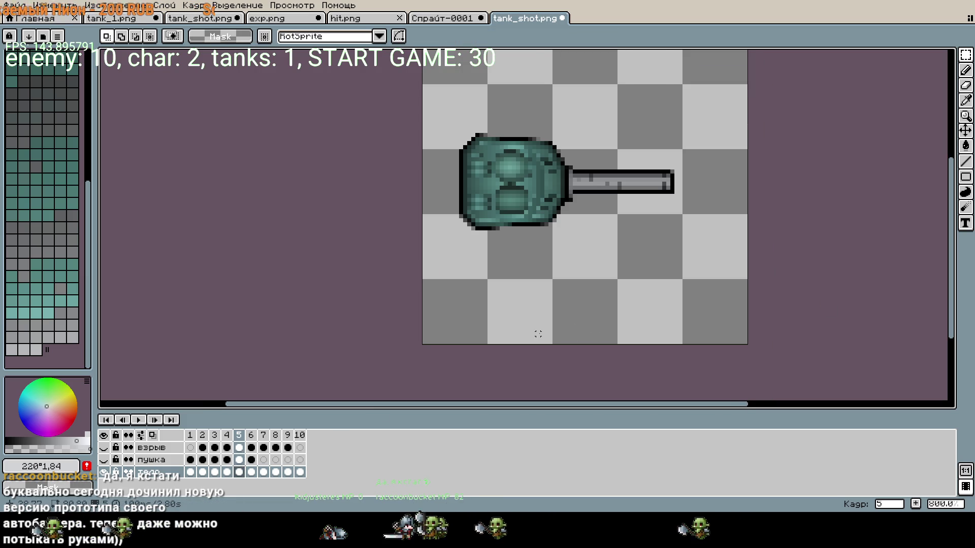
{"action": "key", "text": "ctrl+z"}
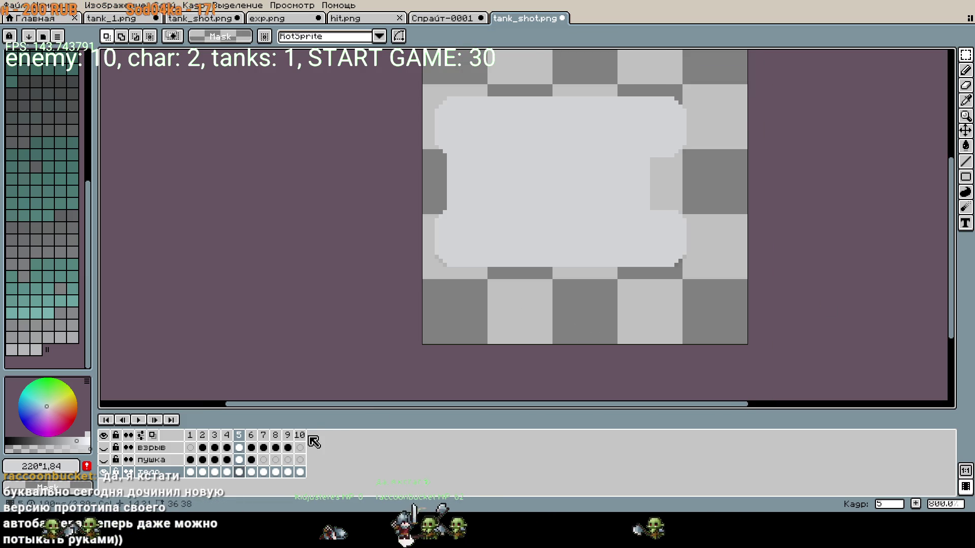
{"action": "left_click", "coordinate": [239, 462]}
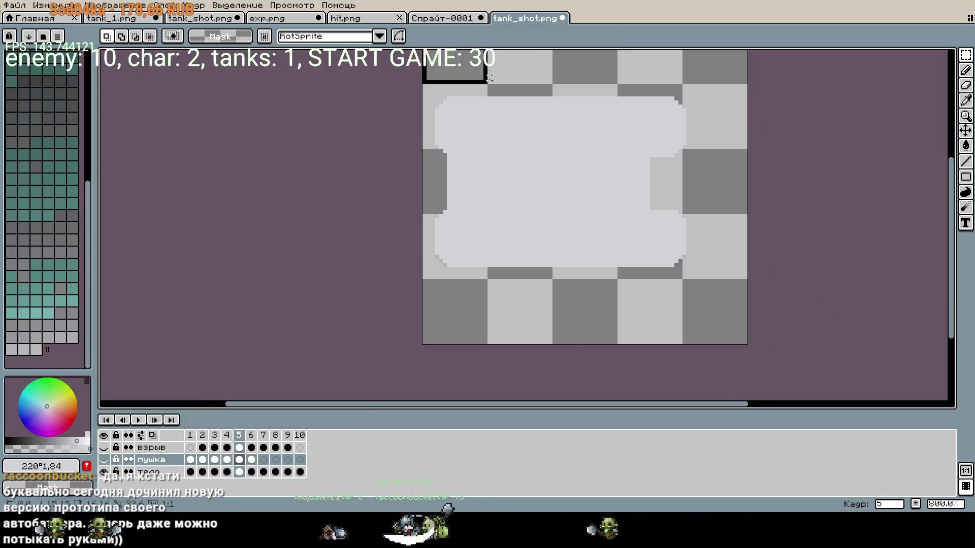
{"action": "key", "text": "ctrl+a"}
{"action": "key", "text": "Down"}
{"action": "key", "text": "ctrl+v"}
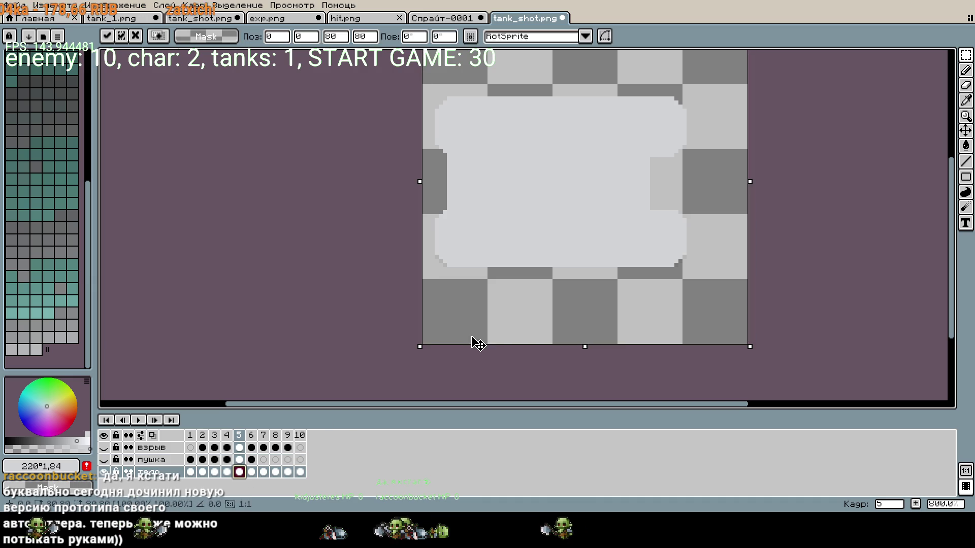
{"action": "key", "text": "Escape"}
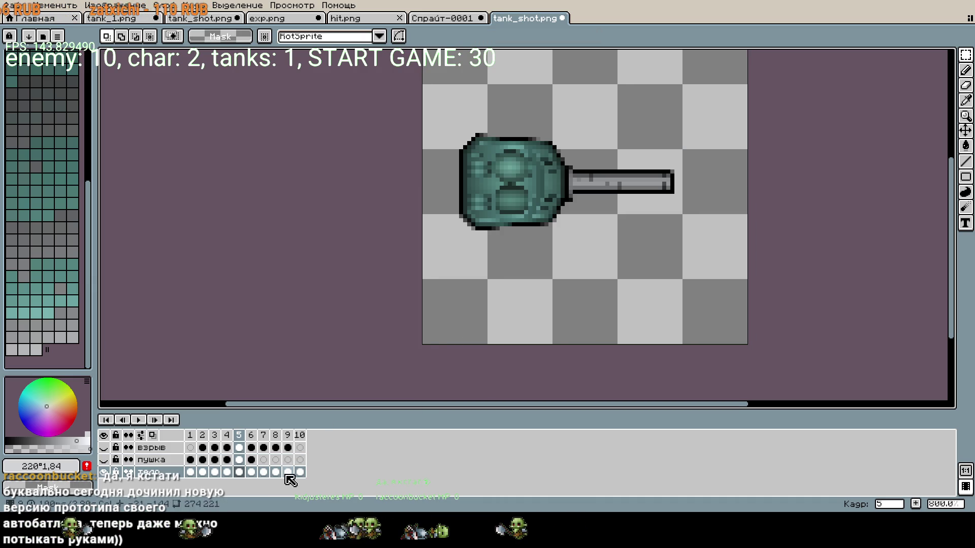
{"action": "left_click", "coordinate": [104, 460]}
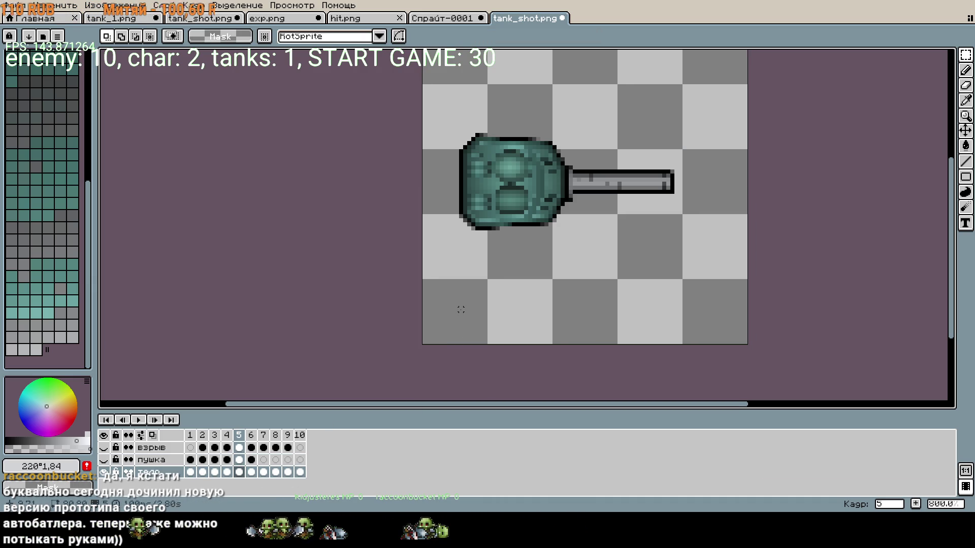
{"action": "left_click", "coordinate": [103, 473]}
{"action": "left_click", "coordinate": [103, 460]}
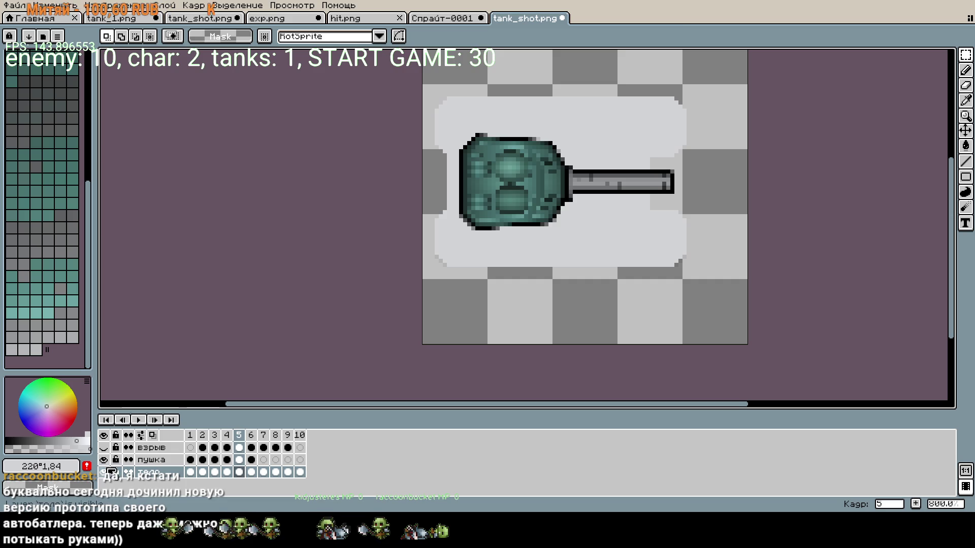
{"action": "left_click", "coordinate": [104, 472]}
{"action": "left_click", "coordinate": [104, 460]}
{"action": "left_click", "coordinate": [104, 472]}
{"action": "left_click", "coordinate": [240, 473]}
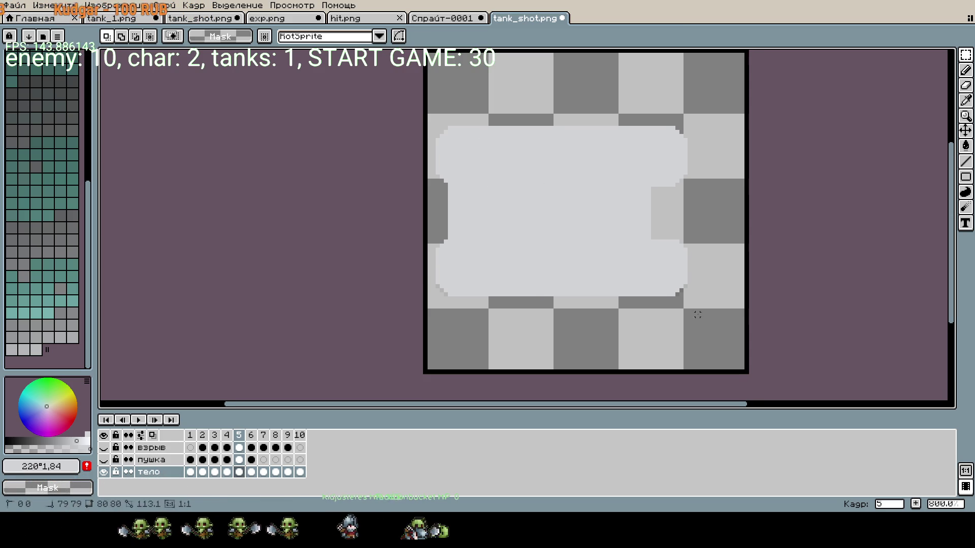
- Step through frames 6 to 10, selecting the тело cels and the пушка frame 7 cel
{"action": "key", "text": "ctrl+t"}
{"action": "left_click", "coordinate": [252, 472]}
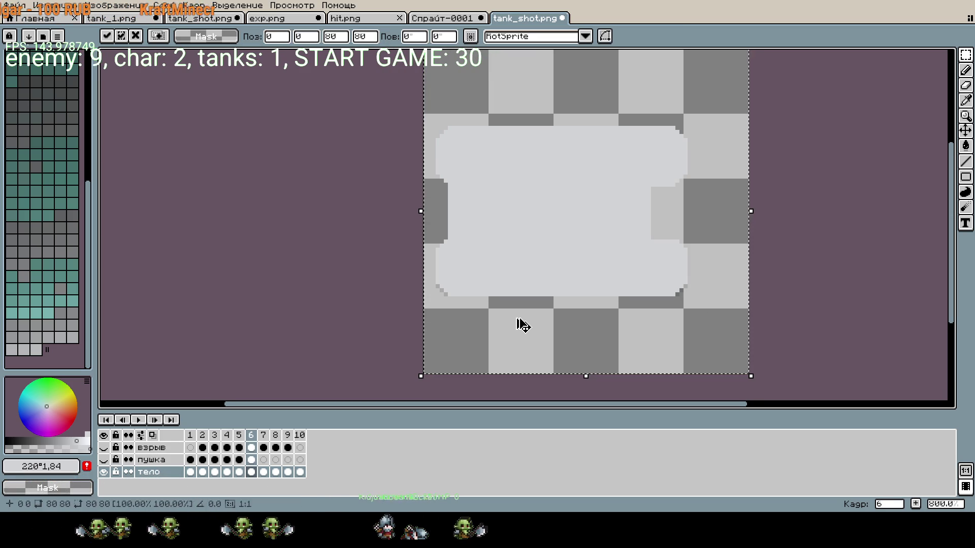
{"action": "left_click", "coordinate": [264, 473]}
{"action": "key", "text": "ctrl+t"}
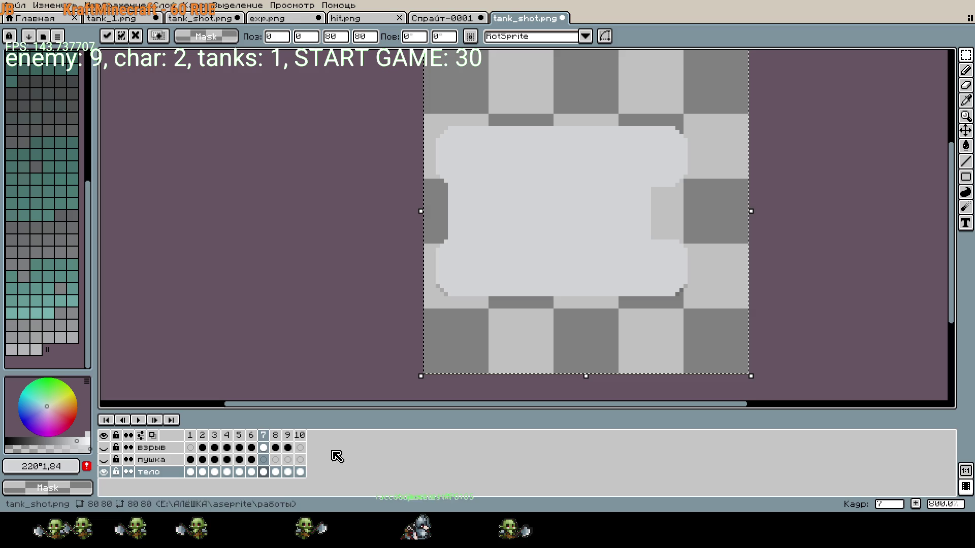
{"action": "left_click", "coordinate": [275, 472]}
{"action": "left_click", "coordinate": [300, 472], "text": "shift"}
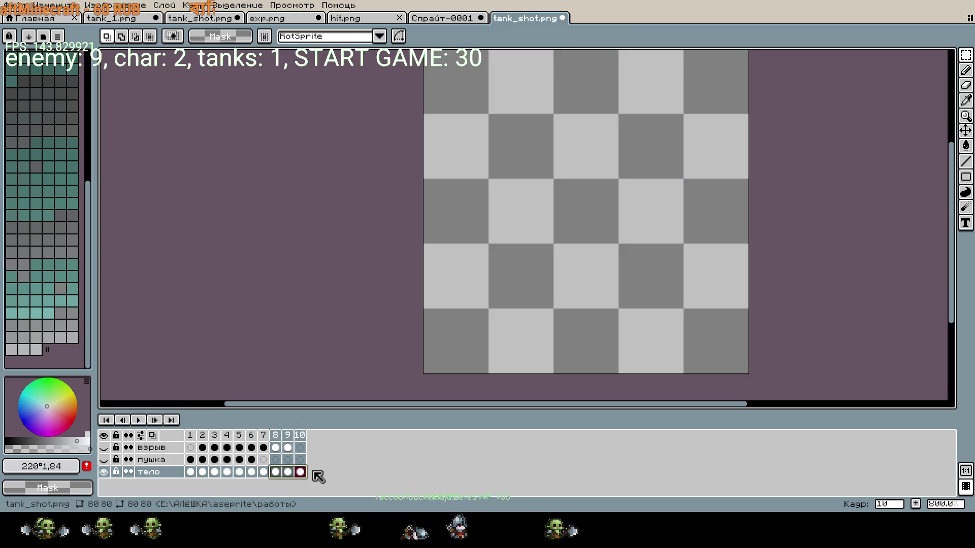
{"action": "left_click", "coordinate": [260, 462]}
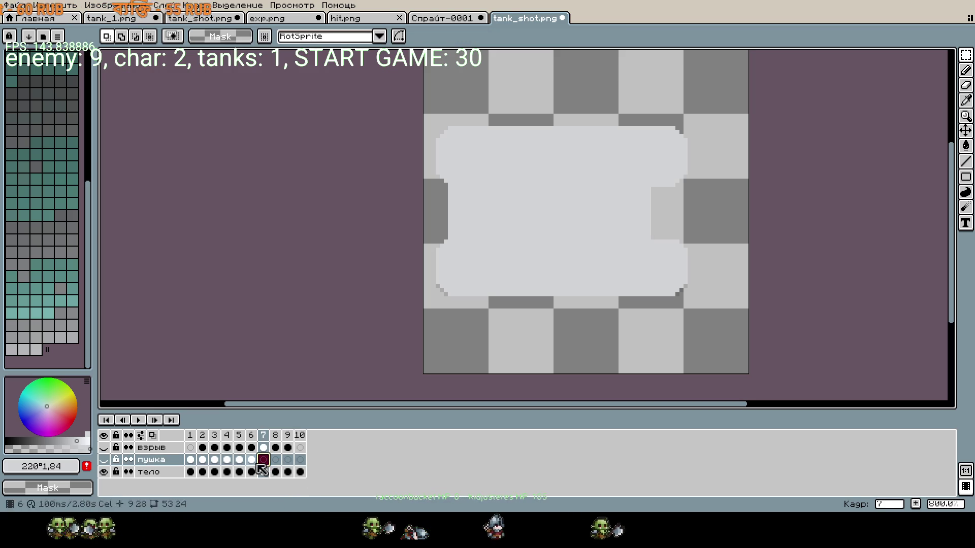
- Make the пушка and взрыв layers visible and select frame 6, clearing then restoring its cel
{"action": "left_click", "coordinate": [105, 461]}
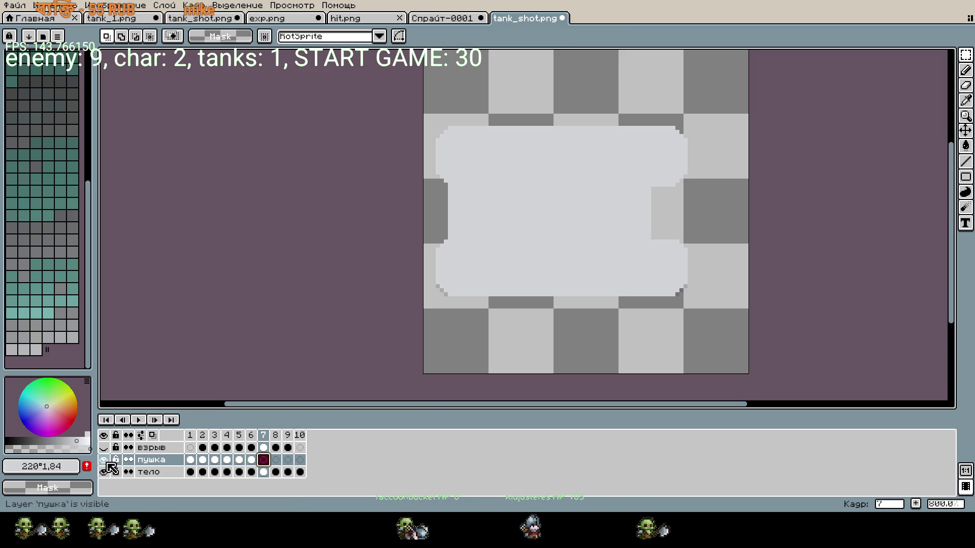
{"action": "left_click", "coordinate": [103, 448]}
{"action": "left_click", "coordinate": [252, 460]}
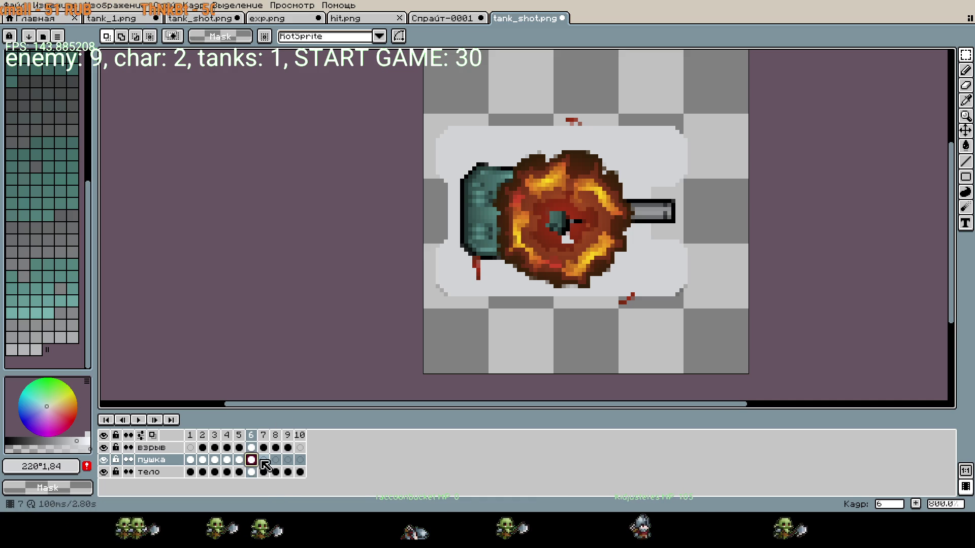
{"action": "key", "text": "Delete"}
{"action": "key", "text": "ctrl+z"}
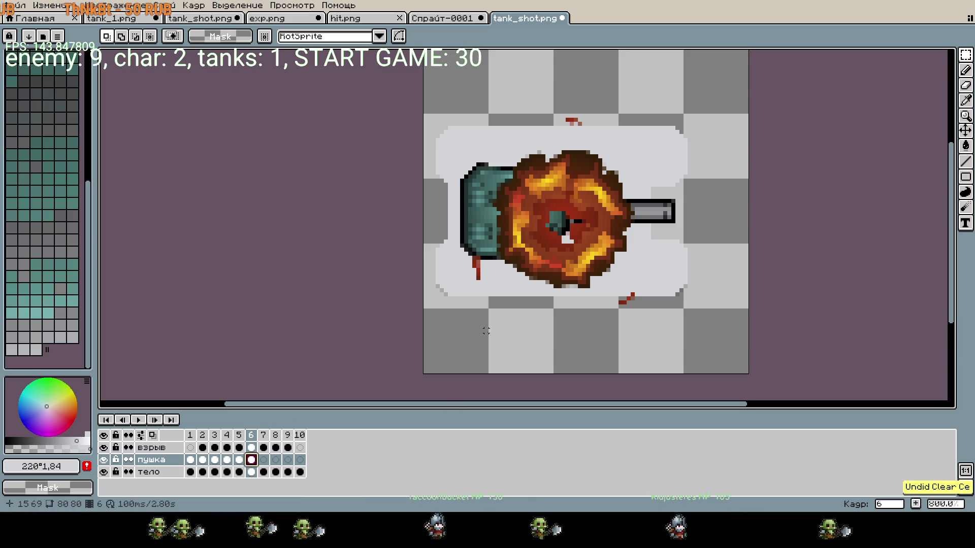
- Hide the тело and взрыв layers, zoom in, and set the pencil brush to 2px
{"action": "left_click", "coordinate": [104, 473]}
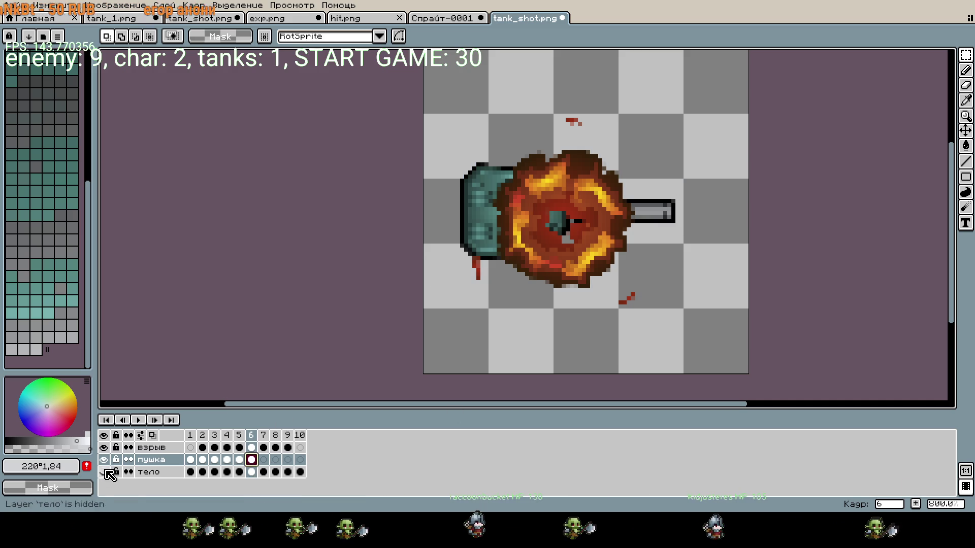
{"action": "left_click", "coordinate": [104, 447]}
{"action": "scroll", "coordinate": [516, 297], "scroll_direction": "up", "scroll_amount": 3}
{"action": "key", "text": "g"}
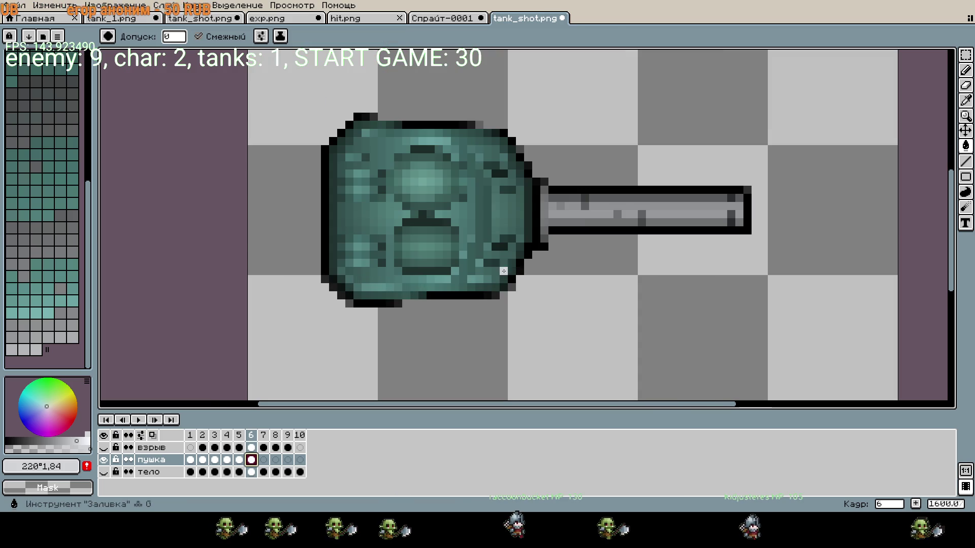
{"action": "scroll", "coordinate": [626, 216], "scroll_direction": "up", "scroll_amount": 1}
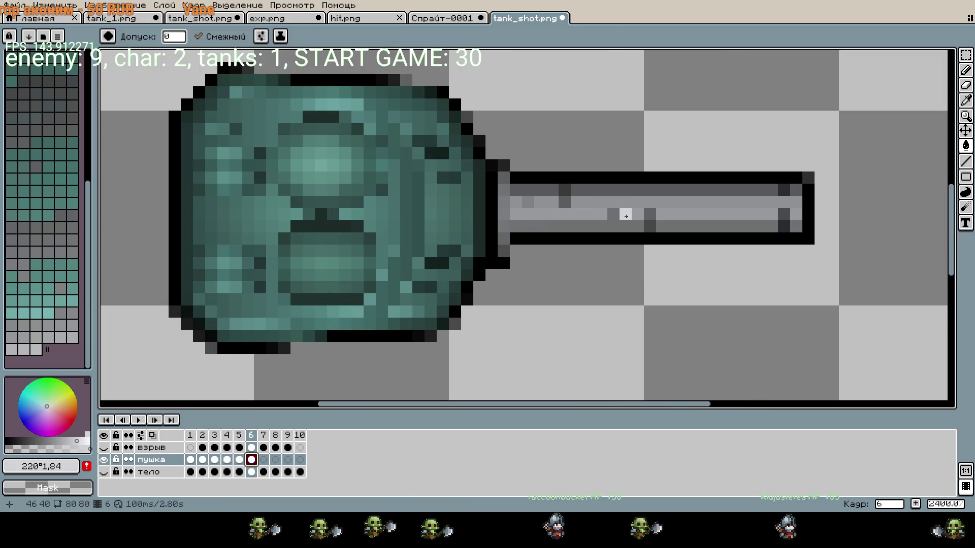
{"action": "key", "text": "b"}
{"action": "left_click", "coordinate": [626, 226]}
{"action": "key", "text": "minus"}
{"action": "key", "text": "minus"}
{"action": "mouse_move", "coordinate": [655, 211]}
{"action": "left_mouse_down"}
{"action": "mouse_move", "coordinate": [761, 194]}
{"action": "mouse_move", "coordinate": [802, 198]}
{"action": "mouse_move", "coordinate": [803, 231]}
{"action": "mouse_move", "coordinate": [643, 221]}
{"action": "mouse_move", "coordinate": [696, 233]}
{"action": "mouse_move", "coordinate": [394, 233]}
{"action": "left_mouse_up"}
{"action": "key", "text": "ctrl+z"}
{"action": "key", "text": "ctrl+z"}
{"action": "key", "text": "minus"}
{"action": "key", "text": "minus"}
{"action": "key", "text": "minus"}
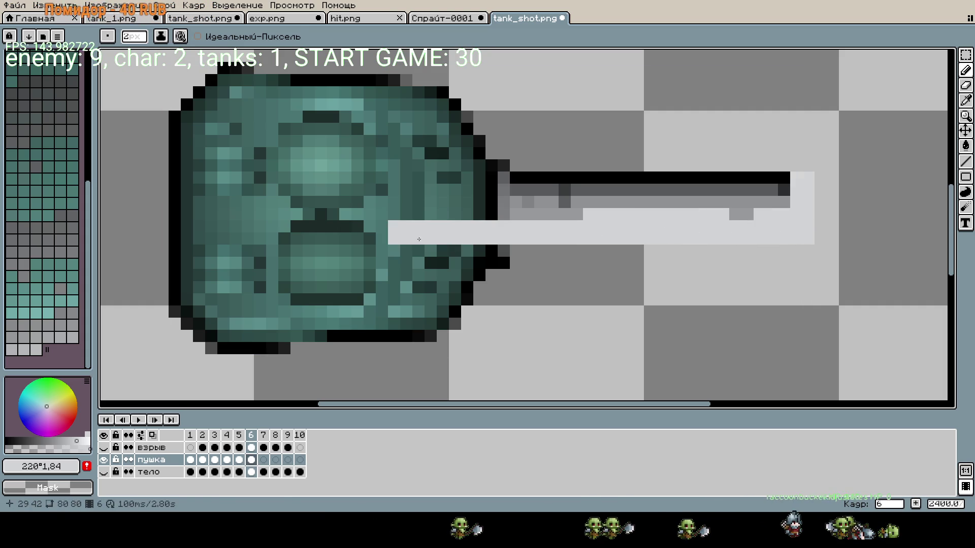
- Pick the light grey from the canvas and paint over frame 6's barrel pixels
{"action": "key", "text": "i"}
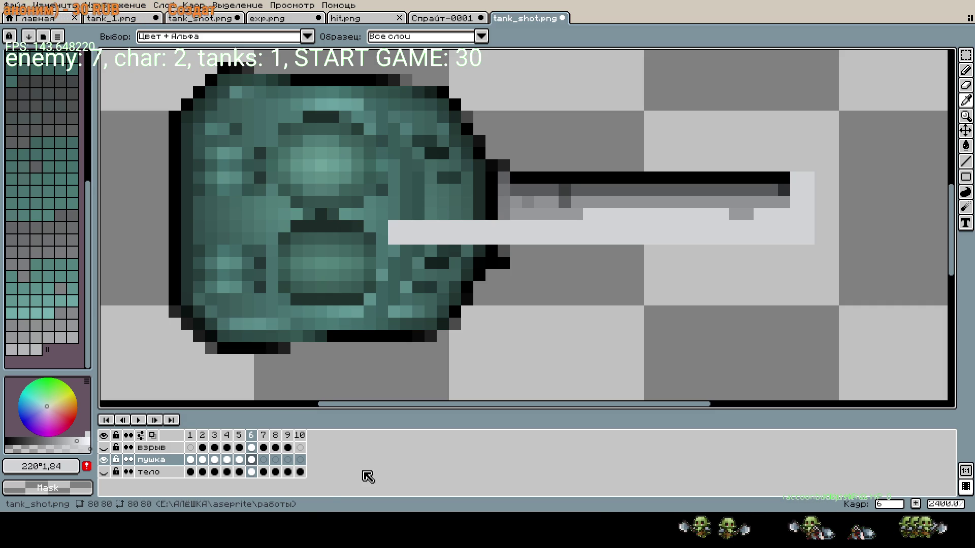
{"action": "key", "text": "b"}
{"action": "mouse_move", "coordinate": [746, 192]}
{"action": "left_mouse_down"}
{"action": "mouse_move", "coordinate": [472, 184]}
{"action": "mouse_move", "coordinate": [571, 208]}
{"action": "mouse_move", "coordinate": [750, 210]}
{"action": "mouse_move", "coordinate": [406, 196]}
{"action": "mouse_move", "coordinate": [494, 178]}
{"action": "left_mouse_up"}
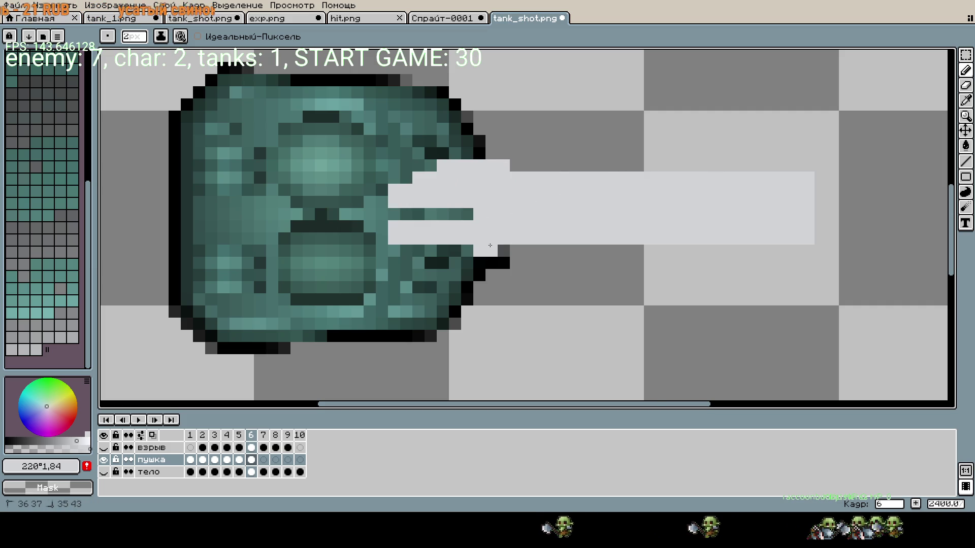
{"action": "scroll", "coordinate": [290, 147], "scroll_direction": "down", "scroll_amount": 1}
{"action": "scroll", "coordinate": [329, 127], "scroll_direction": "up", "scroll_amount": 1}
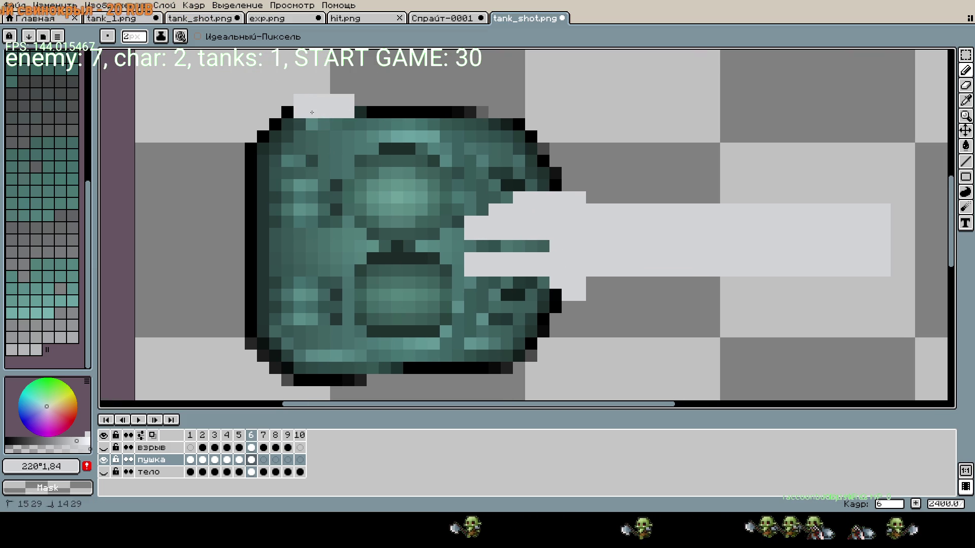
- Grey the turret's top-left edge, erase the left outline pixels, and reshow взрыв and тело
{"action": "left_click_drag", "start_coordinate": [274, 150], "coordinate": [263, 160]}
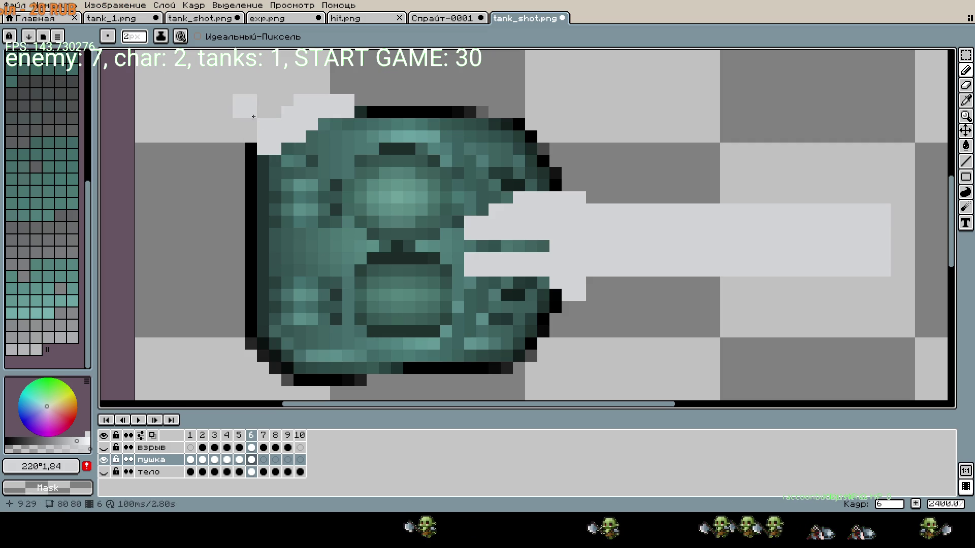
{"action": "left_click_drag", "start_coordinate": [258, 221], "coordinate": [251, 272]}
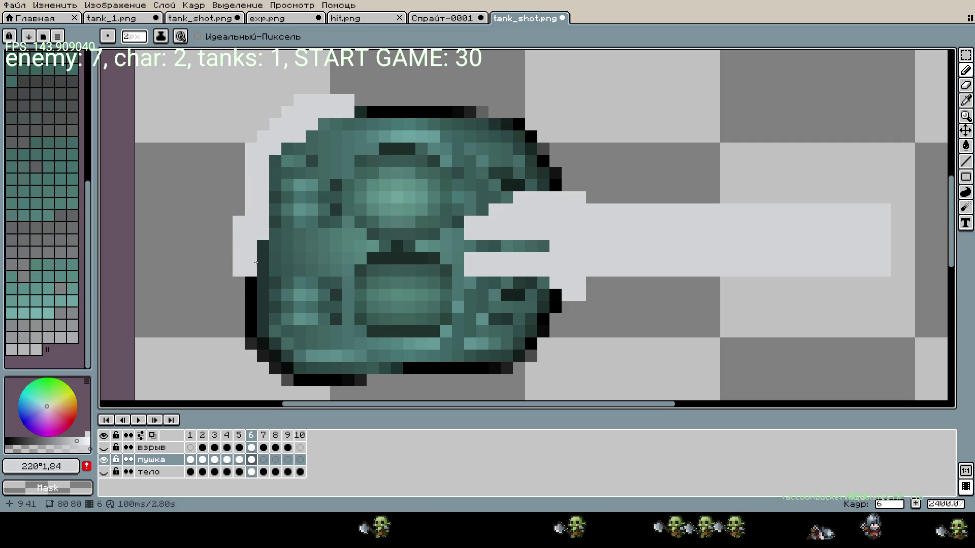
{"action": "left_click", "coordinate": [358, 332]}
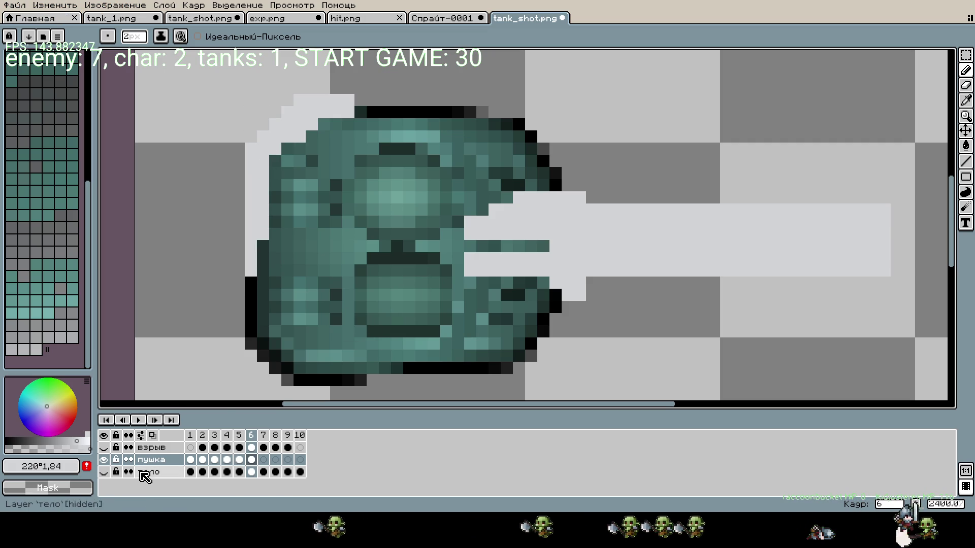
{"action": "left_click", "coordinate": [103, 447]}
{"action": "left_click", "coordinate": [103, 472]}
- Play and stop the animation, then flip between frames 5 and 6 of the пушка layer
{"action": "key", "text": "Return"}
{"action": "scroll", "coordinate": [396, 300], "scroll_direction": "down", "scroll_amount": 6}
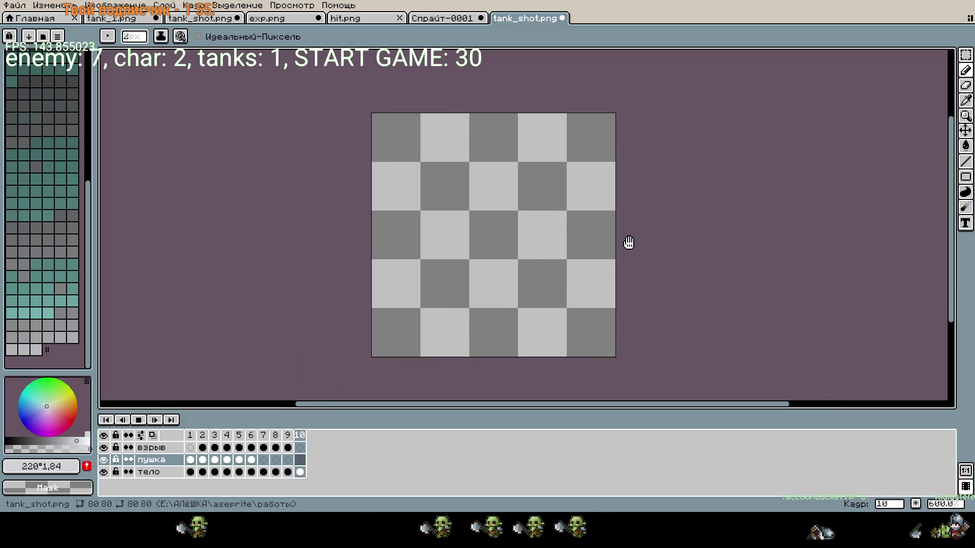
{"action": "key", "text": "Return"}
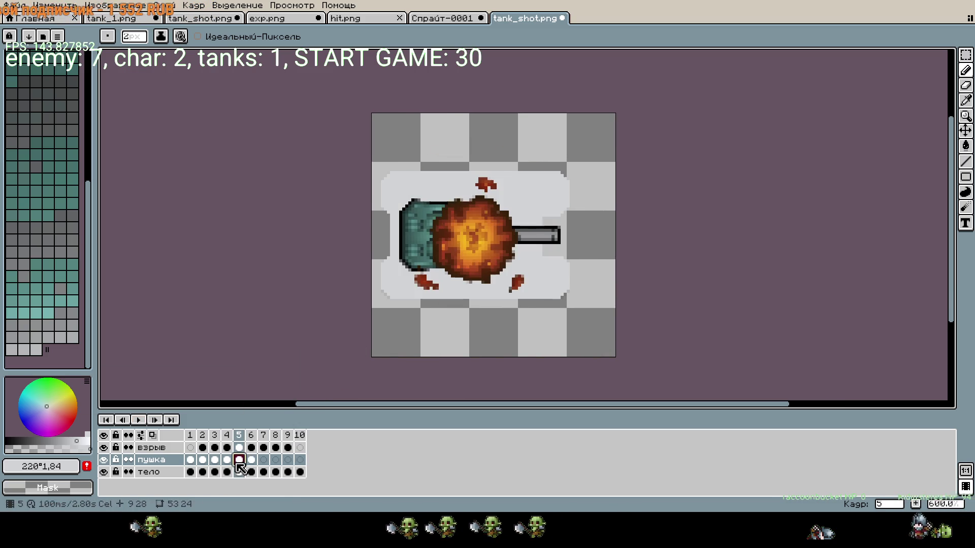
{"action": "left_click", "coordinate": [251, 459]}
{"action": "left_click", "coordinate": [239, 460]}
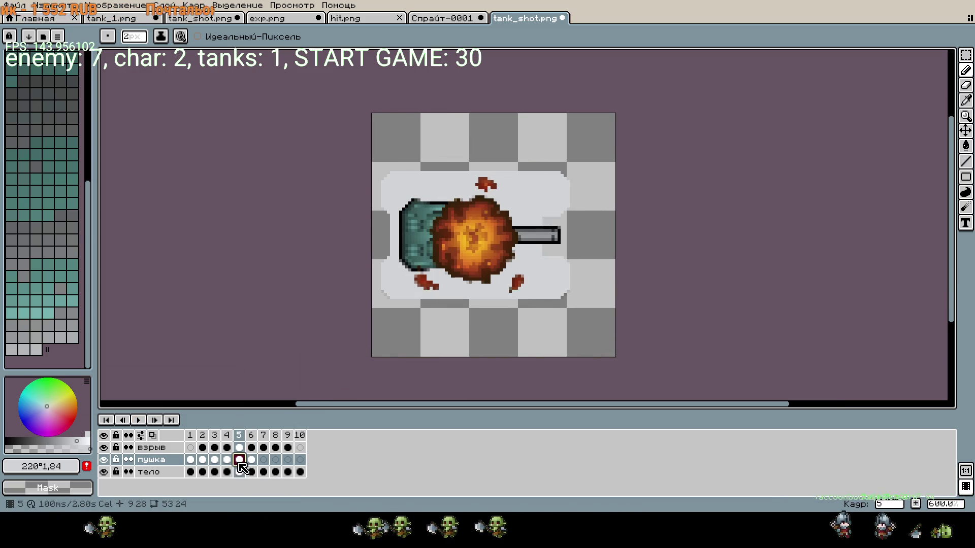
{"action": "key", "text": "Right"}
{"action": "left_click", "coordinate": [239, 460]}
{"action": "left_click", "coordinate": [251, 459]}
- Hide взрыв and тело, cover frame 6's turret in light grey with a 14px pencil, then select frame 5
{"action": "left_click", "coordinate": [104, 447]}
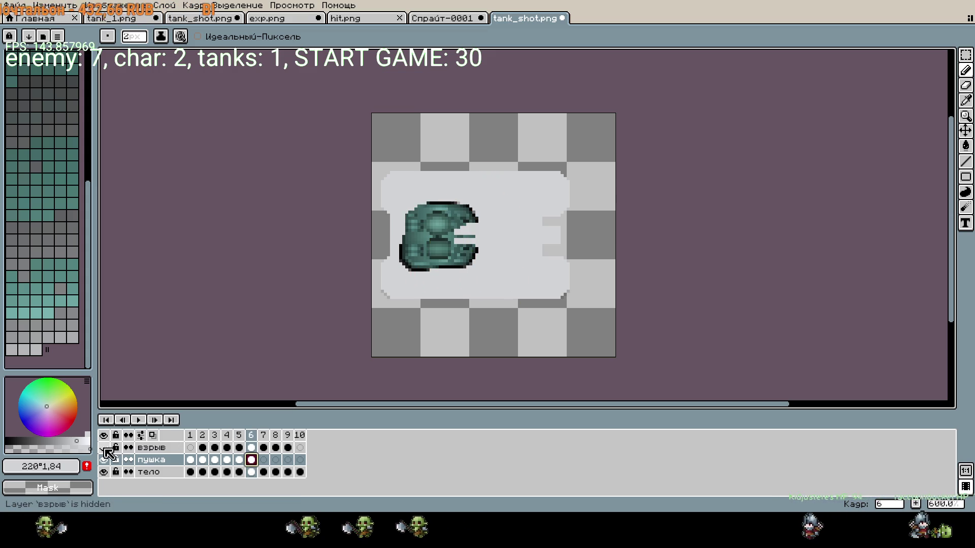
{"action": "left_click", "coordinate": [103, 472]}
{"action": "scroll", "coordinate": [411, 211], "scroll_direction": "up", "scroll_amount": 4}
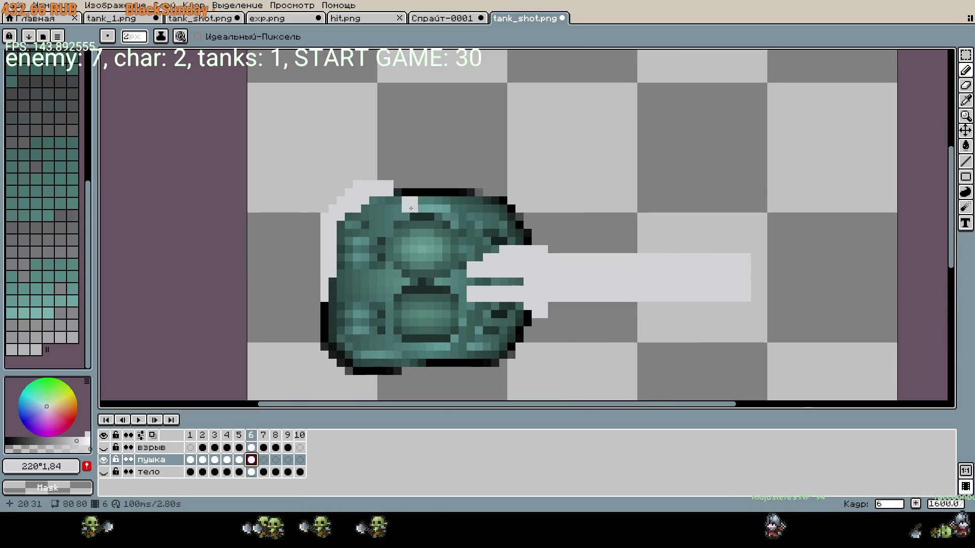
{"action": "left_click_drag", "start_coordinate": [402, 201], "coordinate": [486, 201]}
{"action": "left_click", "coordinate": [483, 289]}
{"action": "key", "text": "plus"}
{"action": "key", "text": "plus"}
{"action": "key", "text": "plus"}
{"action": "mouse_move", "coordinate": [487, 283]}
{"action": "left_mouse_down"}
{"action": "mouse_move", "coordinate": [507, 218]}
{"action": "mouse_move", "coordinate": [447, 330]}
{"action": "mouse_move", "coordinate": [374, 325]}
{"action": "mouse_move", "coordinate": [413, 237]}
{"action": "left_mouse_up"}
{"action": "key", "text": "ctrl+z"}
{"action": "key", "text": "ctrl+z"}
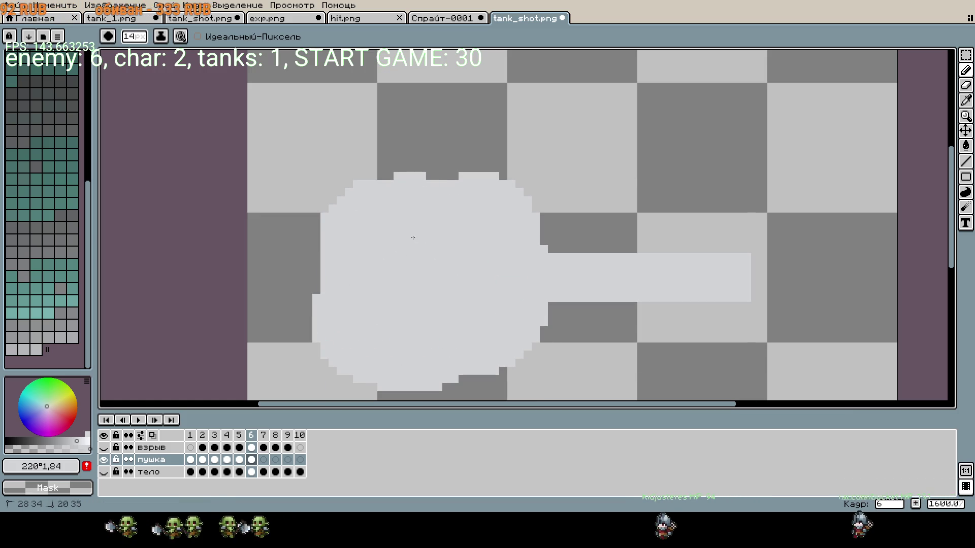
{"action": "scroll", "coordinate": [413, 237], "scroll_direction": "down", "scroll_amount": 2}
{"action": "left_click", "coordinate": [238, 460]}
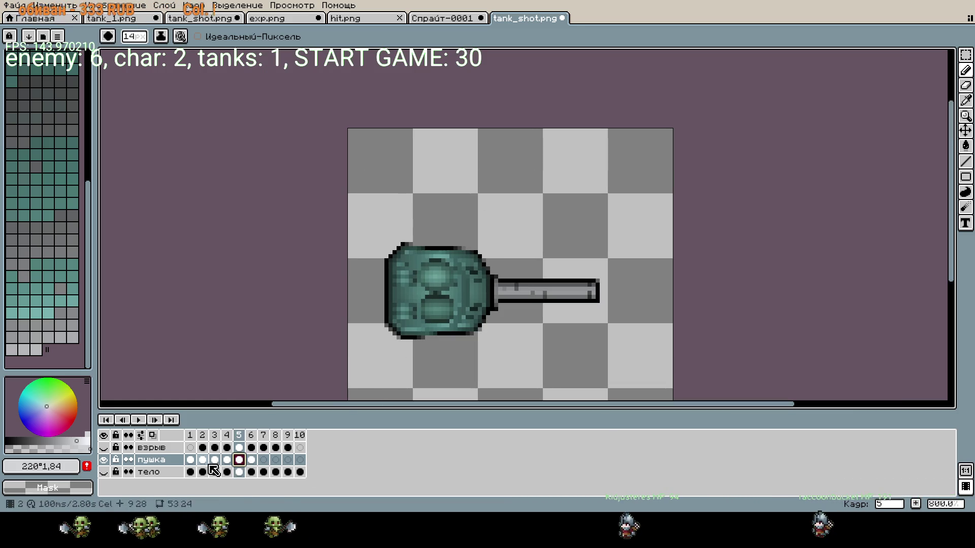
- Show тело, erase the turret's right side and barrel with a 2px eraser, then reshow взрыв
{"action": "left_click", "coordinate": [104, 473]}
{"action": "mouse_move", "coordinate": [510, 290]}
{"action": "left_mouse_down"}
{"action": "mouse_move", "coordinate": [468, 297]}
{"action": "mouse_move", "coordinate": [424, 265]}
{"action": "mouse_move", "coordinate": [404, 327]}
{"action": "mouse_move", "coordinate": [462, 322]}
{"action": "mouse_move", "coordinate": [516, 296]}
{"action": "left_mouse_up"}
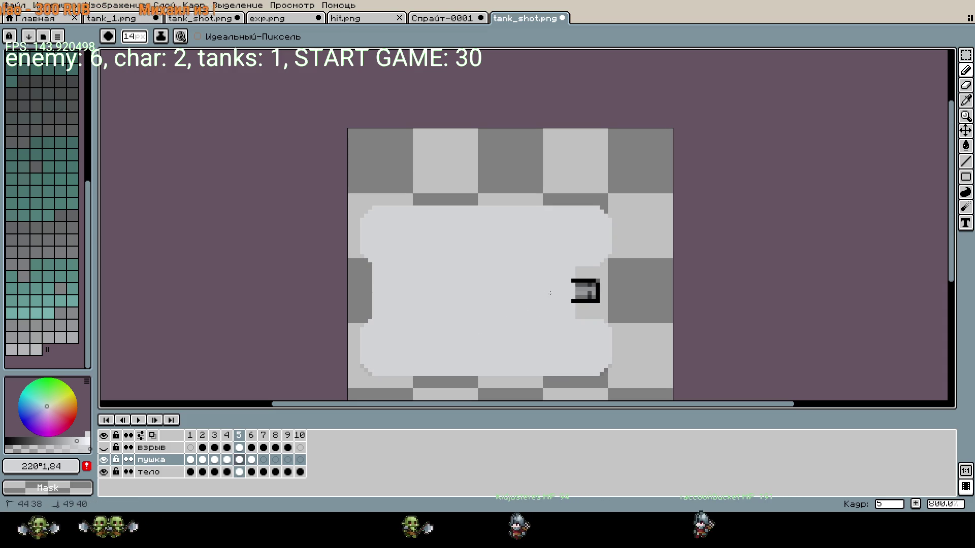
{"action": "key", "text": "minus"}
{"action": "key", "text": "minus"}
{"action": "key", "text": "minus"}
{"action": "scroll", "coordinate": [625, 289], "scroll_direction": "up", "scroll_amount": 3}
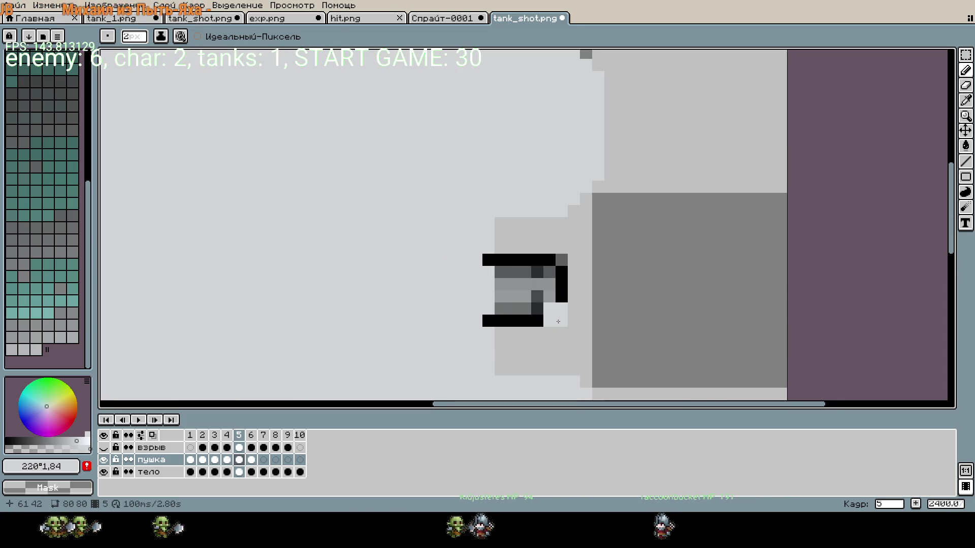
{"action": "left_click_drag", "start_coordinate": [556, 321], "coordinate": [488, 321]}
{"action": "left_click_drag", "start_coordinate": [488, 266], "coordinate": [543, 266]}
{"action": "left_click_drag", "start_coordinate": [503, 291], "coordinate": [574, 265]}
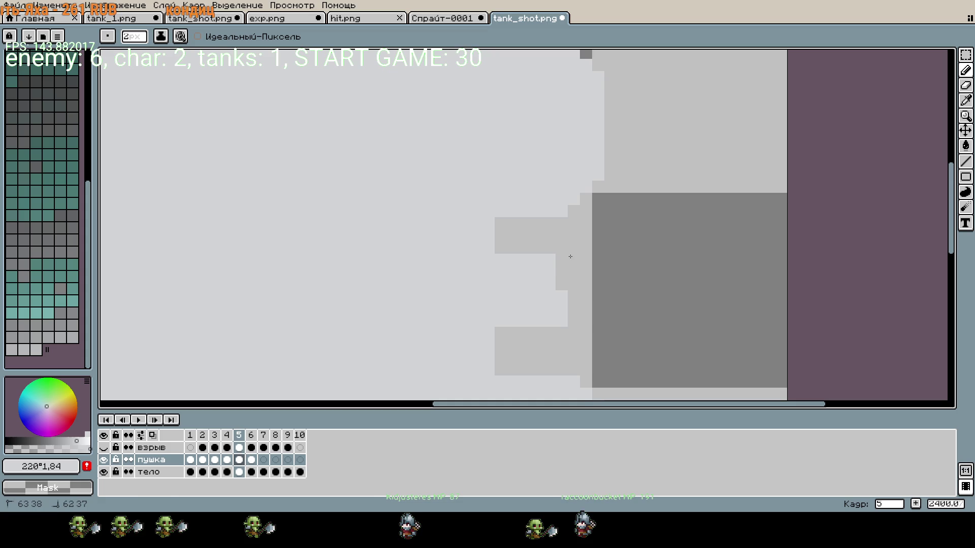
{"action": "scroll", "coordinate": [584, 276], "scroll_direction": "down", "scroll_amount": 4}
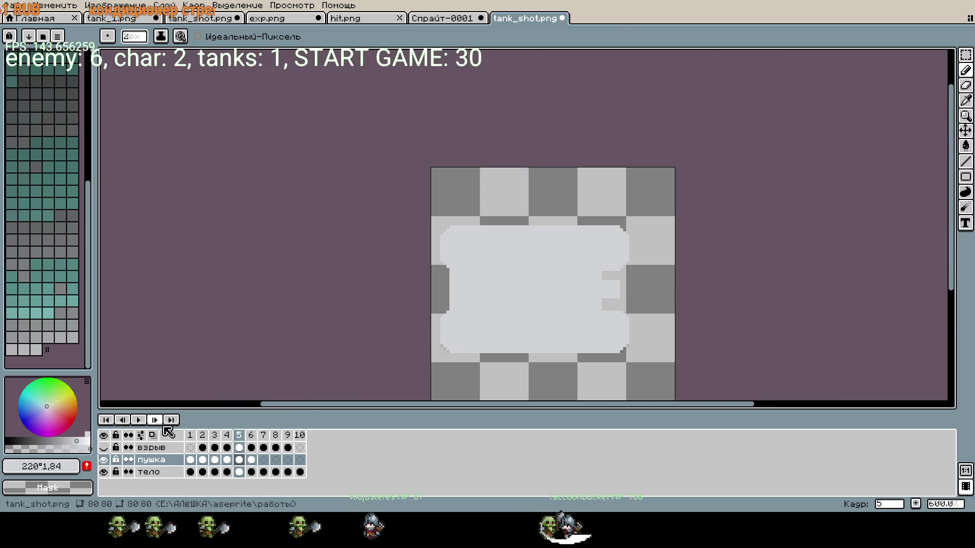
{"action": "left_click", "coordinate": [103, 447]}
- Play and stop the animation, then step through frames 7 to 10 and select them on тело
{"action": "left_click", "coordinate": [146, 422]}
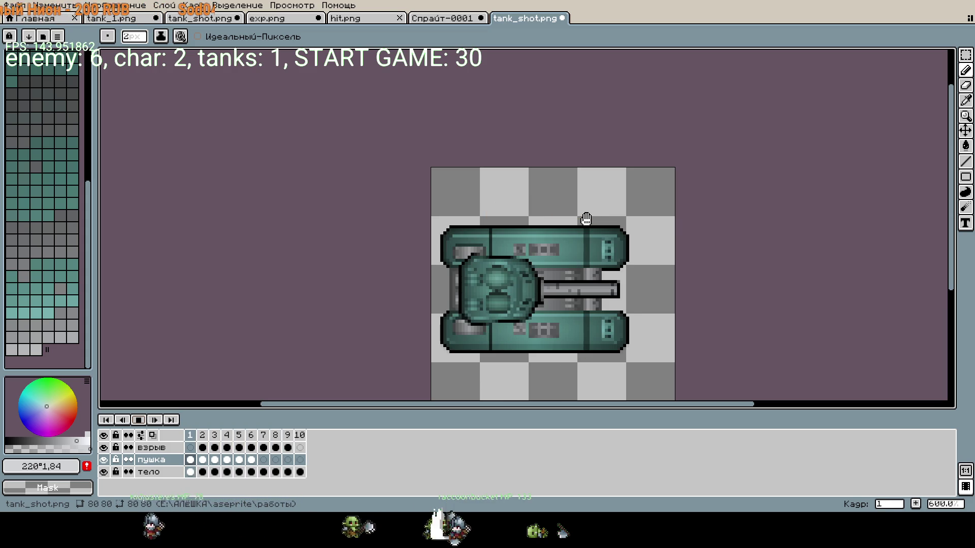
{"action": "left_click", "coordinate": [251, 461]}
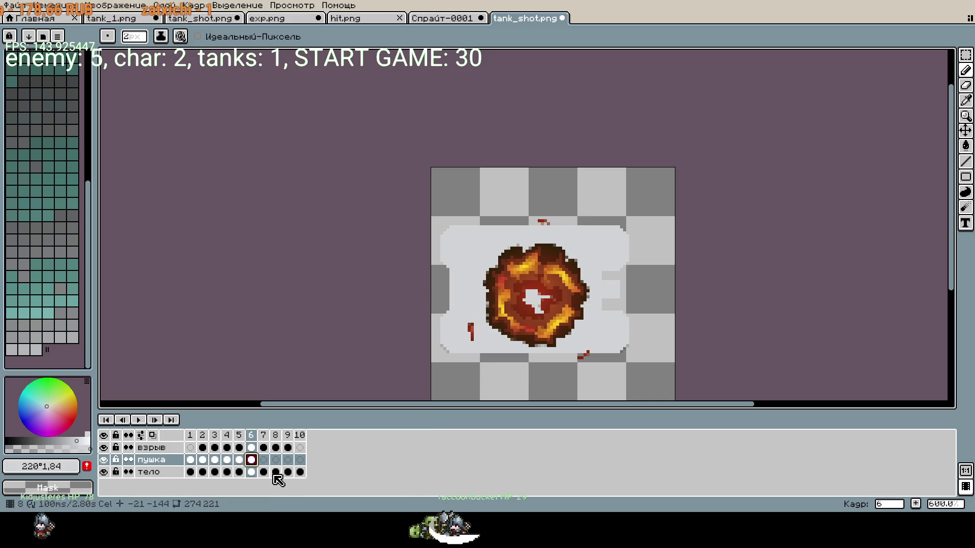
{"action": "left_click", "coordinate": [263, 472]}
{"action": "left_click", "coordinate": [276, 472]}
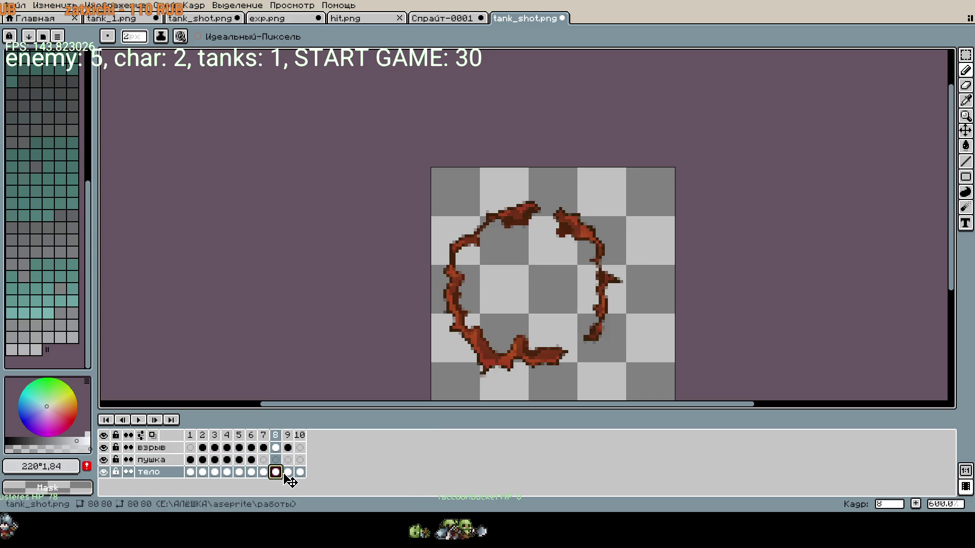
{"action": "left_click", "coordinate": [288, 473]}
{"action": "left_click", "coordinate": [300, 472]}
{"action": "left_click_drag", "start_coordinate": [293, 475], "coordinate": [270, 474]}
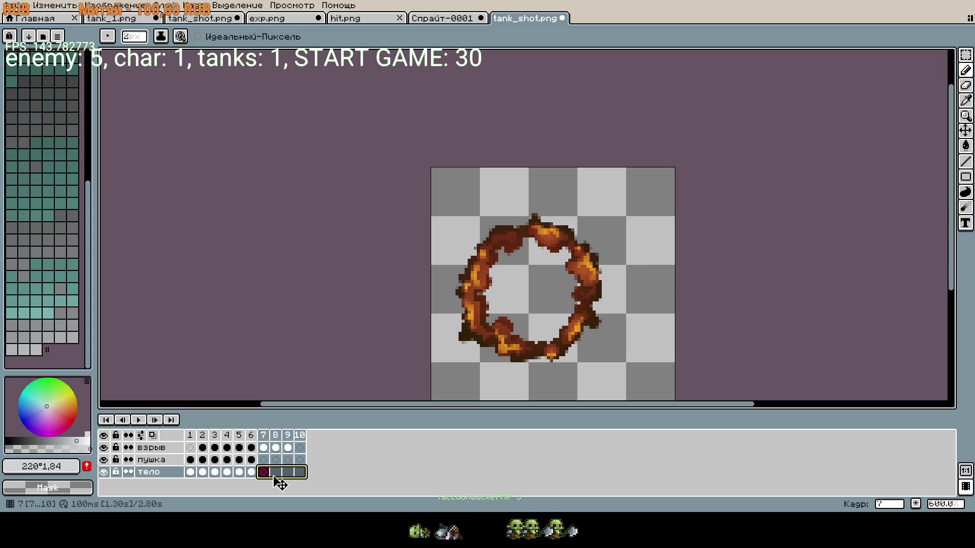
- Replay the explosion animation with the sprite recentred, then stop playback
{"action": "left_click", "coordinate": [138, 420]}
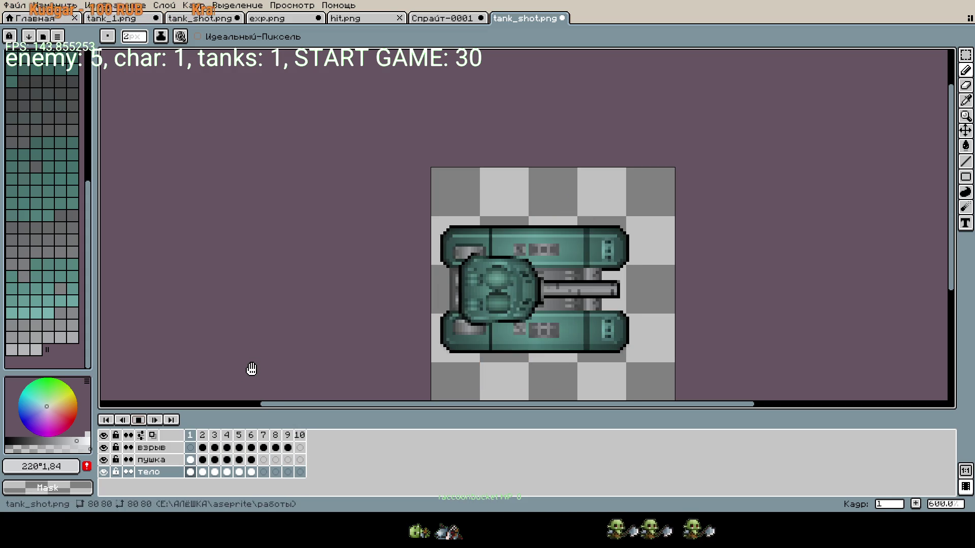
{"action": "scroll", "coordinate": [250, 370], "scroll_direction": "down", "scroll_amount": 1}
{"action": "left_click_drag", "start_coordinate": [300, 339], "coordinate": [311, 278]}
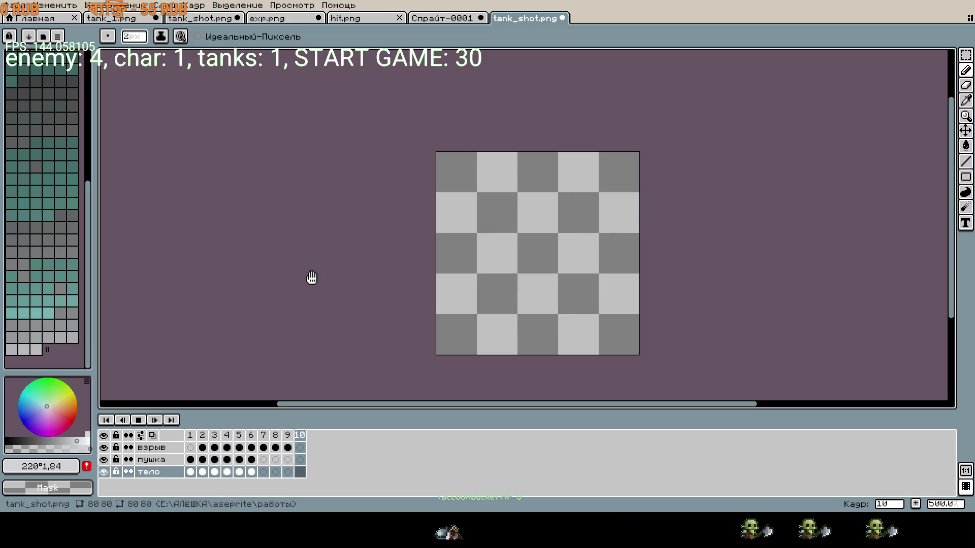
{"action": "left_click", "coordinate": [138, 419]}
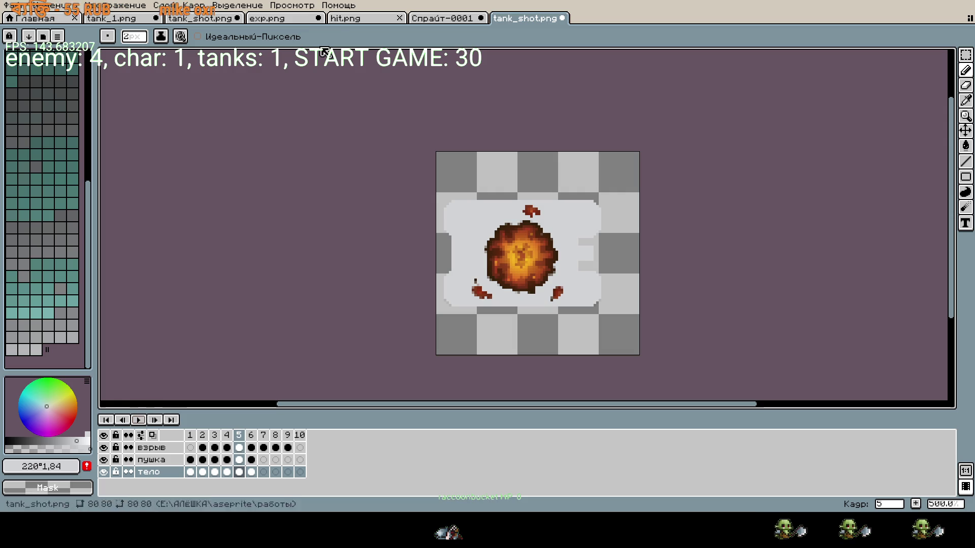
- Switch between hit.png and tank_shot.png and briefly play the tank animation
{"action": "left_click", "coordinate": [355, 19]}
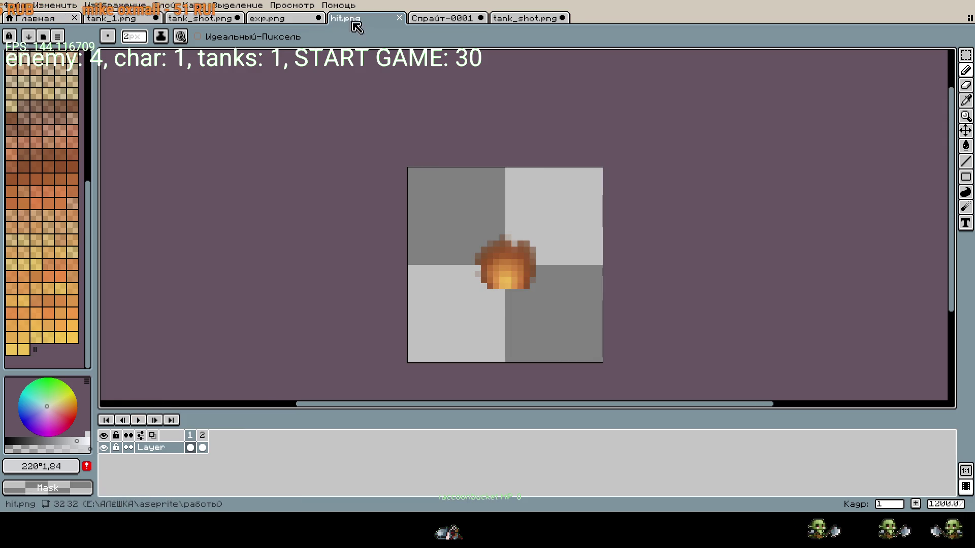
{"action": "left_click", "coordinate": [213, 19]}
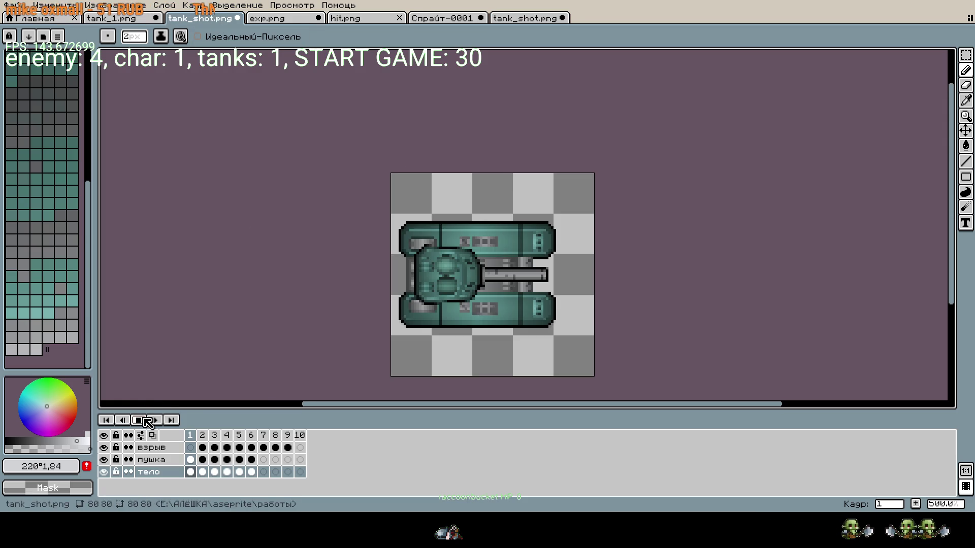
{"action": "key", "text": "Return"}
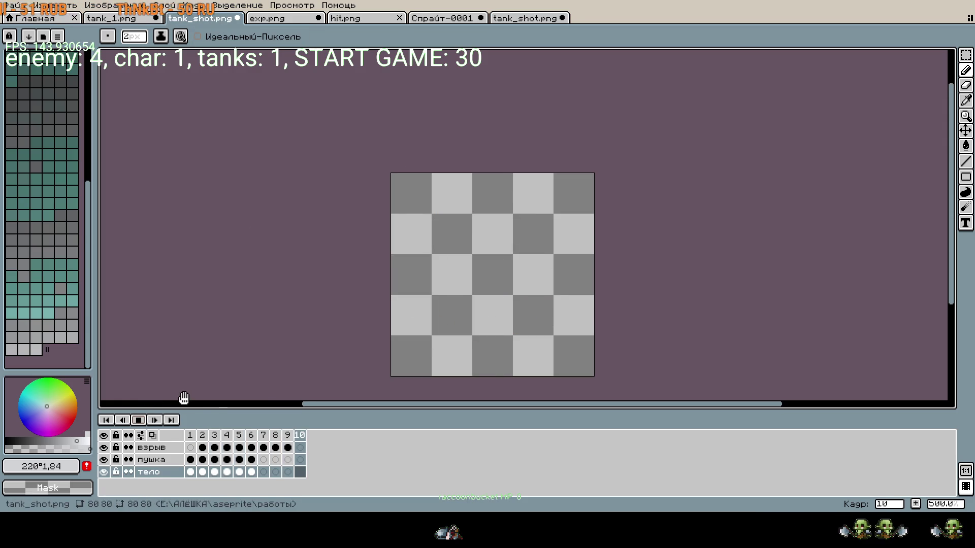
{"action": "left_click", "coordinate": [137, 420]}
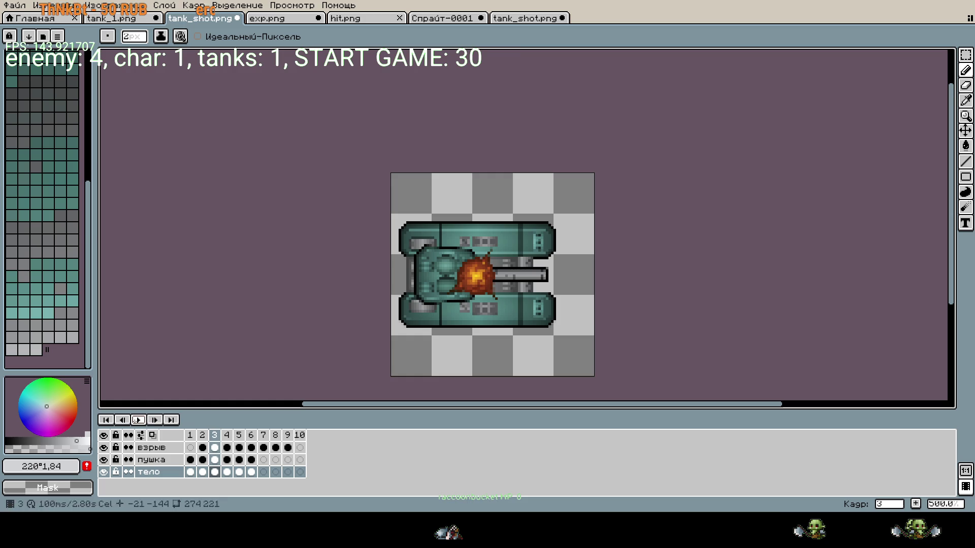
- Save the second tank_shot.png document under the new name tank_dead.png
{"action": "left_click", "coordinate": [523, 19]}
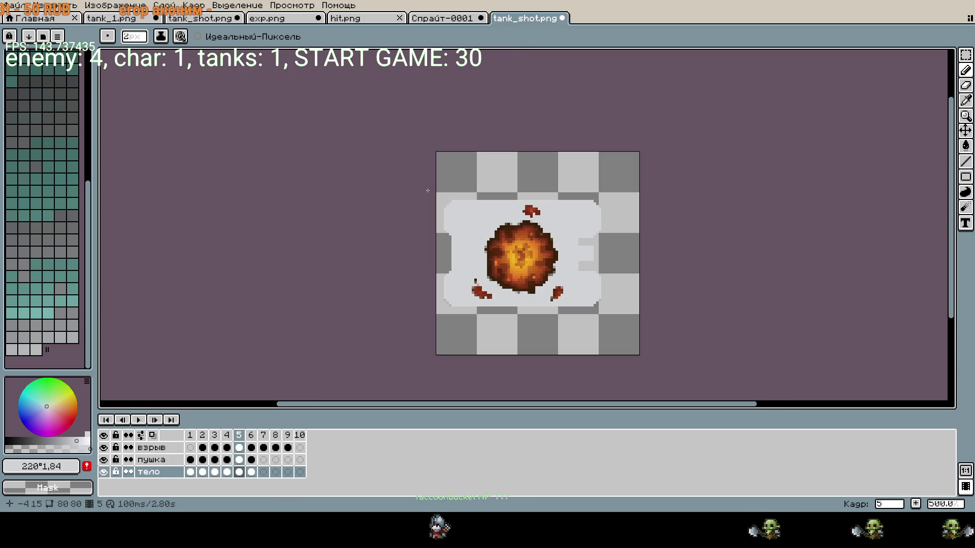
{"action": "key", "text": "ctrl+shift+s"}
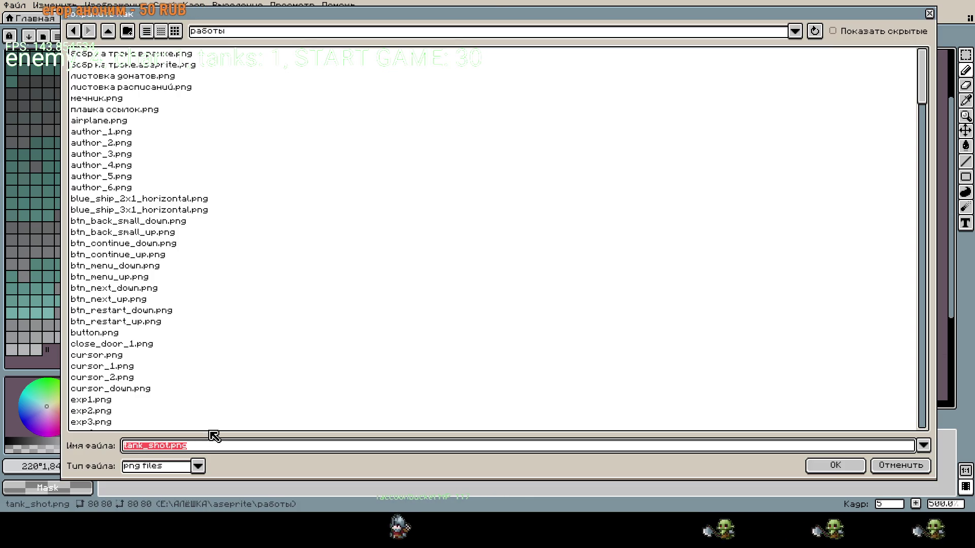
{"action": "left_click", "coordinate": [172, 447]}
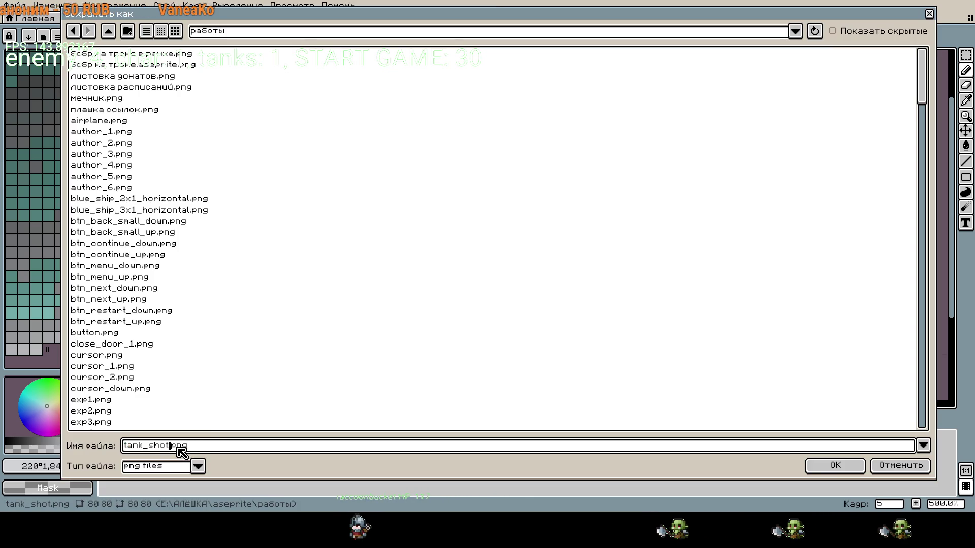
{"action": "key", "text": "BackSpace"}
{"action": "key", "text": "BackSpace"}
{"action": "key", "text": "BackSpace"}
{"action": "type", "text": "ead"}
{"action": "key", "text": "Return"}
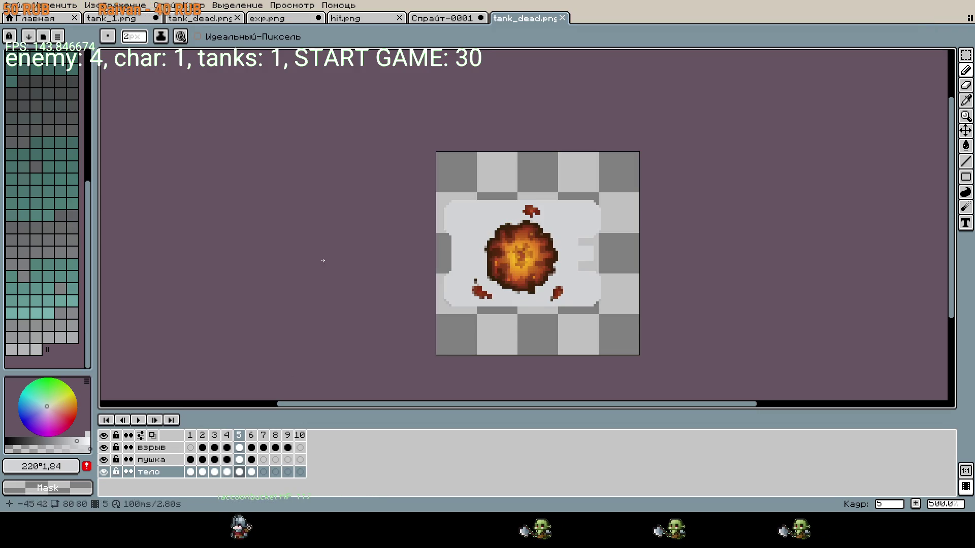
- Reopen tank_shot.png from the recent files list and dismiss the file-not-found message
{"action": "left_click", "coordinate": [17, 6]}
{"action": "mouse_move", "coordinate": [61, 42]}
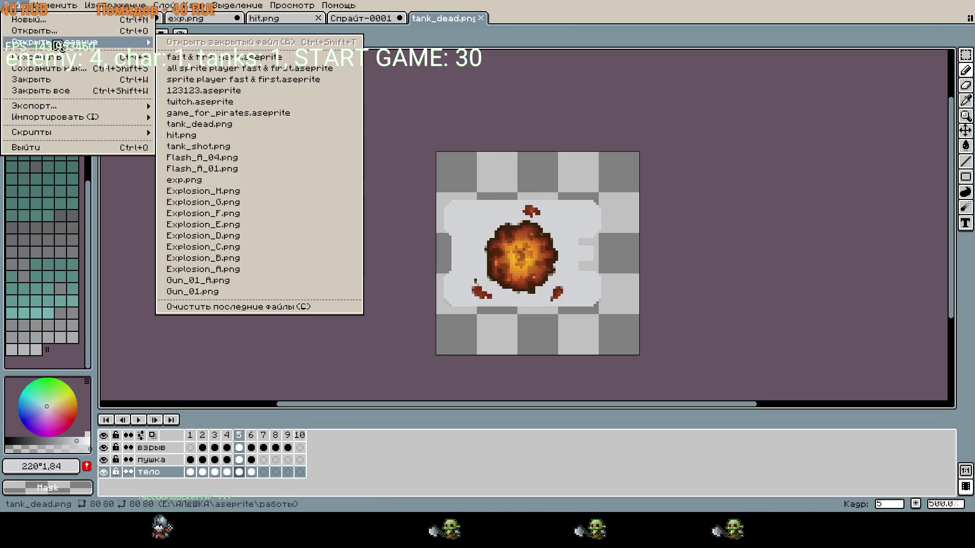
{"action": "left_click", "coordinate": [246, 146]}
{"action": "left_click", "coordinate": [483, 395]}
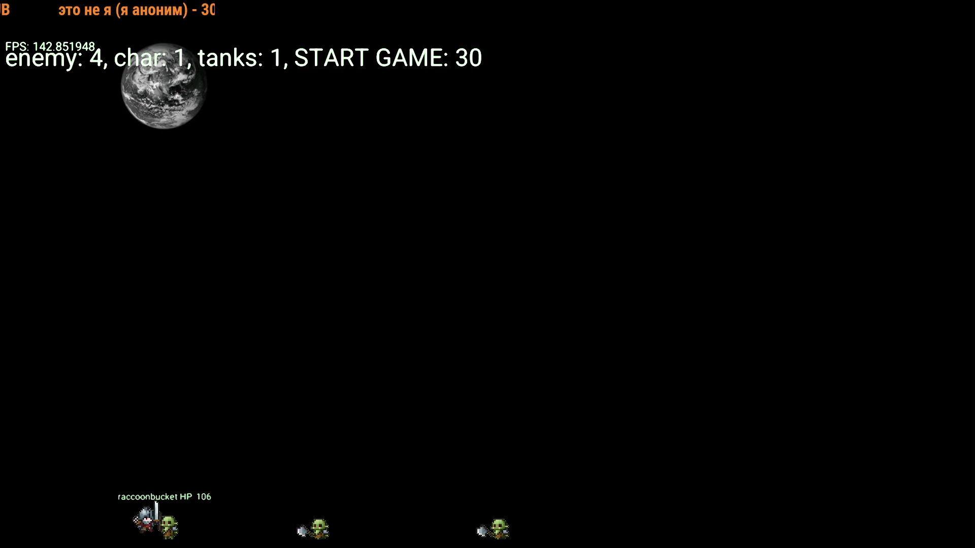
{"action": "scroll", "coordinate": [533, 239], "scroll_direction": "up", "scroll_amount": 4}
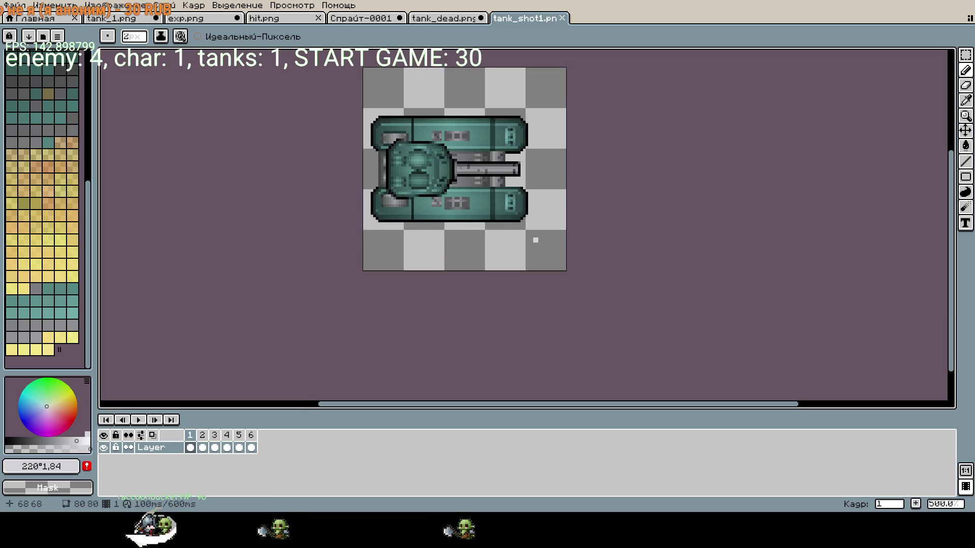
- Play the tank_shot1.png and tank_dead.png animations, then play hit.png's two-frame loop
{"action": "left_click", "coordinate": [139, 420]}
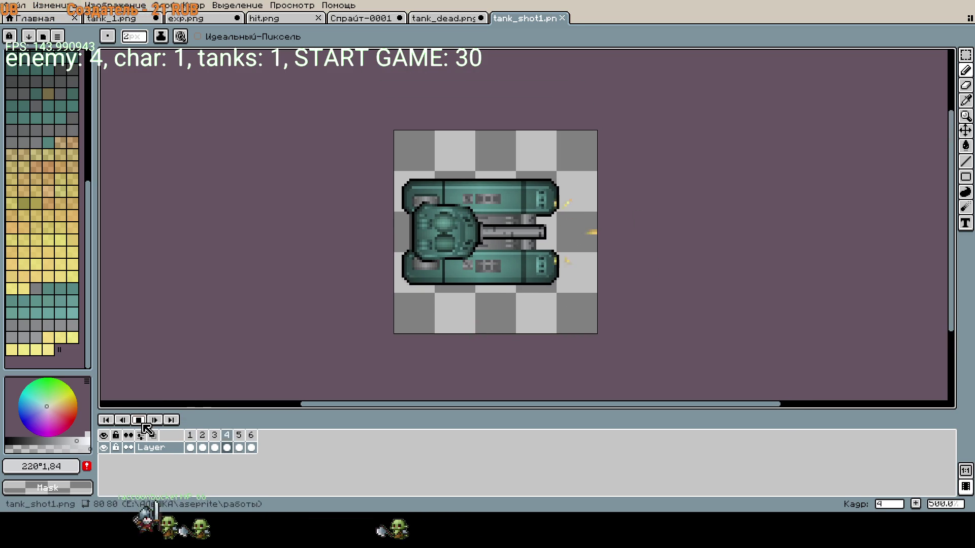
{"action": "left_click", "coordinate": [455, 18]}
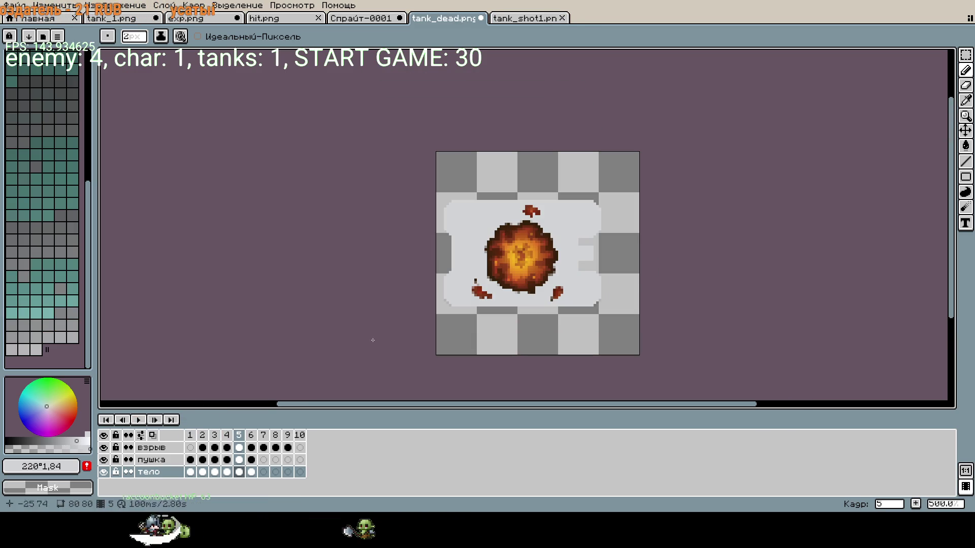
{"action": "left_click", "coordinate": [142, 421]}
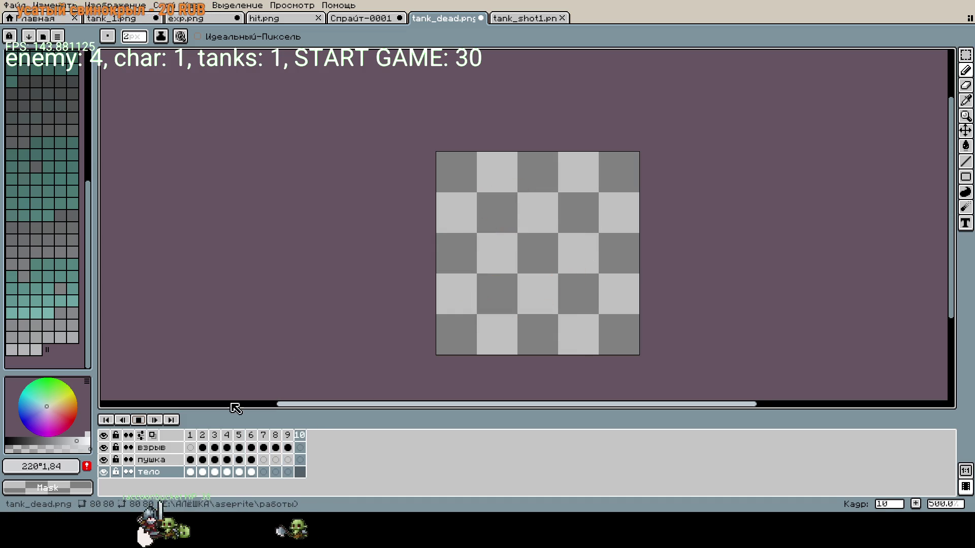
{"action": "left_click", "coordinate": [331, 20]}
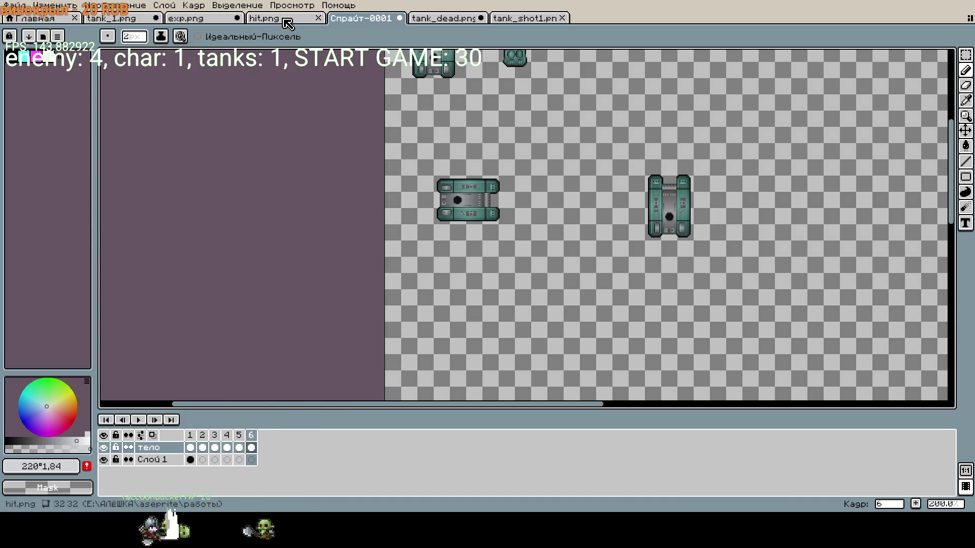
{"action": "left_click", "coordinate": [291, 20]}
{"action": "left_click", "coordinate": [138, 420]}
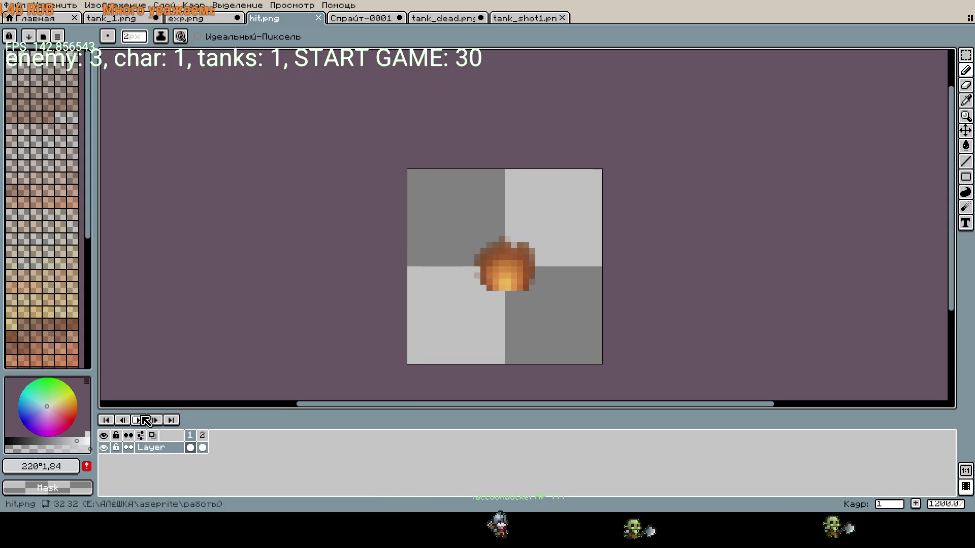
- Undo the transformation on the exp.png ring sprite and clear its selection
{"action": "left_click", "coordinate": [188, 20]}
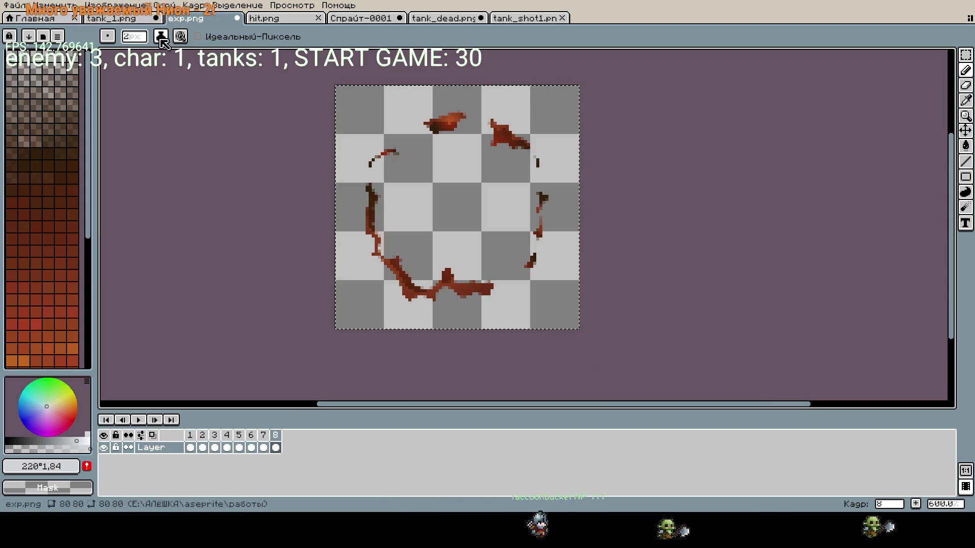
{"action": "key", "text": "m"}
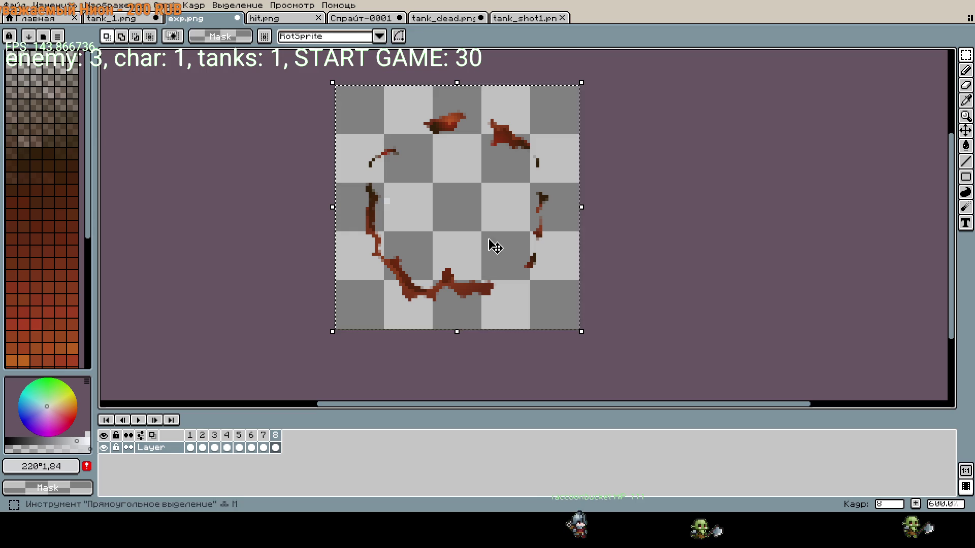
{"action": "key", "text": "ctrl+z"}
{"action": "key", "text": "ctrl+d"}
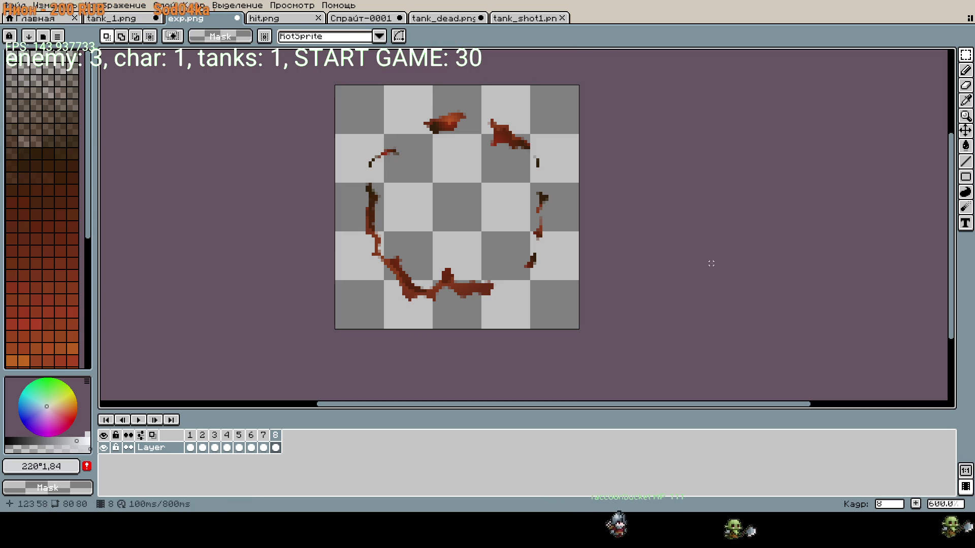
- Bring up tank_1.png, the 64×64 teal tank with grey barrel
{"action": "key", "text": "ctrl+shift+Tab"}
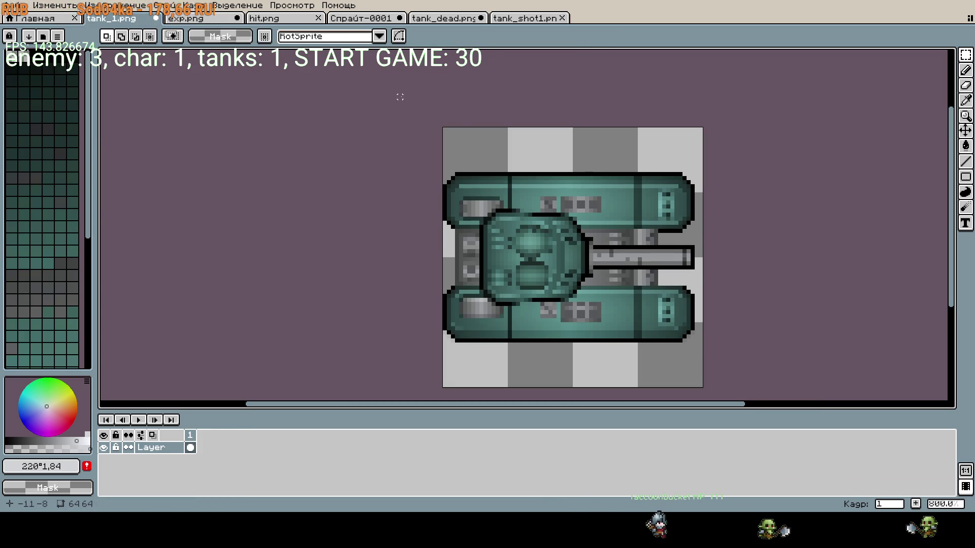
{"action": "scroll", "coordinate": [660, 163], "scroll_direction": "down", "scroll_amount": 1}
{"action": "scroll", "coordinate": [694, 163], "scroll_direction": "right", "scroll_amount": 2}
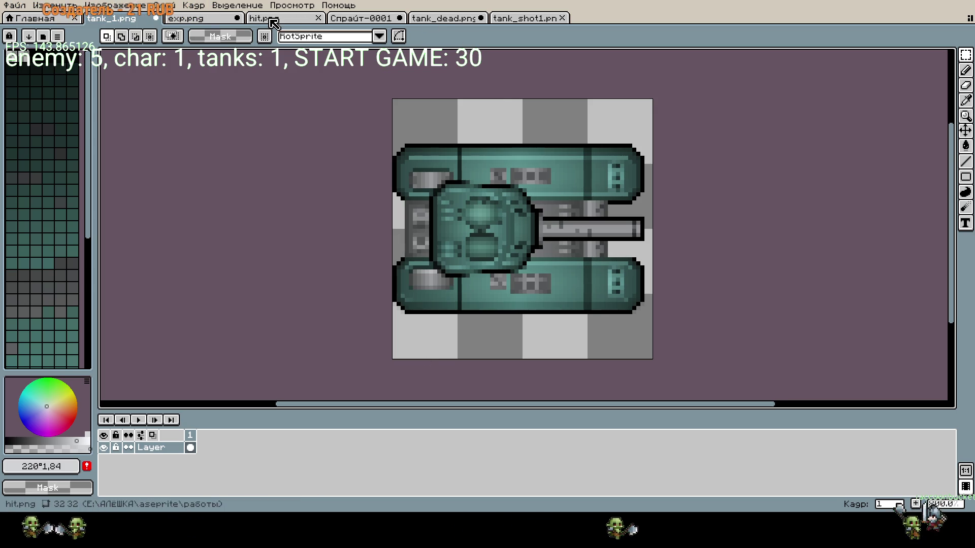
- Select the whole turretless tank in tank_dead.png
{"action": "left_click", "coordinate": [185, 18]}
{"action": "left_click", "coordinate": [360, 19]}
{"action": "left_click", "coordinate": [205, 19]}
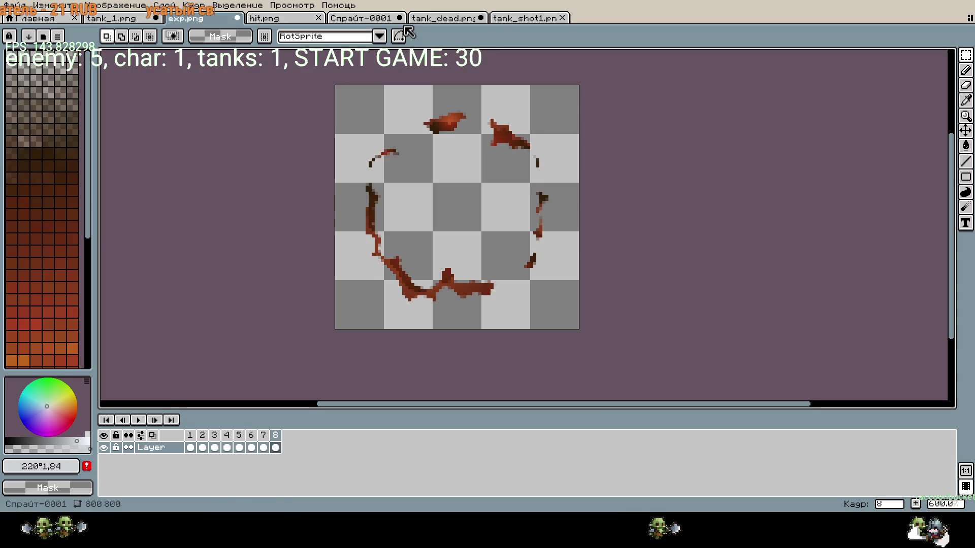
{"action": "left_click", "coordinate": [442, 18]}
{"action": "left_click_drag", "start_coordinate": [436, 153], "coordinate": [641, 356]}
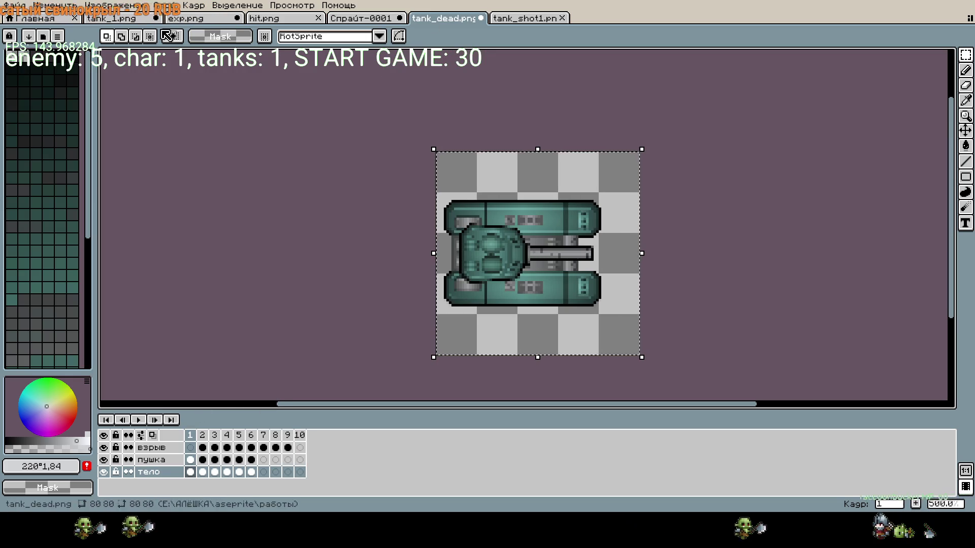
- Resize the tank_1.png canvas to 80×80
{"action": "left_click", "coordinate": [112, 18]}
{"action": "key", "text": "ctrl+alt+c"}
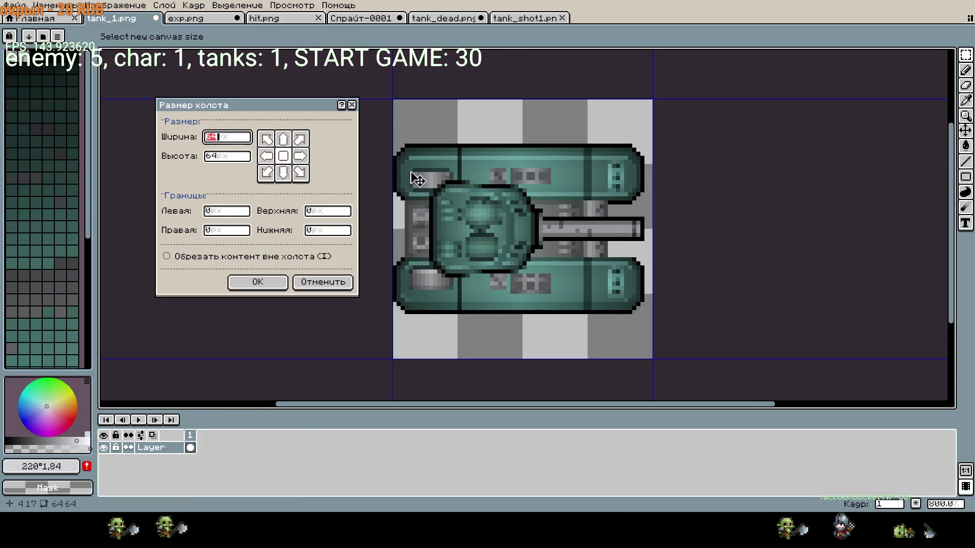
{"action": "type", "text": "80"}
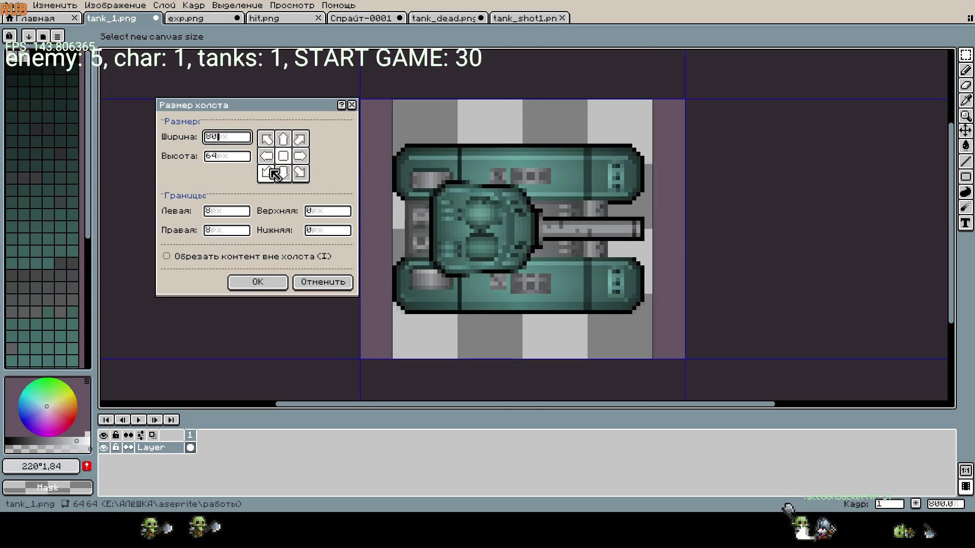
{"action": "double_click", "coordinate": [214, 156]}
{"action": "type", "text": "80"}
{"action": "left_click", "coordinate": [256, 281]}
- Select the entire tank_1.png canvas and paste the turretless hull over it
{"action": "left_click_drag", "start_coordinate": [328, 161], "coordinate": [576, 352]}
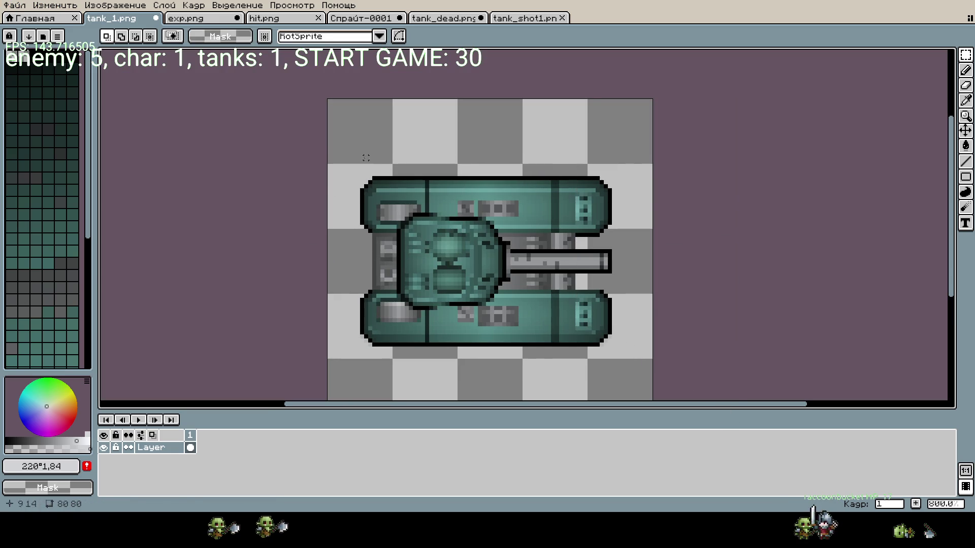
{"action": "key", "text": "ctrl+a"}
{"action": "key", "text": "ctrl+v"}
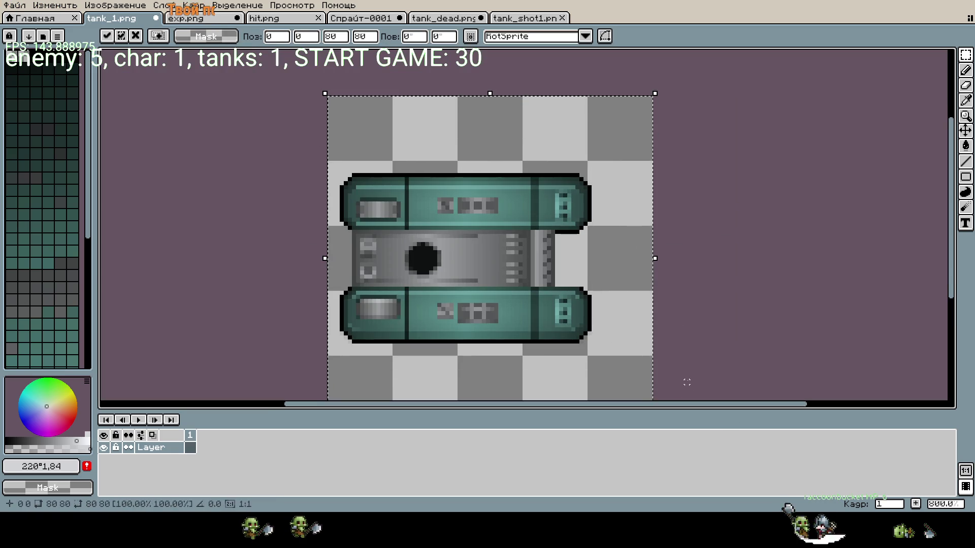
- Commit the pasted hull and pick the пушка turret layer in tank_dead.png
{"action": "left_click", "coordinate": [668, 289]}
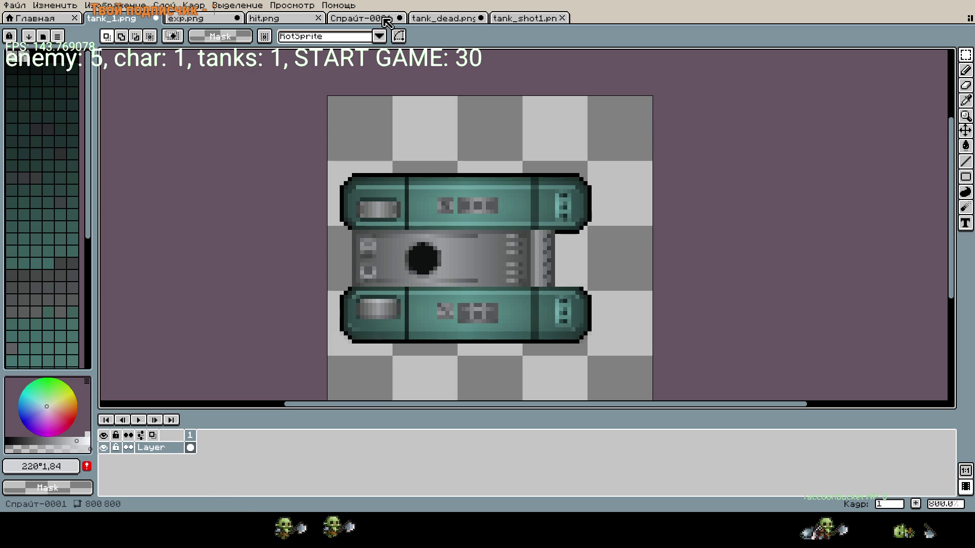
{"action": "left_click", "coordinate": [437, 19]}
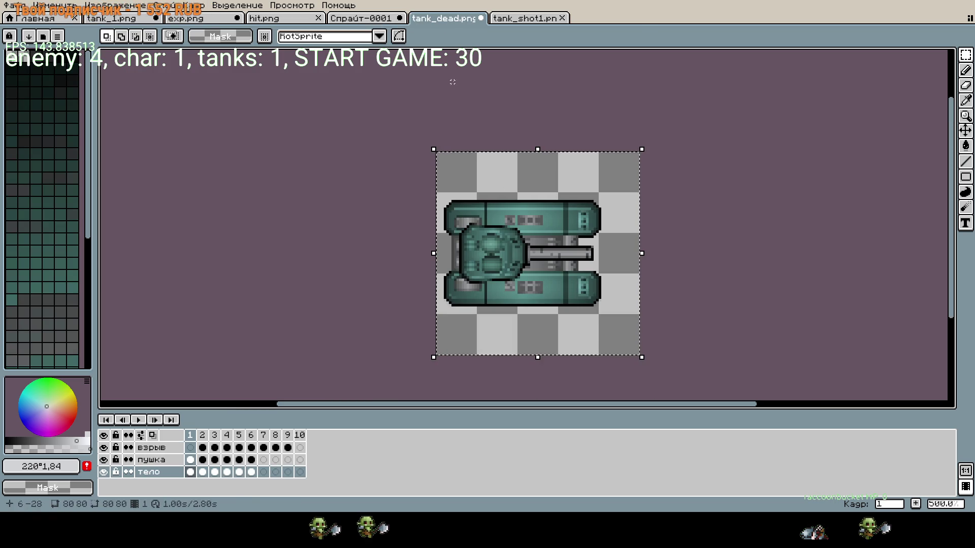
{"action": "left_click", "coordinate": [162, 460]}
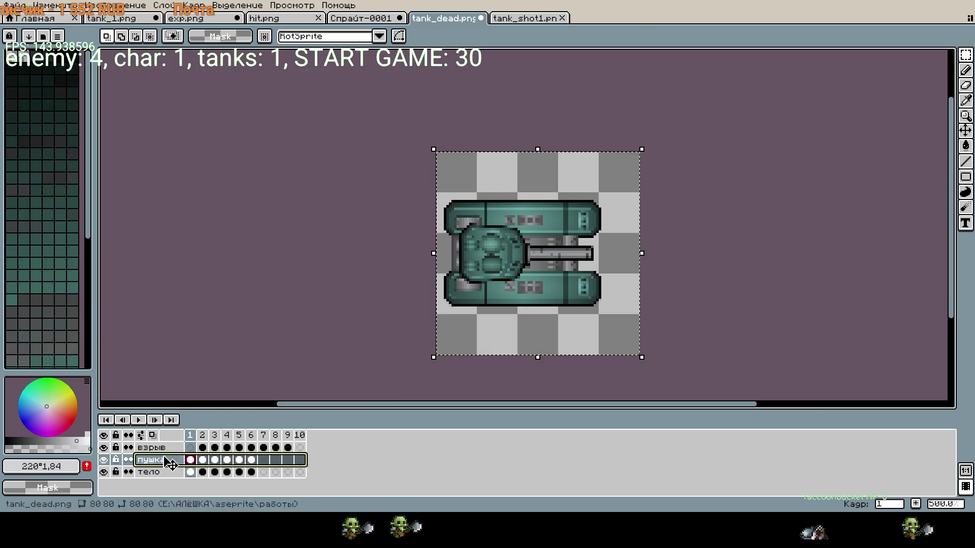
{"action": "scroll", "coordinate": [731, 287], "scroll_direction": "down", "scroll_amount": 2}
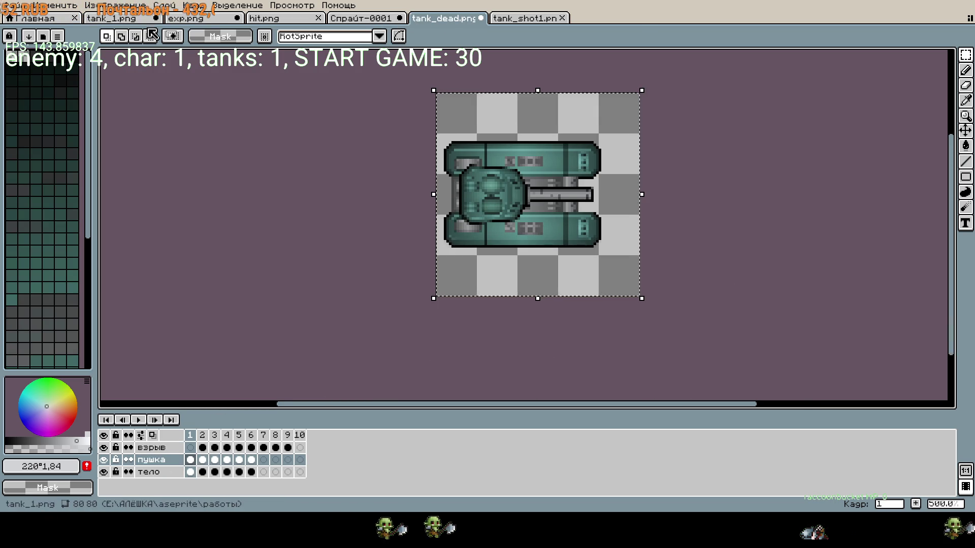
- Save tank_1.png, then bring up the 800×800 Спрайт-0001 sheet
{"action": "key", "text": "ctrl+shift+Tab"}
{"action": "key", "text": "ctrl+shift+Tab"}
{"action": "key", "text": "ctrl+shift+Tab"}
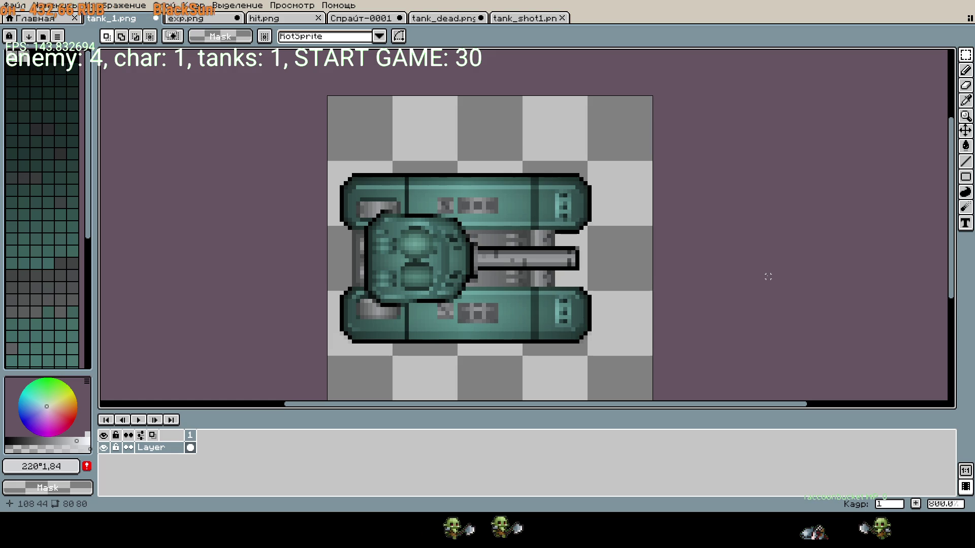
{"action": "key", "text": "ctrl+s"}
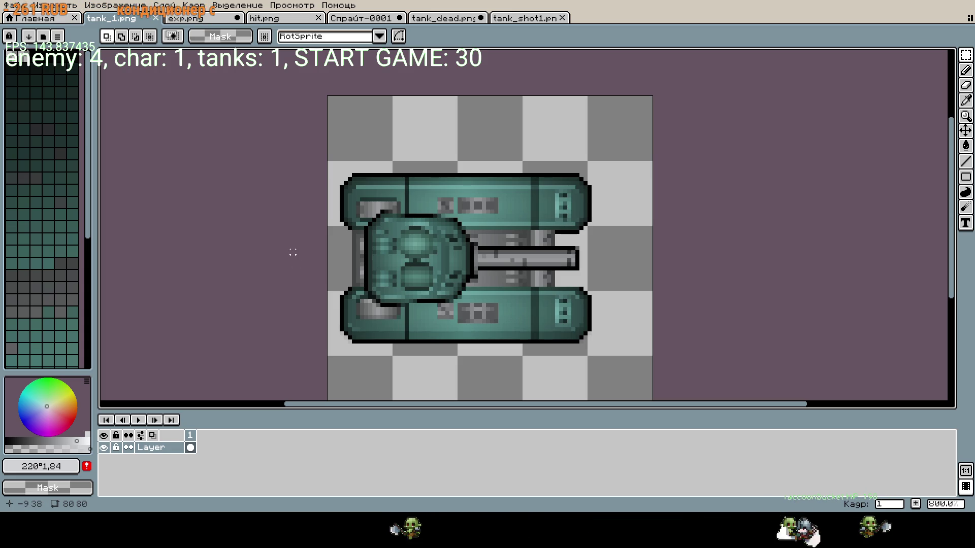
{"action": "left_click", "coordinate": [361, 18]}
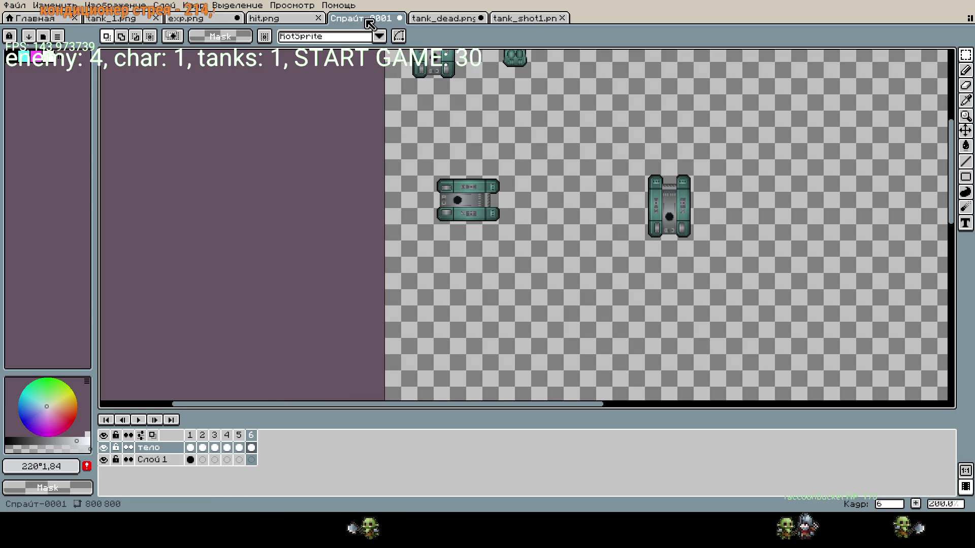
- Deselect in tank_dead.png and move to the six-frame tank_shot1.png sprite
{"action": "left_click", "coordinate": [432, 19]}
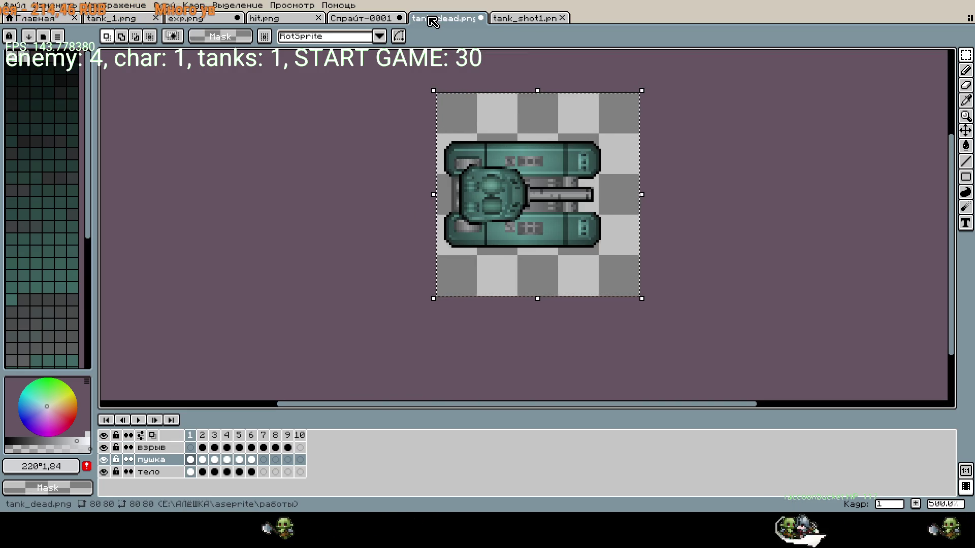
{"action": "left_click", "coordinate": [778, 272]}
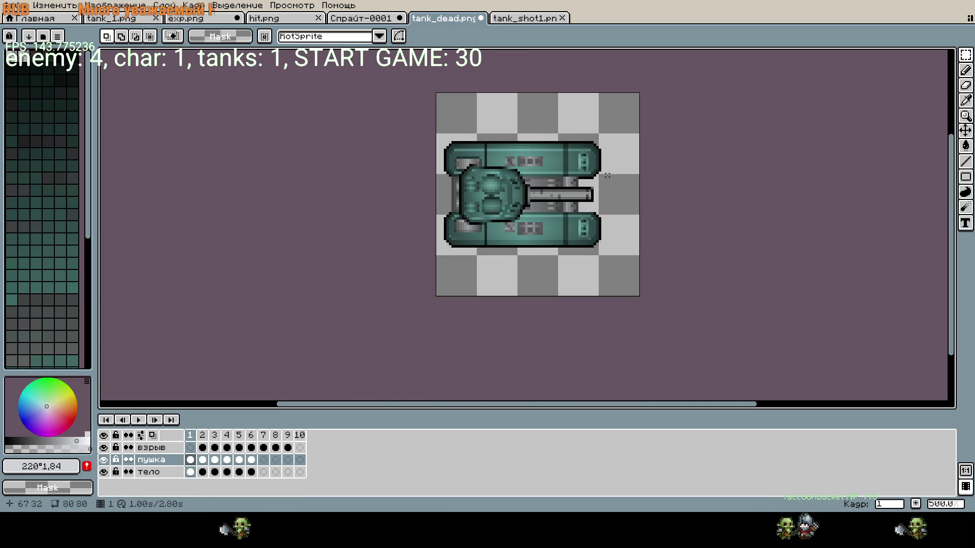
{"action": "key", "text": "ctrl+Tab"}
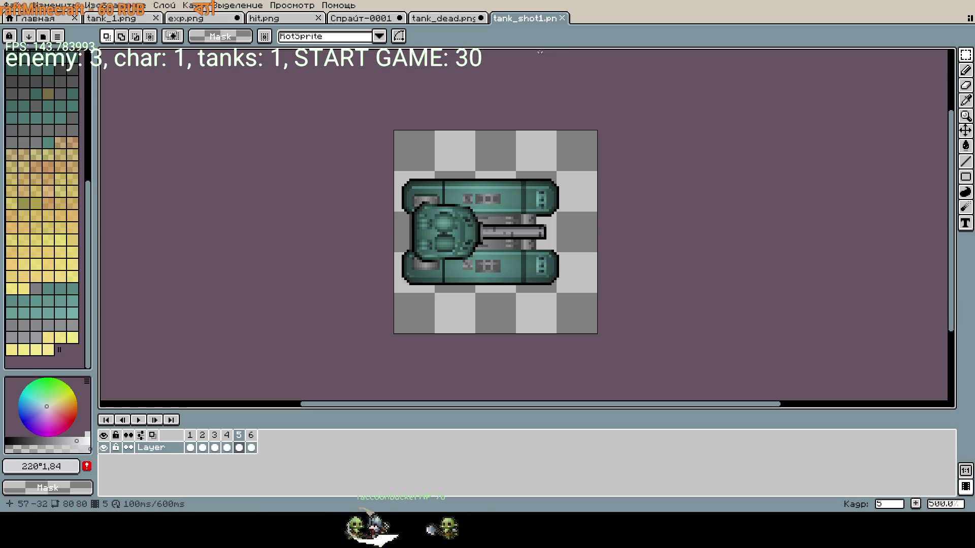
- Select all of tank_1.png and rotate the tank about 26.6°, applying it
{"action": "left_click", "coordinate": [112, 18]}
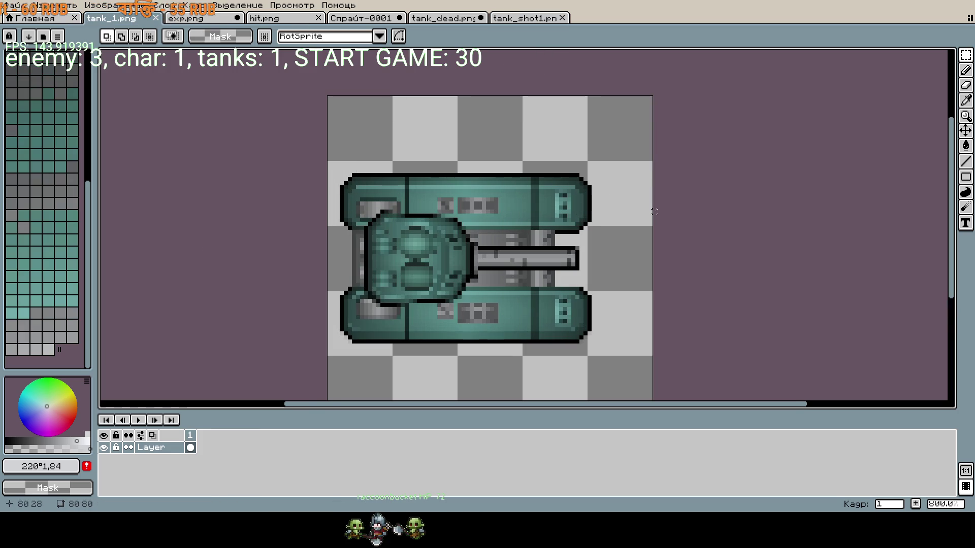
{"action": "scroll", "coordinate": [655, 211], "scroll_direction": "down", "scroll_amount": 1}
{"action": "key", "text": "ctrl+a"}
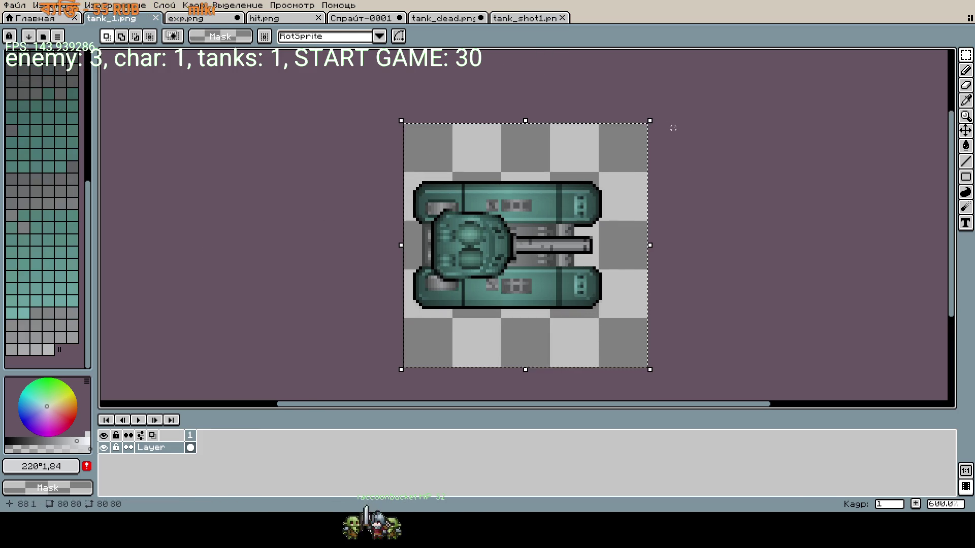
{"action": "key", "text": "ctrl+t"}
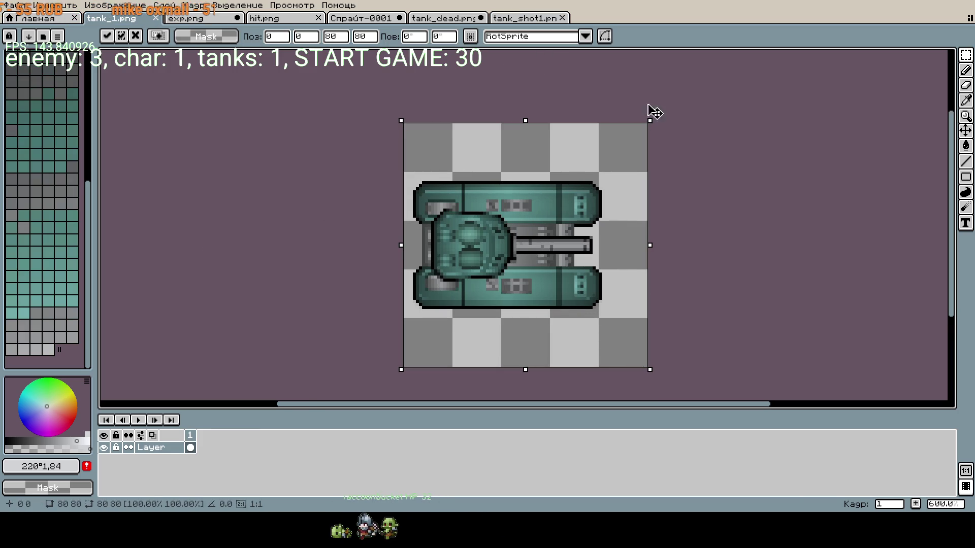
{"action": "left_click_drag", "start_coordinate": [661, 116], "coordinate": [604, 93]}
{"action": "key", "text": "Return"}
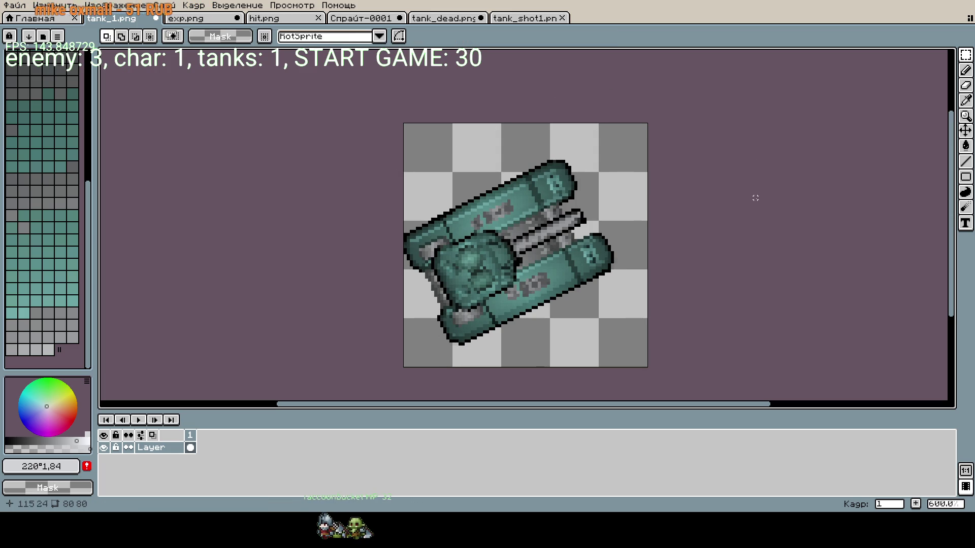
- Retry the 26.6° rotation, turn the tank upright, then undo back to horizontal
{"action": "key", "text": "ctrl+z"}
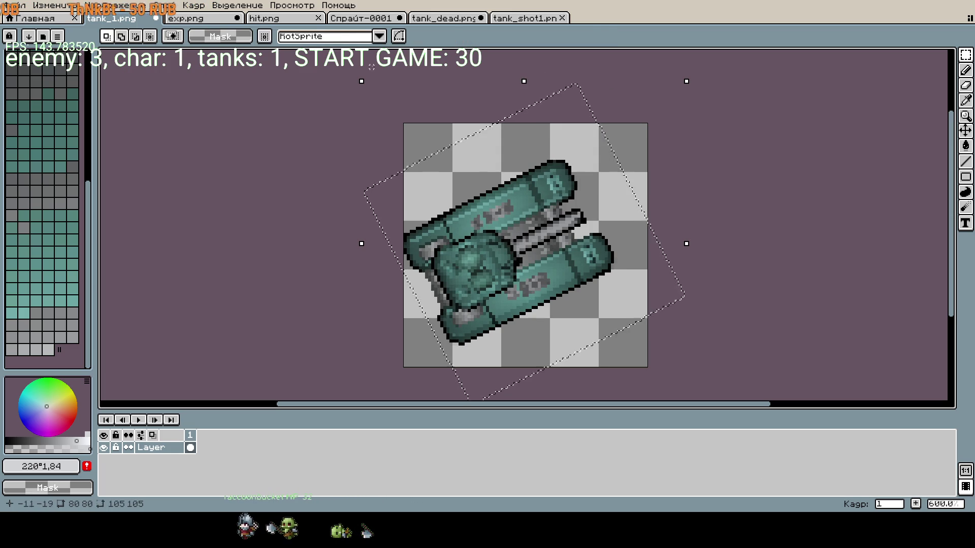
{"action": "left_click", "coordinate": [360, 79]}
{"action": "left_click_drag", "start_coordinate": [327, 90], "coordinate": [302, 126]}
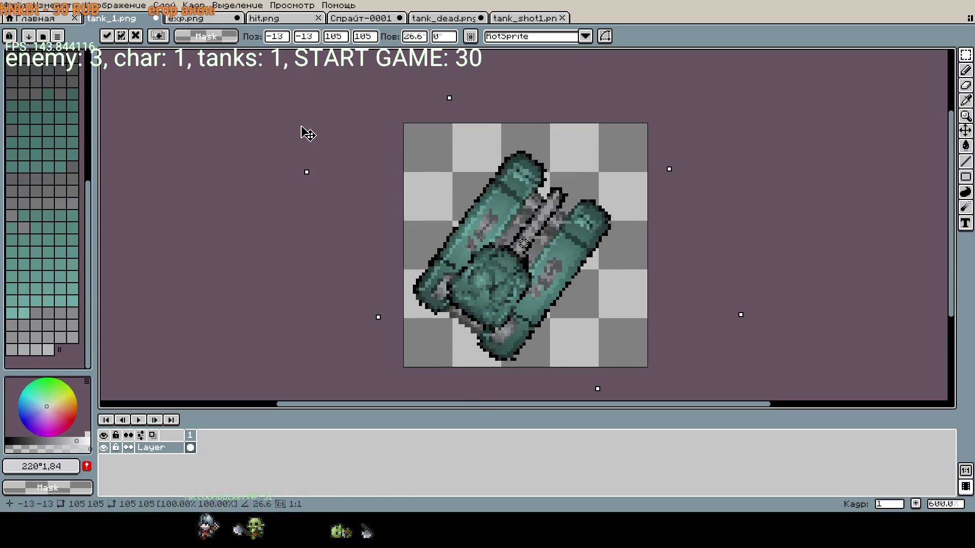
{"action": "mouse_move", "coordinate": [307, 195]}
{"action": "left_mouse_down"}
{"action": "mouse_move", "coordinate": [342, 268]}
{"action": "mouse_move", "coordinate": [374, 285]}
{"action": "left_mouse_up"}
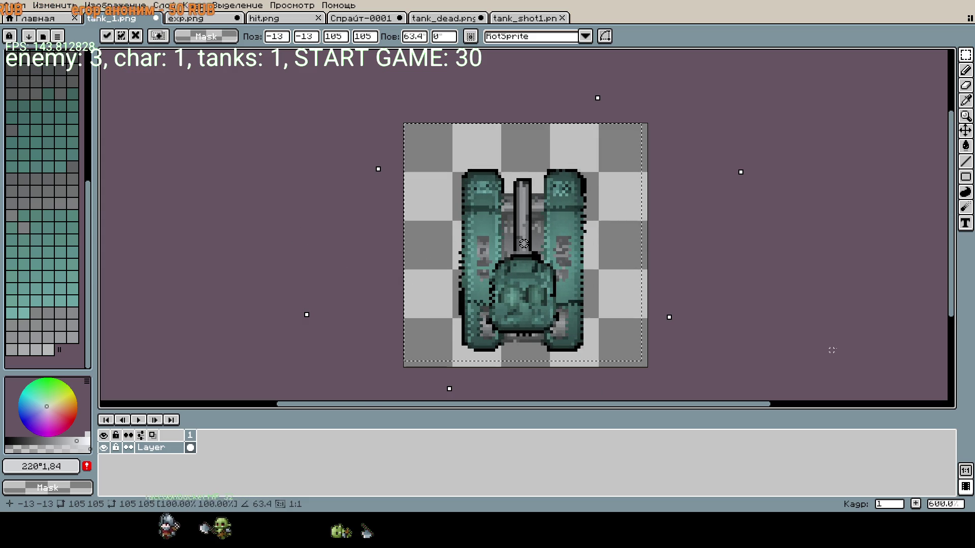
{"action": "key", "text": "Return"}
{"action": "key", "text": "ctrl+z"}
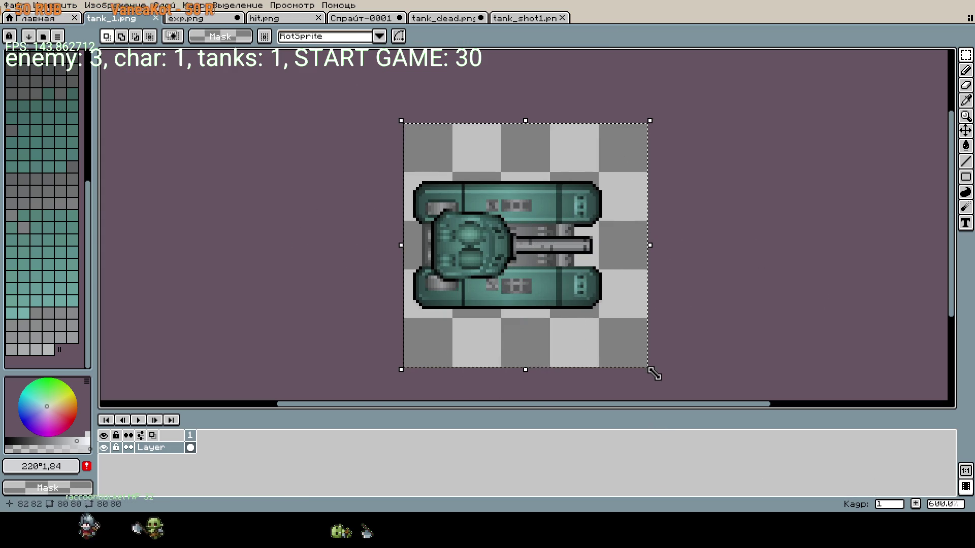
- Rotate the tank again by its corner handle, adjusting toward the 26.6° angle
{"action": "left_click", "coordinate": [665, 385]}
{"action": "left_click_drag", "start_coordinate": [667, 367], "coordinate": [680, 298]}
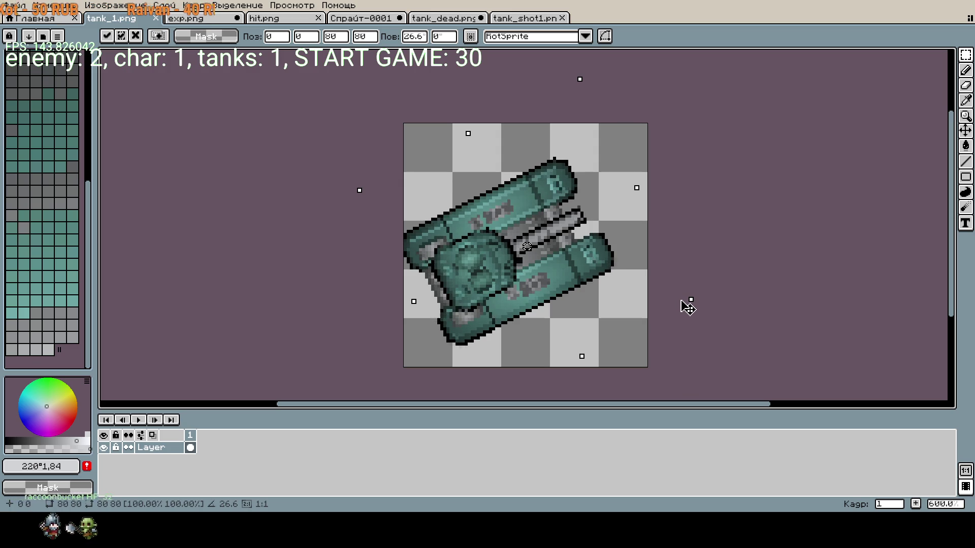
{"action": "key", "text": "Escape"}
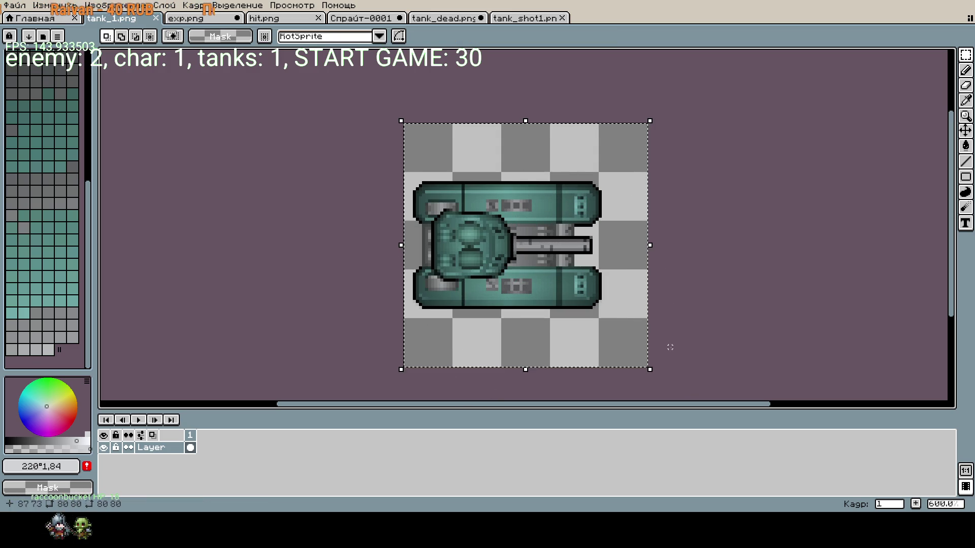
{"action": "left_click", "coordinate": [664, 375]}
{"action": "mouse_move", "coordinate": [670, 362]}
{"action": "left_mouse_down"}
{"action": "mouse_move", "coordinate": [677, 320]}
{"action": "mouse_move", "coordinate": [651, 233]}
{"action": "mouse_move", "coordinate": [616, 171]}
{"action": "mouse_move", "coordinate": [640, 187]}
{"action": "mouse_move", "coordinate": [699, 283]}
{"action": "left_mouse_up"}
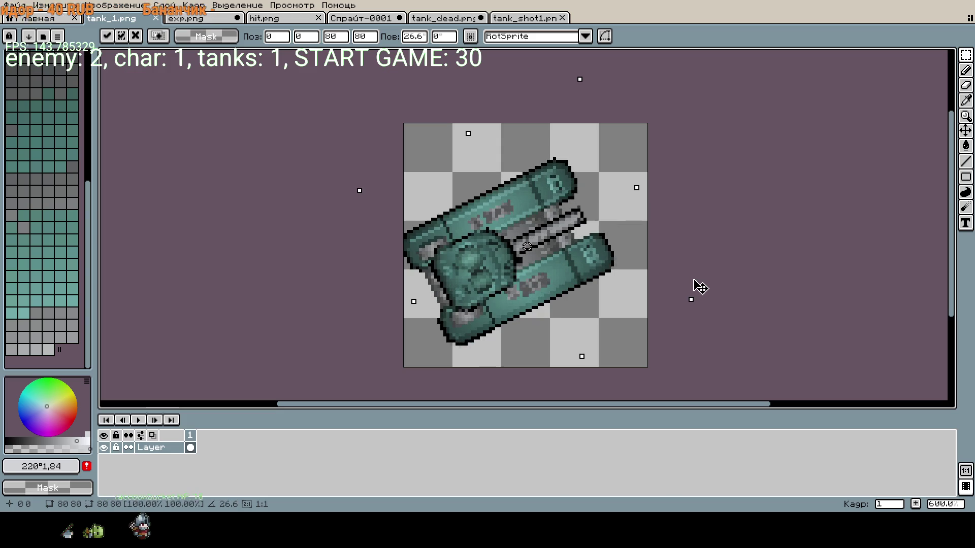
{"action": "mouse_move", "coordinate": [708, 355]}
{"action": "left_mouse_down"}
{"action": "mouse_move", "coordinate": [703, 364]}
{"action": "mouse_move", "coordinate": [697, 261]}
{"action": "mouse_move", "coordinate": [615, 131]}
{"action": "mouse_move", "coordinate": [629, 136]}
{"action": "mouse_move", "coordinate": [525, 126]}
{"action": "mouse_move", "coordinate": [637, 150]}
{"action": "mouse_move", "coordinate": [742, 322]}
{"action": "mouse_move", "coordinate": [737, 390]}
{"action": "mouse_move", "coordinate": [646, 405]}
{"action": "mouse_move", "coordinate": [383, 367]}
{"action": "mouse_move", "coordinate": [655, 350]}
{"action": "mouse_move", "coordinate": [664, 326]}
{"action": "mouse_move", "coordinate": [360, 341]}
{"action": "mouse_move", "coordinate": [611, 321]}
{"action": "mouse_move", "coordinate": [663, 276]}
{"action": "mouse_move", "coordinate": [672, 314]}
{"action": "mouse_move", "coordinate": [582, 119]}
{"action": "mouse_move", "coordinate": [610, 137]}
{"action": "left_mouse_up"}
- Commit the tank's rotation and return from the game to Aseprite on tank_dead.png
{"action": "key", "text": "Return"}
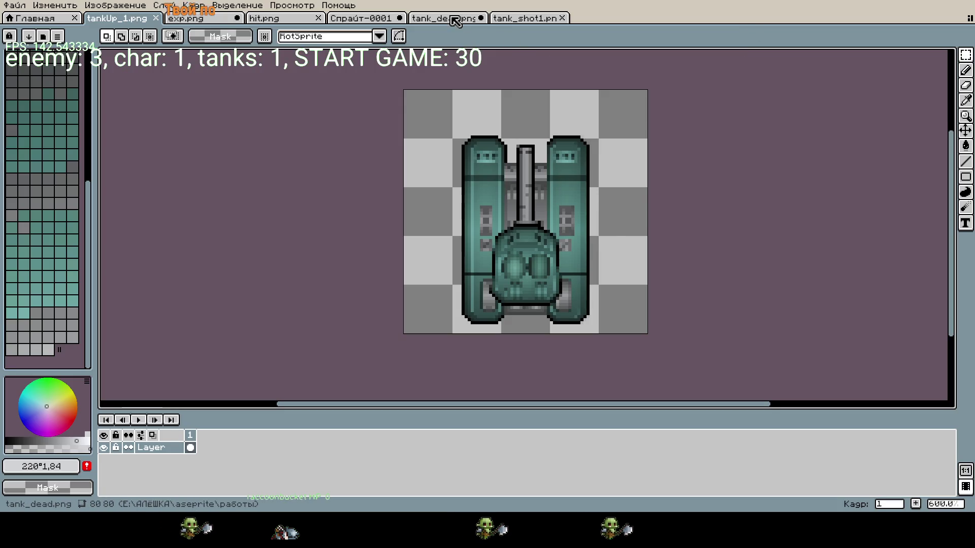
{"action": "left_click", "coordinate": [466, 21]}
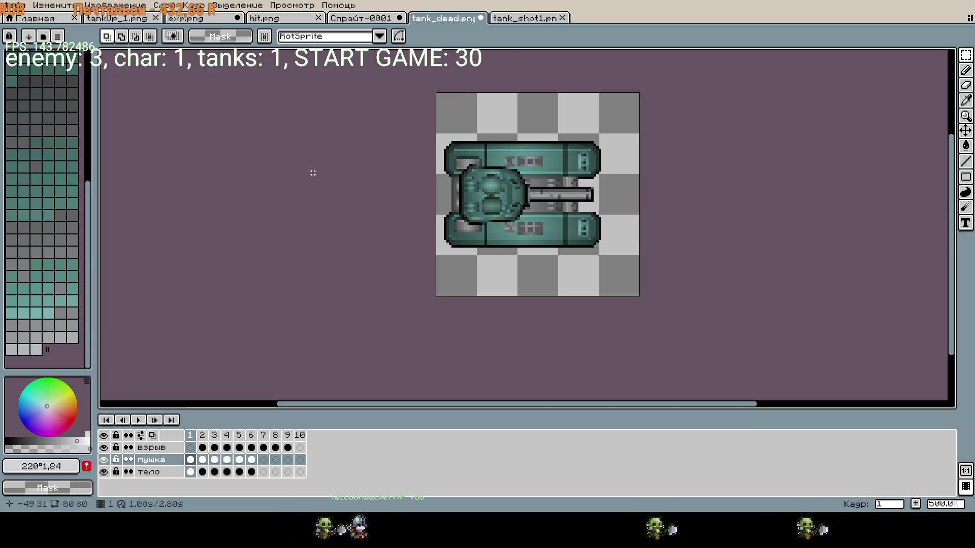
- Look over the three teal tanks, turret and barrel on the Спрайт-0001 sheet
{"action": "key", "text": "ctrl+shift+Tab"}
{"action": "scroll", "coordinate": [447, 224], "scroll_direction": "down", "scroll_amount": 1}
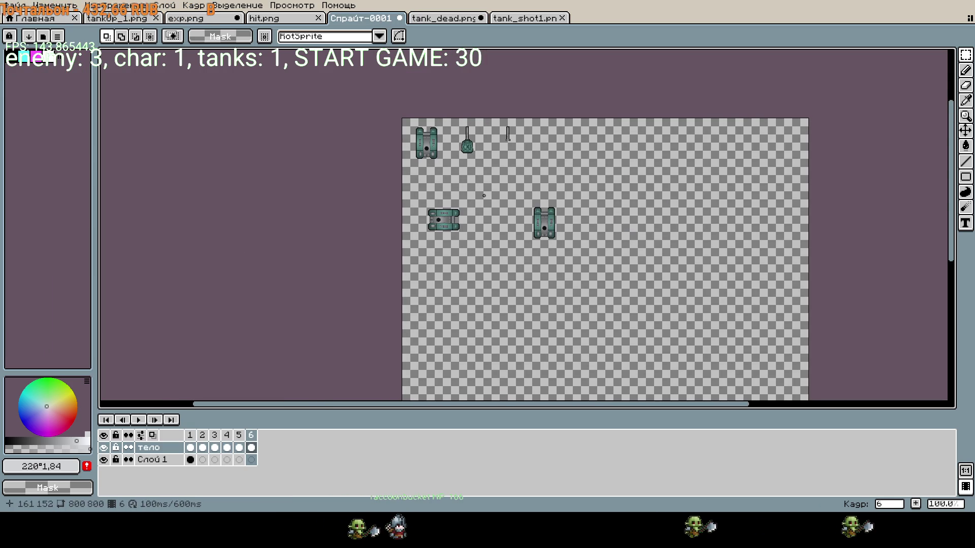
{"action": "scroll", "coordinate": [474, 208], "scroll_direction": "up", "scroll_amount": 1}
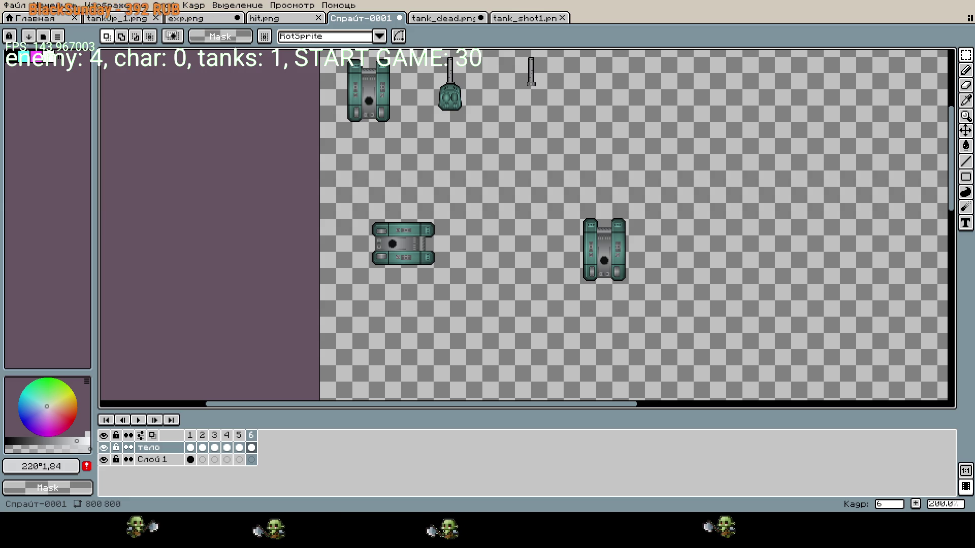
{"action": "left_click_drag", "start_coordinate": [524, 249], "coordinate": [698, 319]}
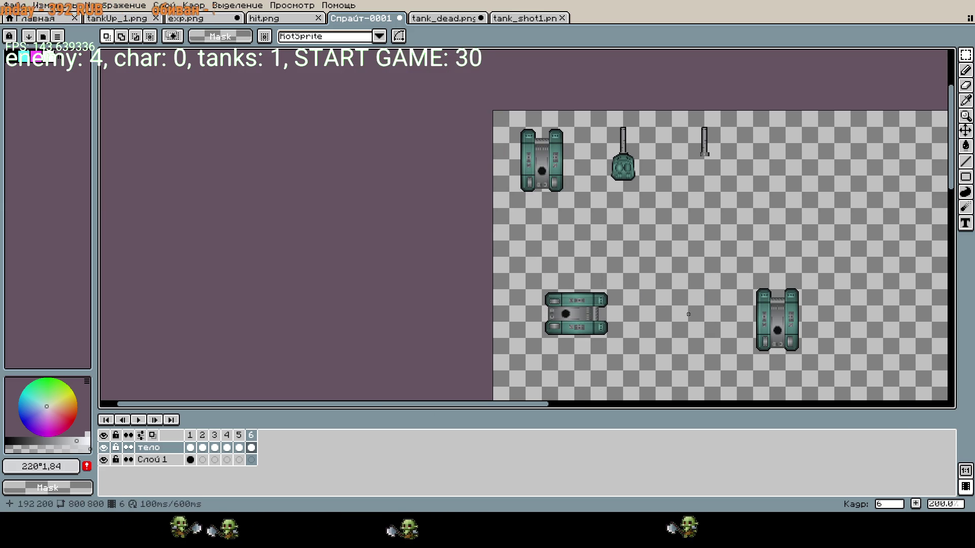
- View hit.png, return to tank_dead.png, then open Tire_Track_01.png
{"action": "left_click", "coordinate": [262, 21]}
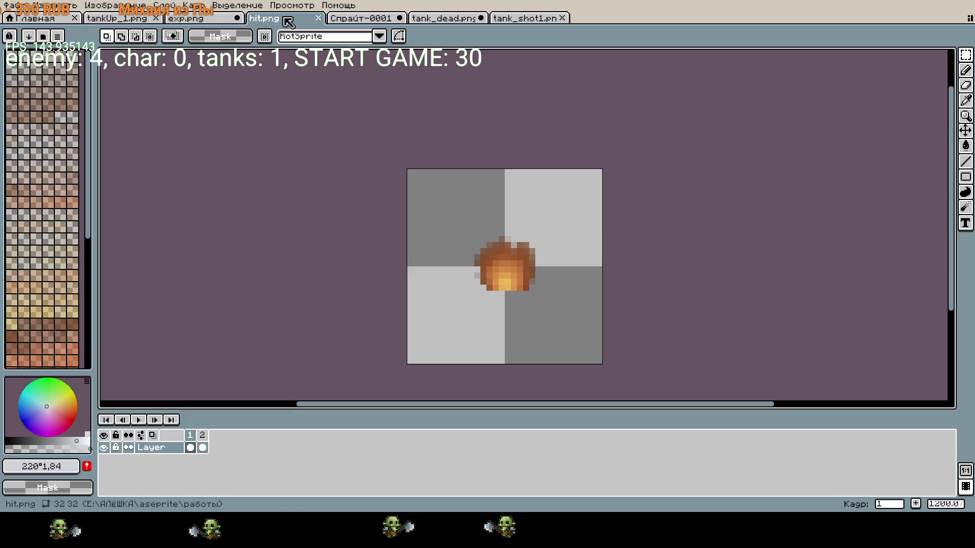
{"action": "left_click", "coordinate": [449, 19]}
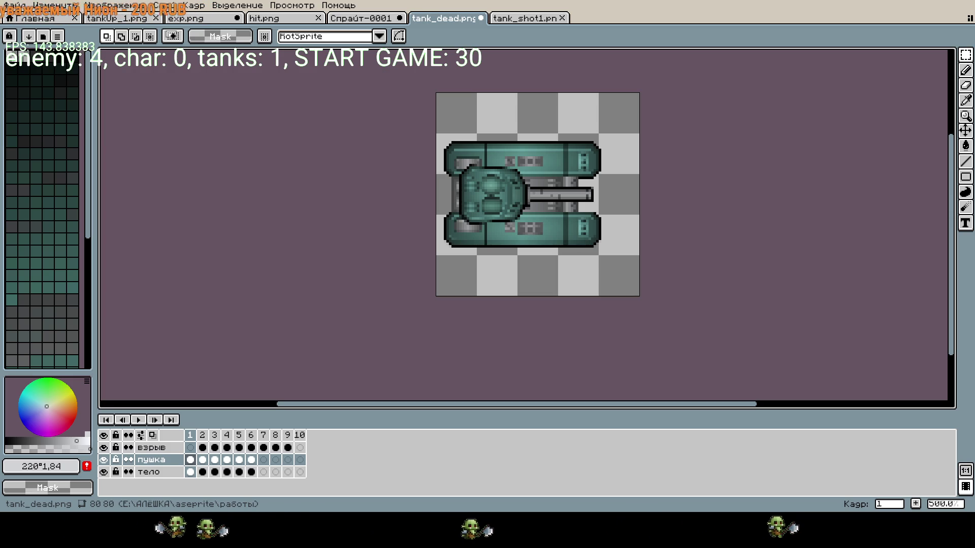
{"action": "left_click", "coordinate": [421, 329]}
- Load Tire_Track_01.png as a two-frame animation sequence and play it
{"action": "key", "text": "plus"}
{"action": "key", "text": "plus"}
{"action": "left_click", "coordinate": [139, 420]}
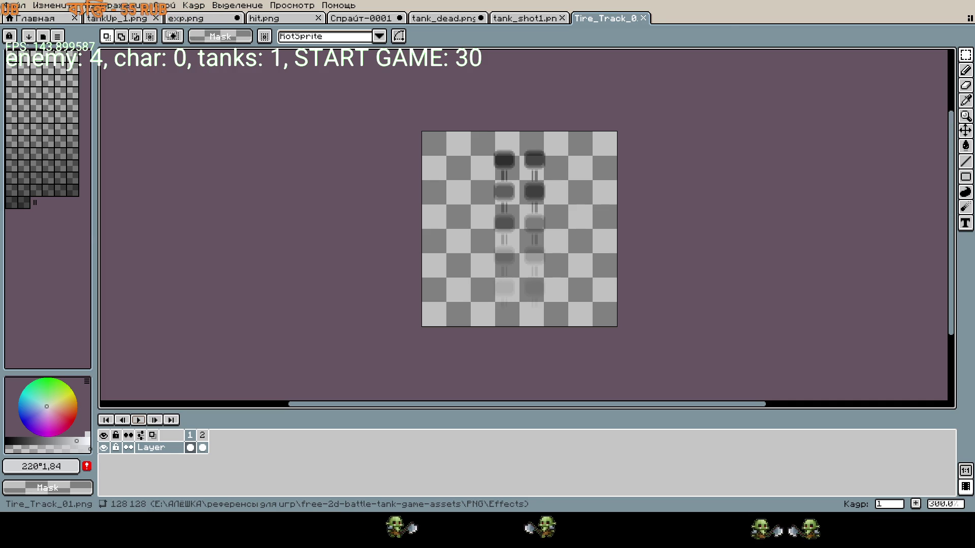
- Zoom around the yellow-to-red flame on the 128×128 Exhaust_Fire.png canvas
{"action": "scroll", "coordinate": [552, 242], "scroll_direction": "up", "scroll_amount": 4}
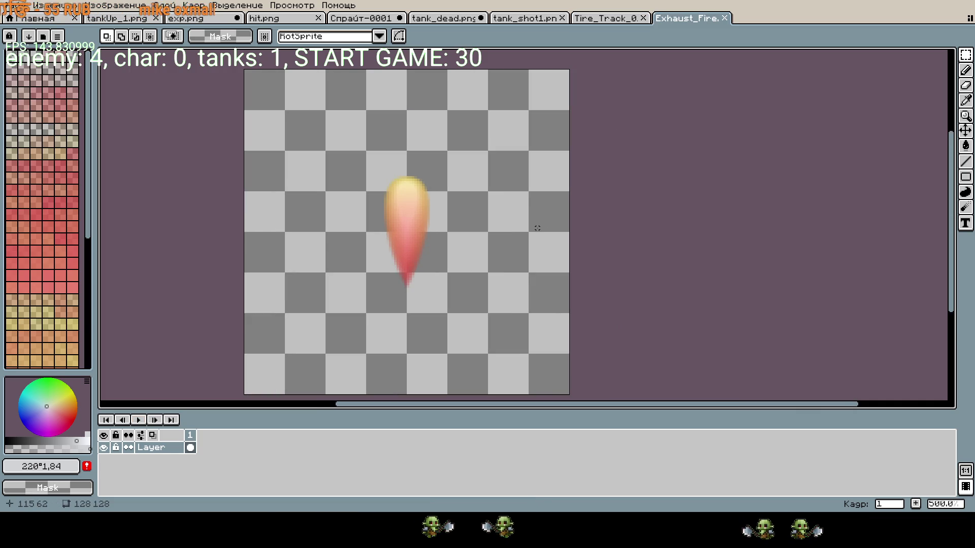
{"action": "scroll", "coordinate": [537, 228], "scroll_direction": "down", "scroll_amount": 1}
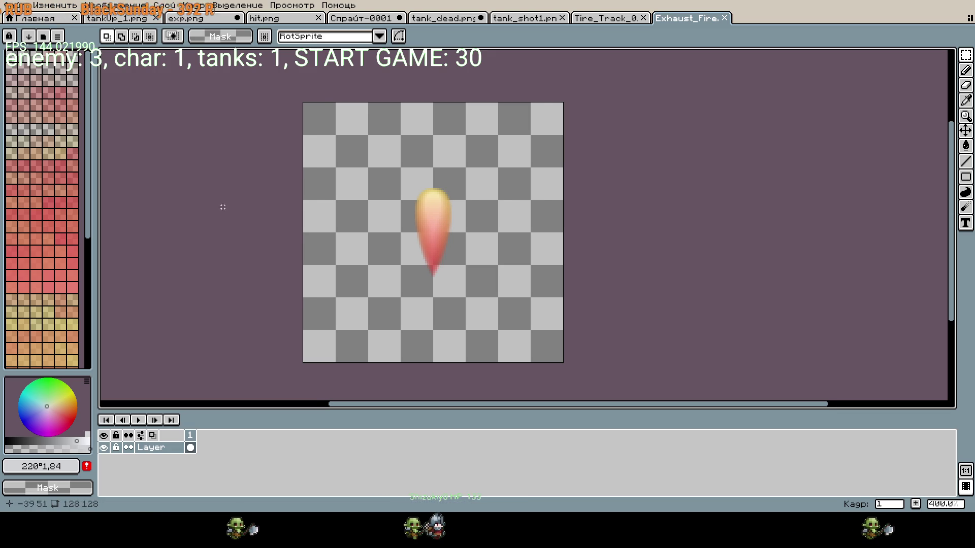
- Pan the canvas, then return to the hit.png fire sprite tab
{"action": "left_click_drag", "start_coordinate": [226, 211], "coordinate": [279, 216]}
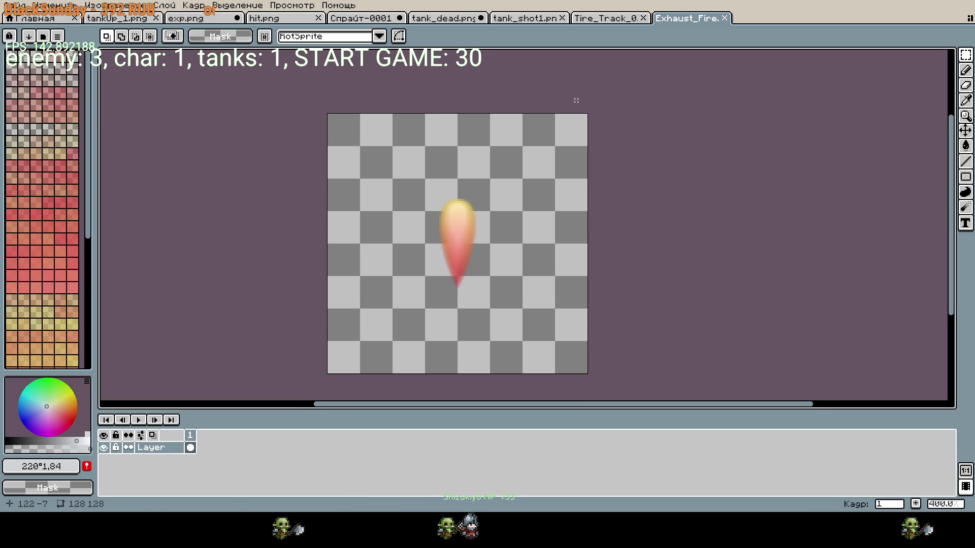
{"action": "mouse_move", "coordinate": [578, 100]}
{"action": "left_mouse_down"}
{"action": "mouse_move", "coordinate": [589, 91]}
{"action": "mouse_move", "coordinate": [578, 78]}
{"action": "left_mouse_up"}
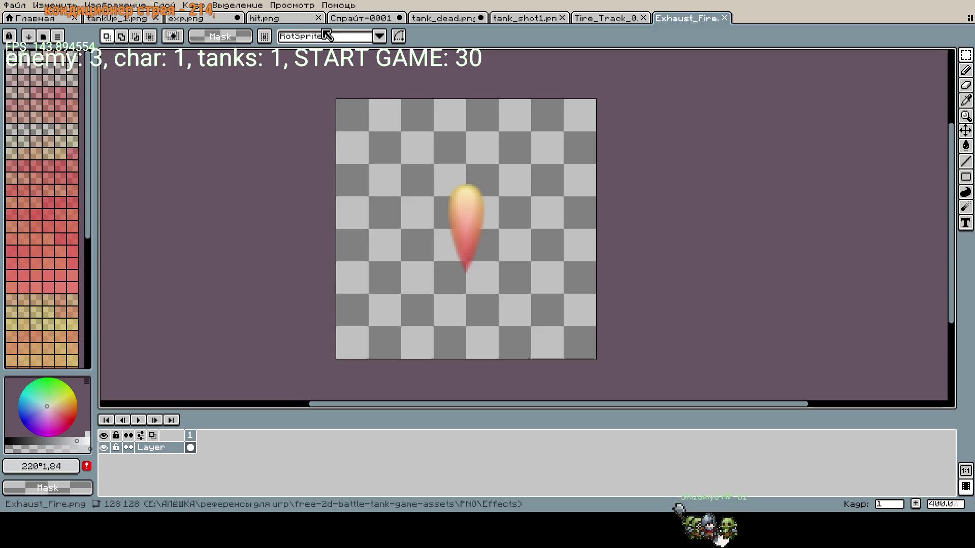
{"action": "left_click", "coordinate": [292, 25]}
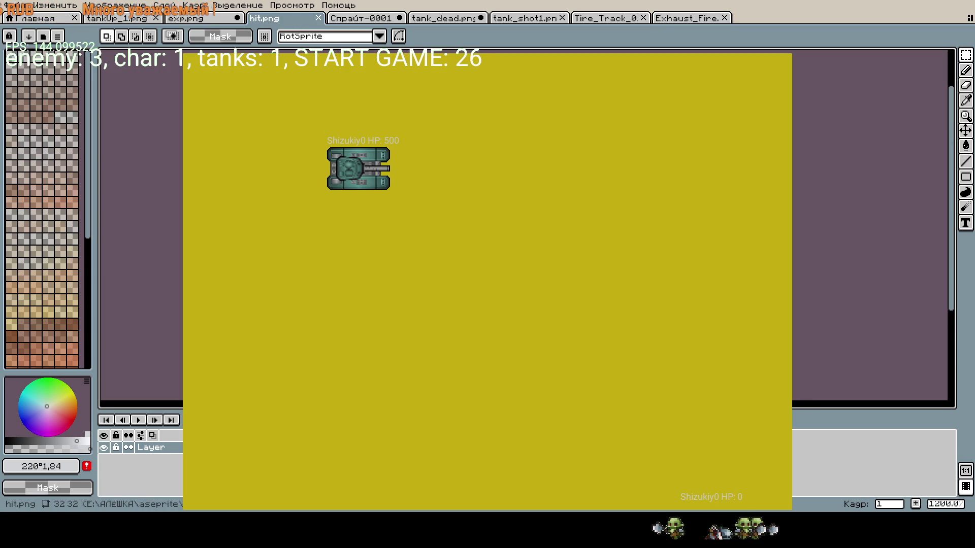
- Drive the green tank rightward across the yellow field with the D key
{"action": "key", "text": "d"}
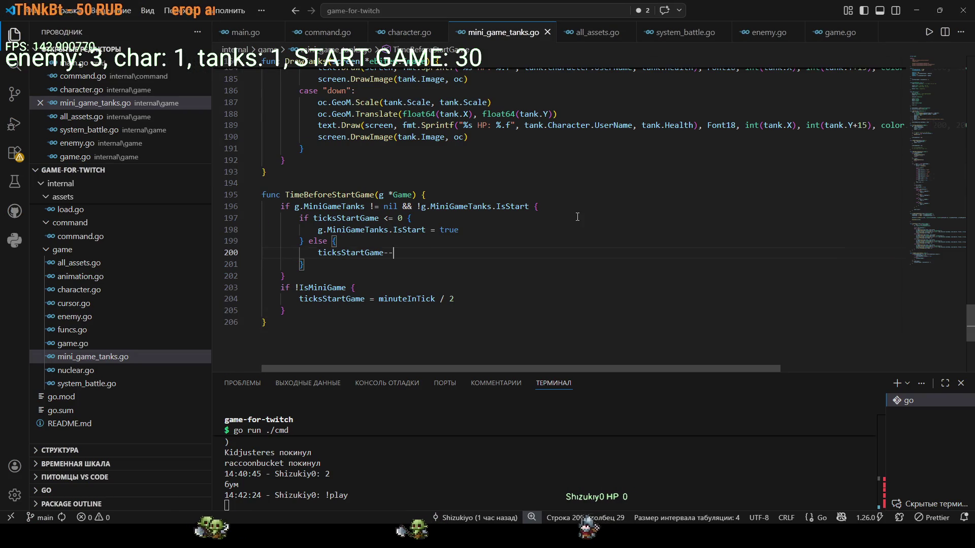
- Jump to the TimeBeforeStartGame countdown function in mini_game_tanks.go
{"action": "scroll", "coordinate": [559, 178], "scroll_direction": "up", "scroll_amount": 10}
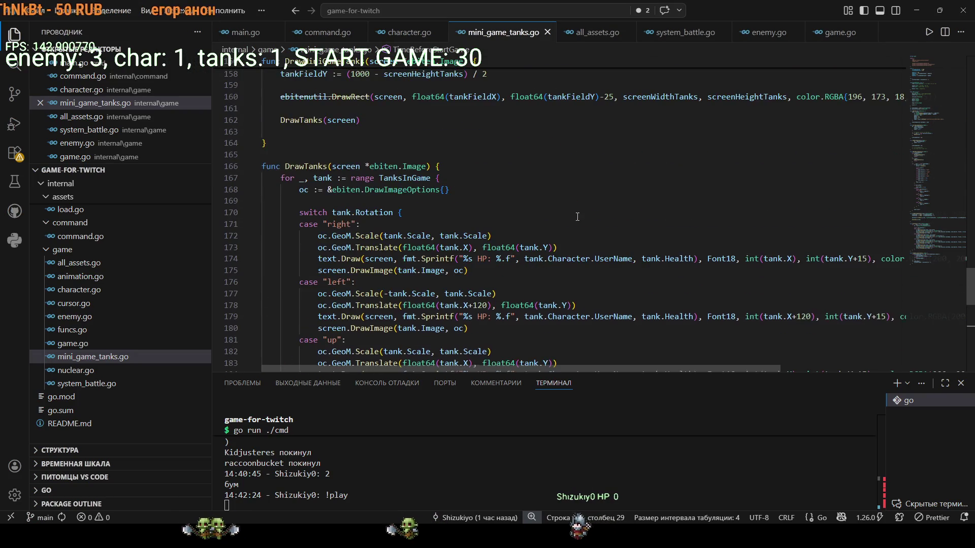
{"action": "scroll", "coordinate": [559, 178], "scroll_direction": "up", "scroll_amount": 20}
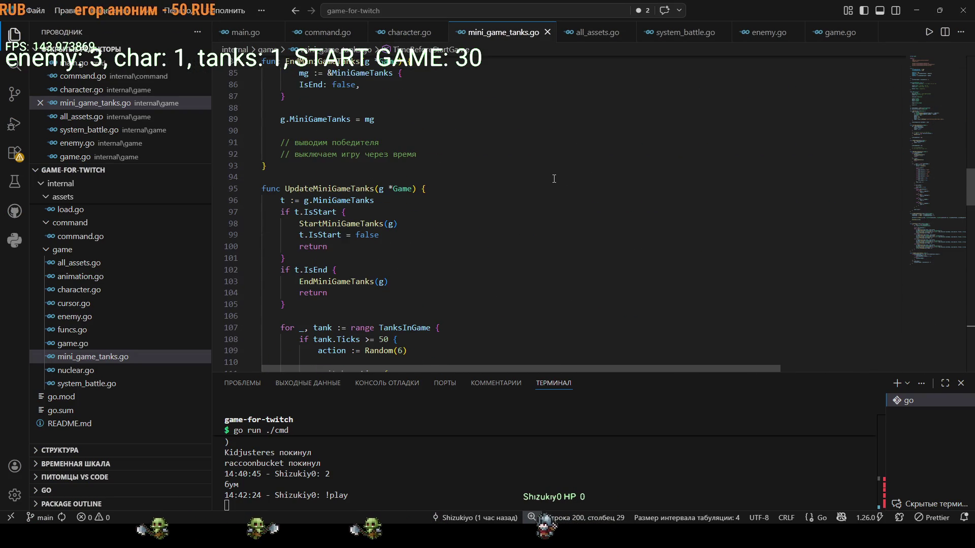
{"action": "scroll", "coordinate": [554, 179], "scroll_direction": "up", "scroll_amount": 3}
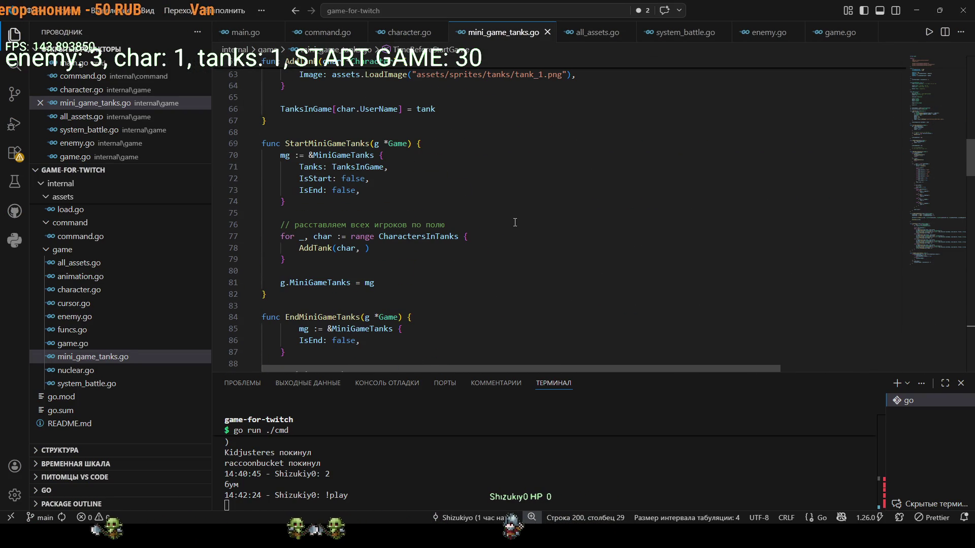
{"action": "left_click", "coordinate": [943, 264]}
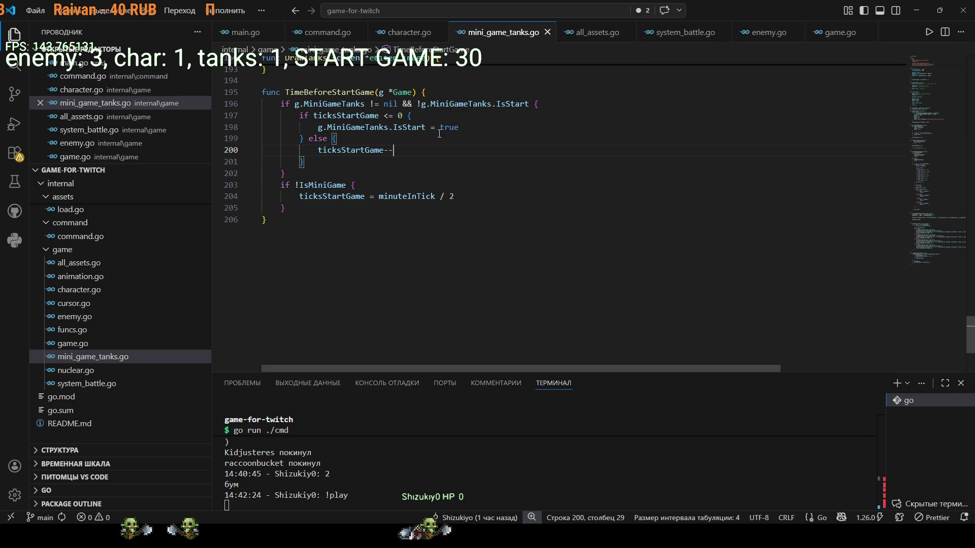
{"action": "left_click_drag", "start_coordinate": [444, 127], "coordinate": [449, 127]}
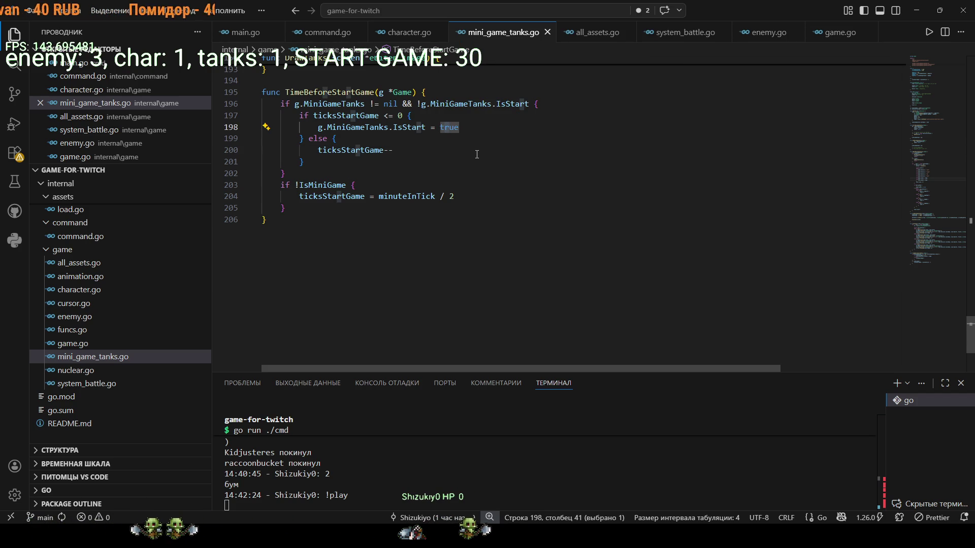
{"action": "left_click", "coordinate": [515, 162]}
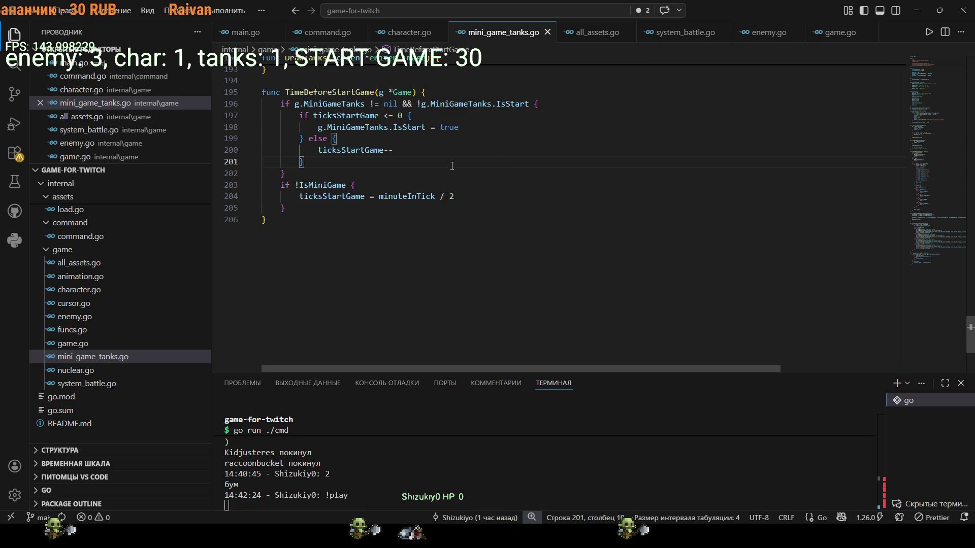
{"action": "left_click_drag", "start_coordinate": [317, 127], "coordinate": [471, 131]}
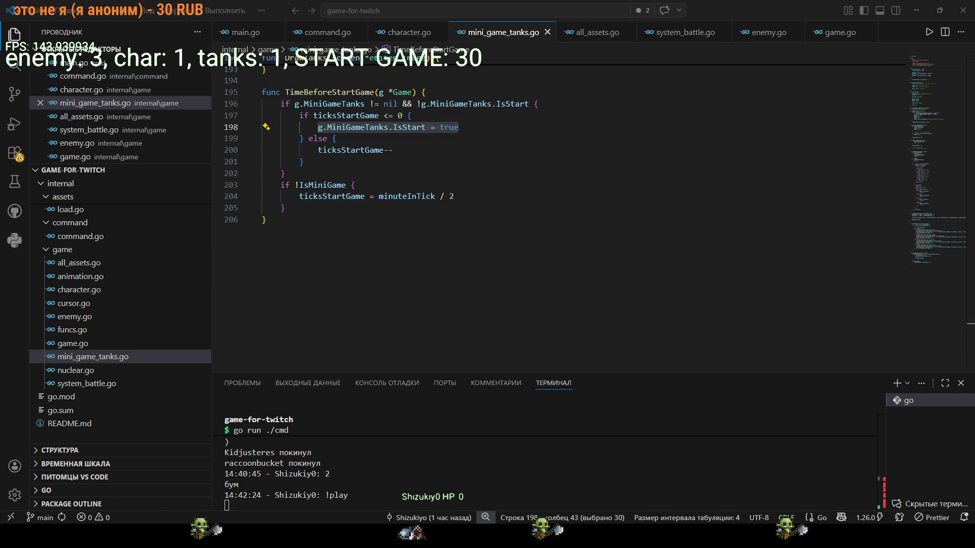
{"action": "scroll", "coordinate": [101, 344], "scroll_direction": "up", "scroll_amount": 3}
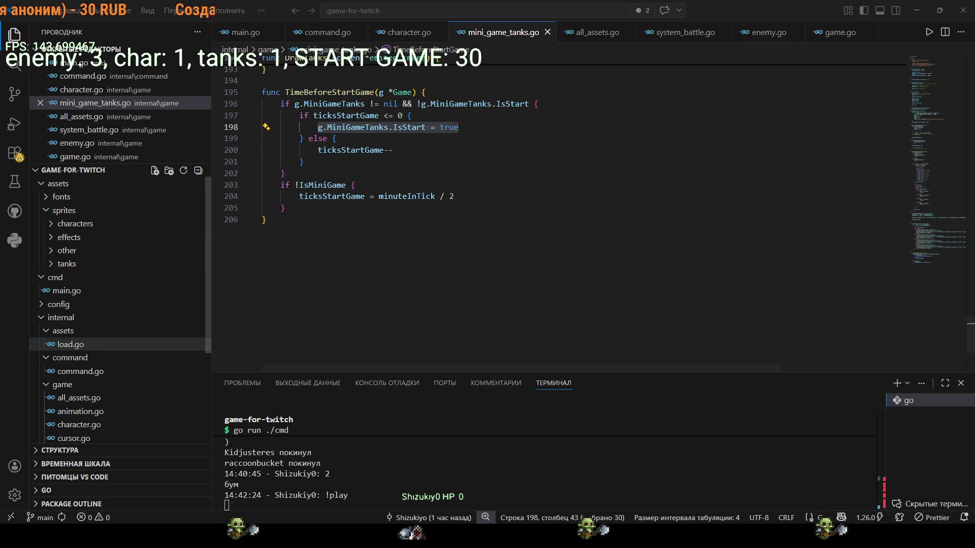
{"action": "left_click", "coordinate": [50, 264]}
{"action": "left_click", "coordinate": [50, 265]}
{"action": "left_click", "coordinate": [50, 264]}
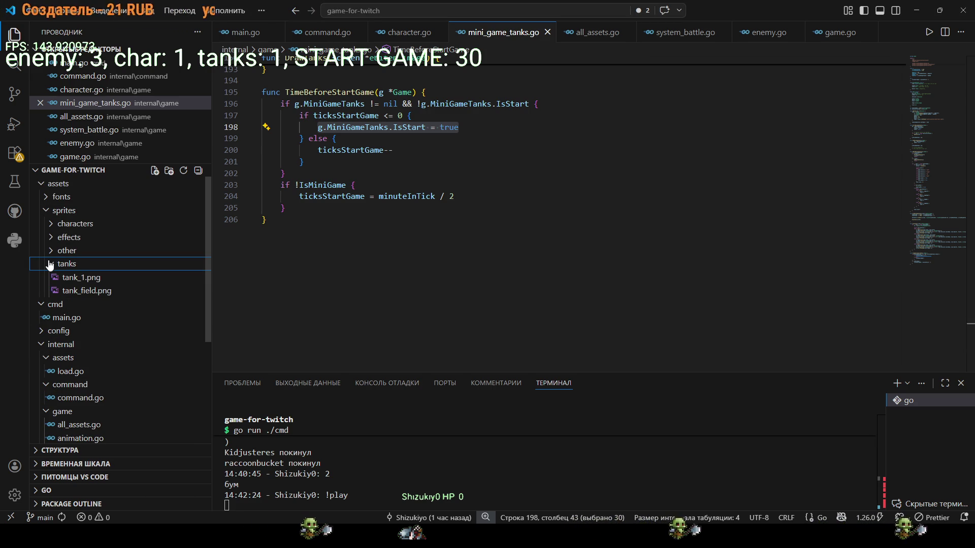
{"action": "left_click", "coordinate": [81, 290]}
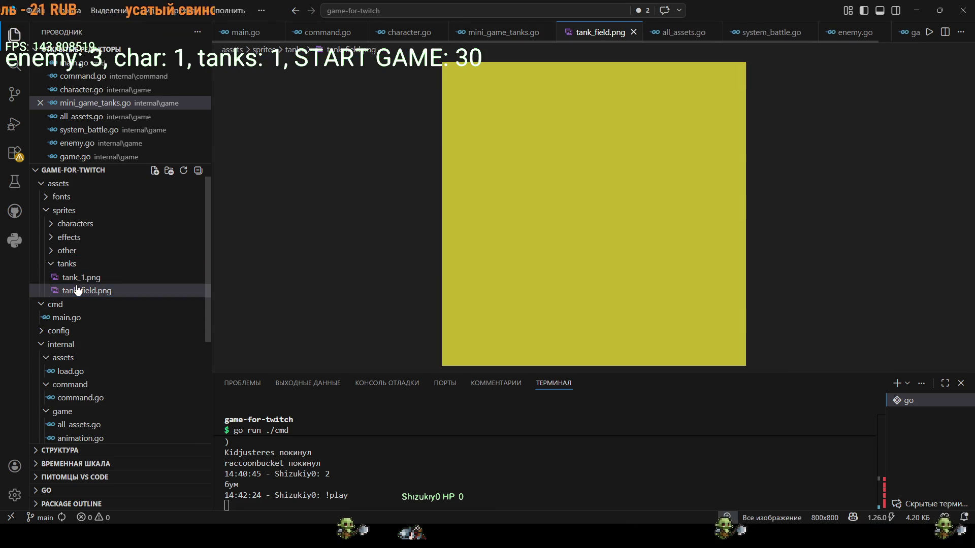
{"action": "key", "text": "ctrl+w"}
{"action": "left_click", "coordinate": [579, 167]}
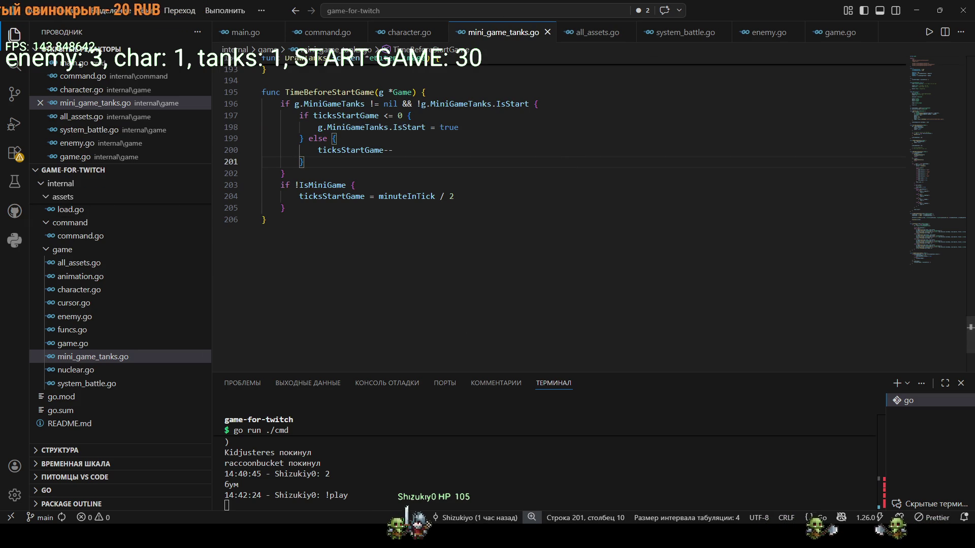